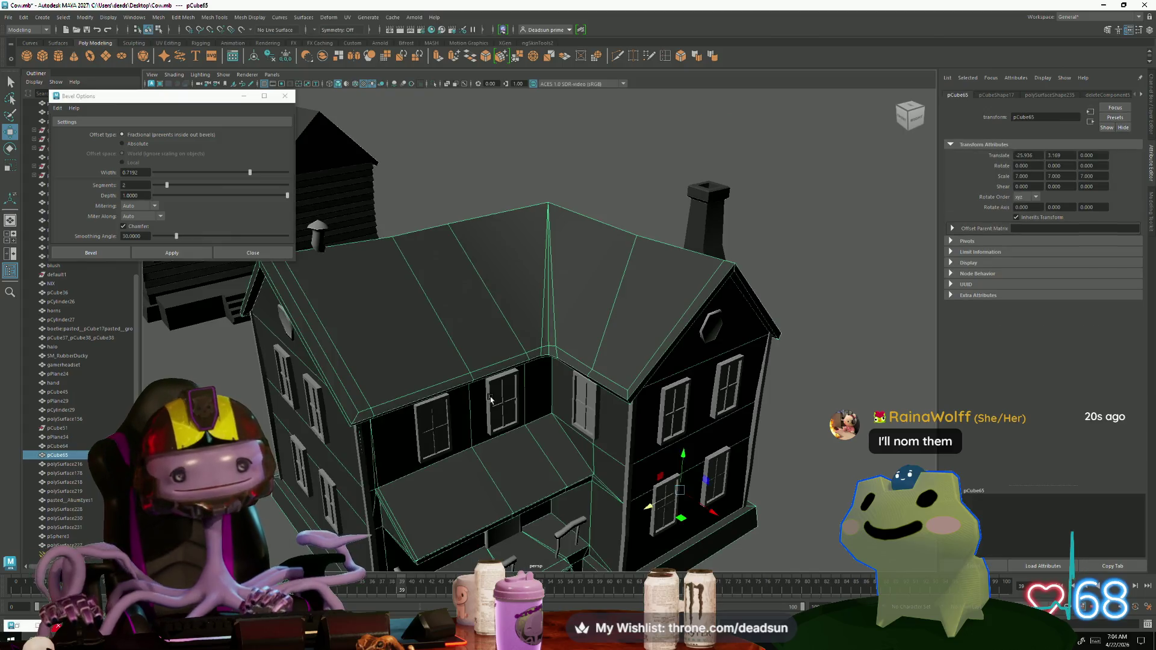
Step: Select the farmhouse chimney and switch it to vertex editing
mouse_move(542, 354)
left_mouse_down("alt")
mouse_move(506, 421)
mouse_move(518, 414)
mouse_move(517, 426)
mouse_move(517, 408)
mouse_move(470, 376)
left_mouse_up("alt")
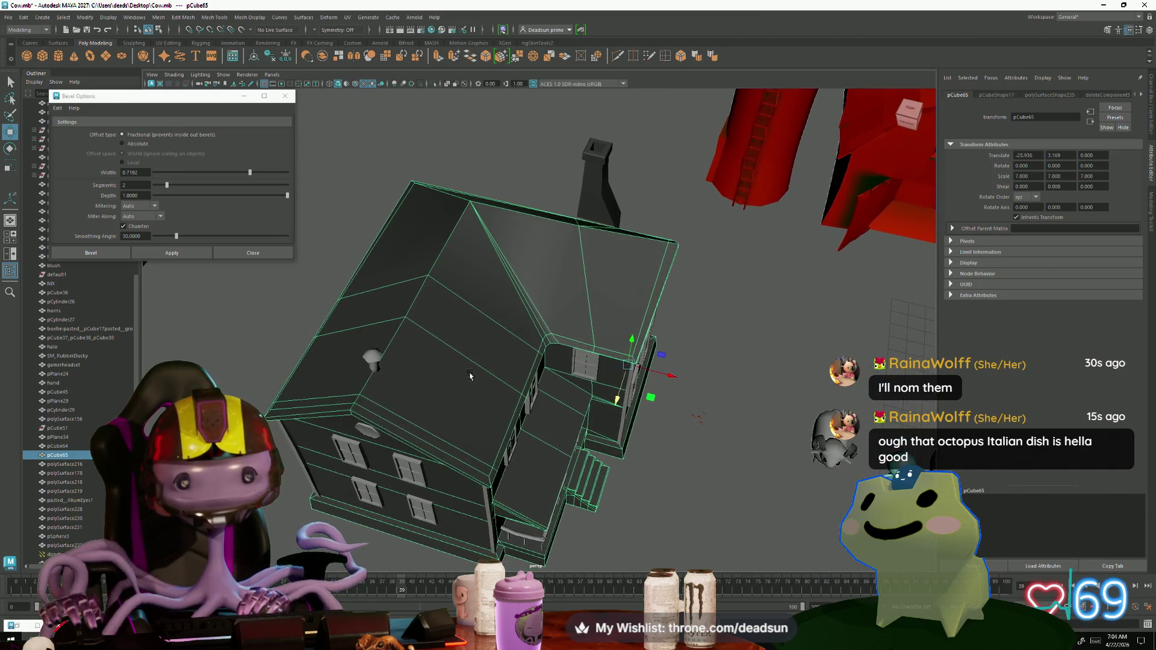
left_click(602, 193)
mouse_move(603, 193)
left_mouse_down("alt")
mouse_move(710, 250)
mouse_move(615, 413)
mouse_move(527, 366)
mouse_move(665, 381)
left_mouse_up("alt")
mouse_move(662, 365)
right_mouse_down()
mouse_move(636, 391)
mouse_move(619, 365)
right_mouse_up()
left_click_drag(619, 365, 668, 385, "alt")
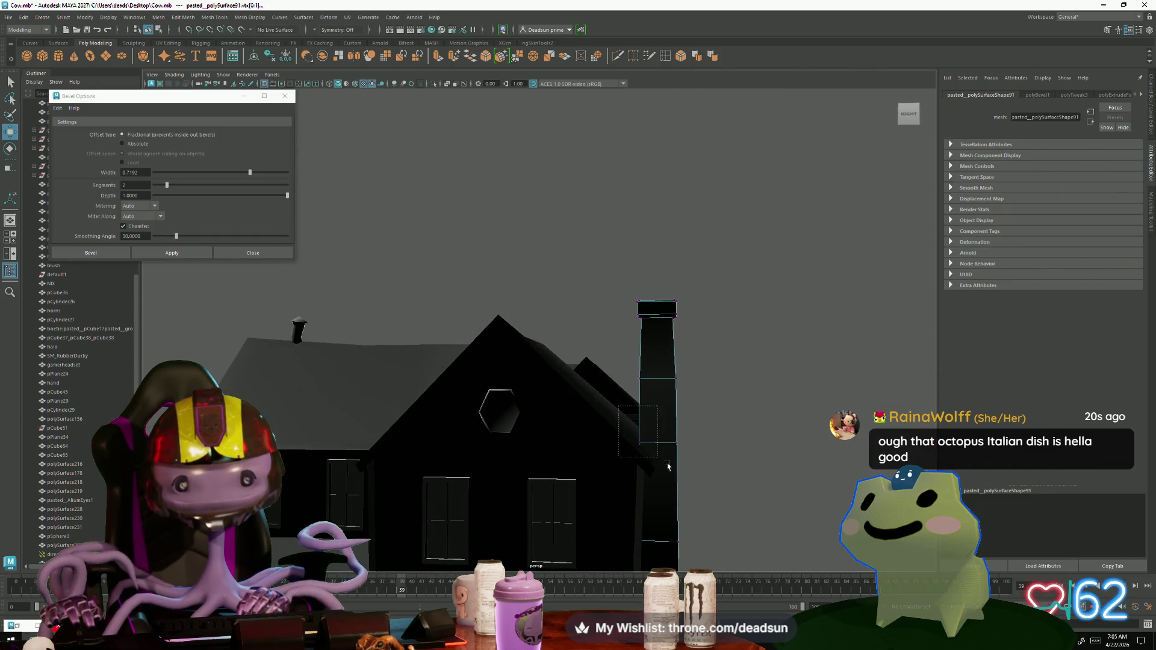
Step: Select the chimney's top vertices, then return to object mode and view the whole farm
mouse_move(710, 486)
left_mouse_down()
mouse_move(665, 405)
mouse_move(638, 397)
mouse_move(554, 305)
left_mouse_up()
right_click_drag(555, 305, 591, 289)
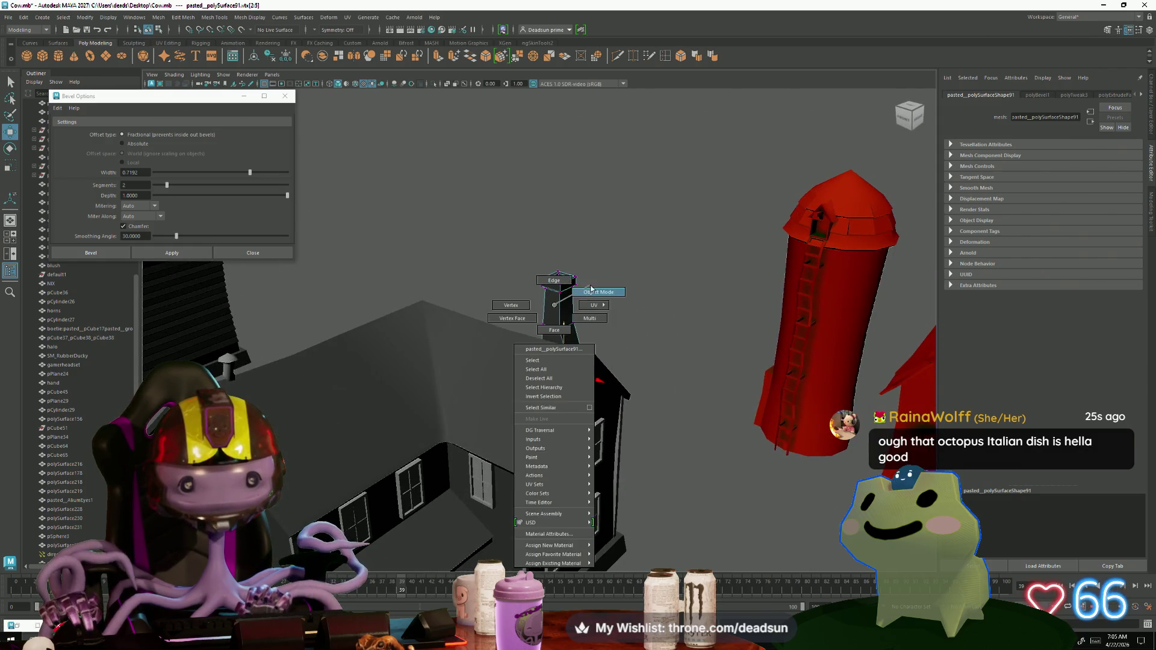
scroll(591, 289, "down", 5)
mouse_move(591, 289)
left_mouse_down("alt")
mouse_move(429, 443)
mouse_move(435, 454)
mouse_move(440, 444)
left_mouse_up("alt")
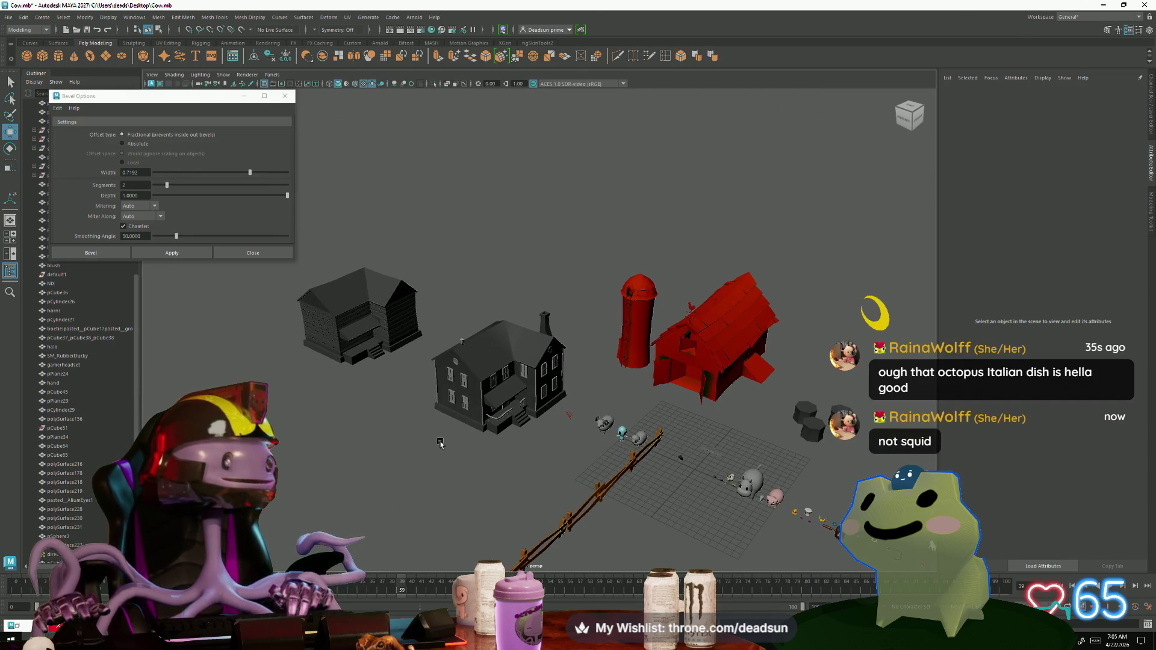
left_click_drag(441, 444, 444, 447, "alt")
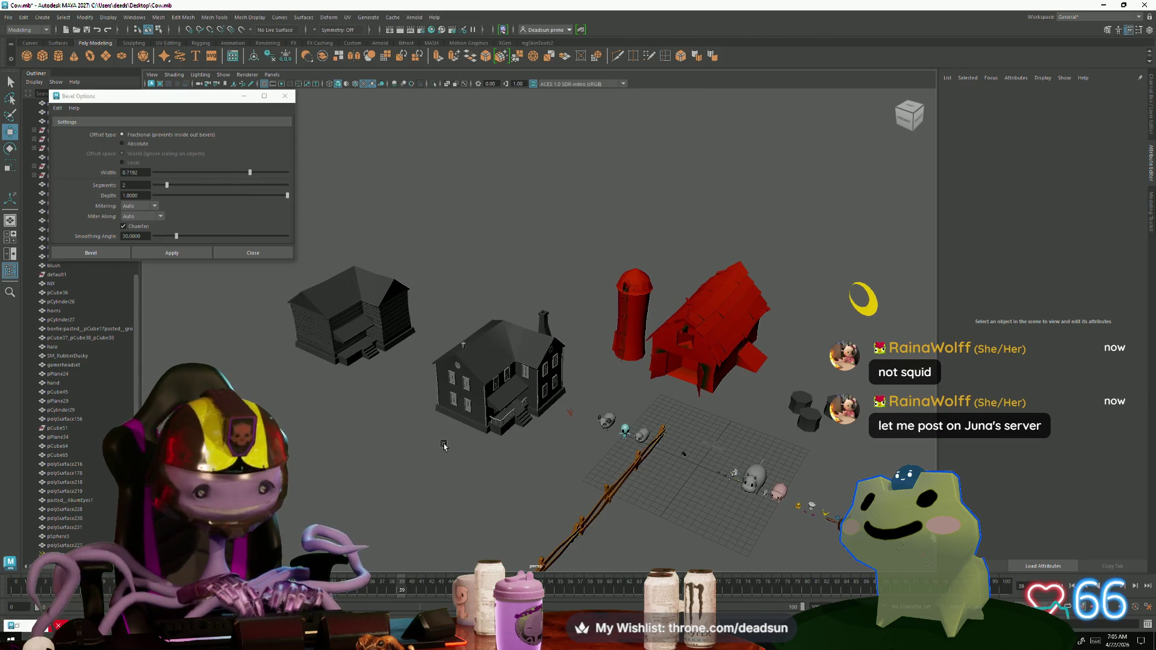
left_click_drag(444, 446, 442, 436, "alt")
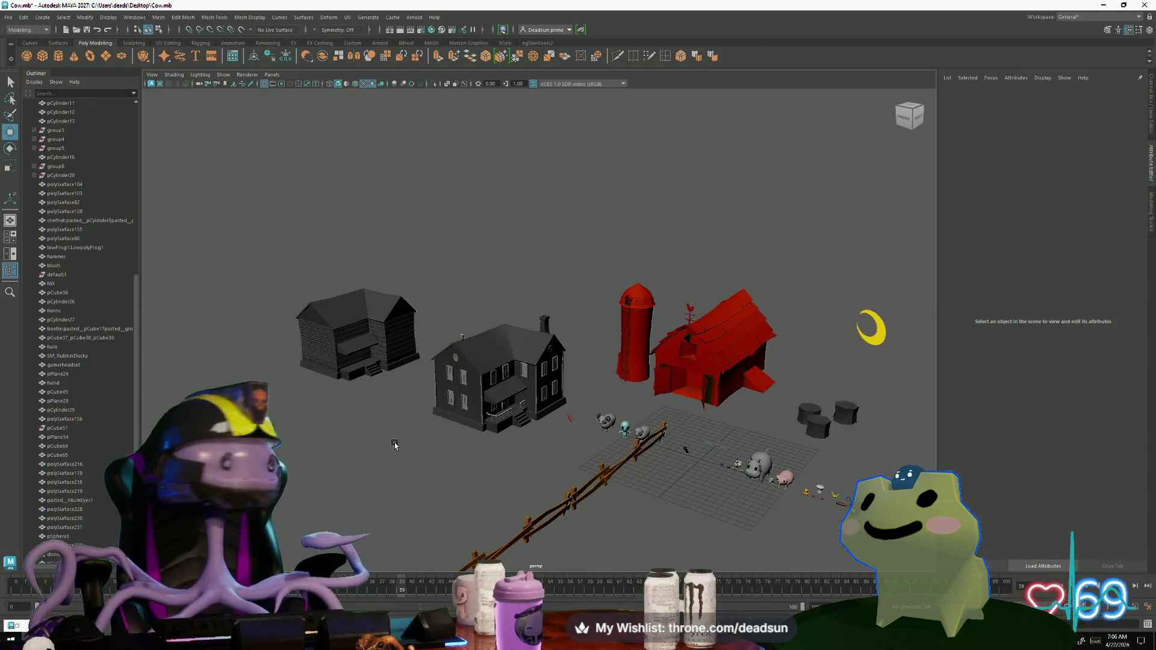
Step: Orbit around the farmhouse to face the red barn front-on, leaving nothing selected
scroll(394, 443, "up", 6)
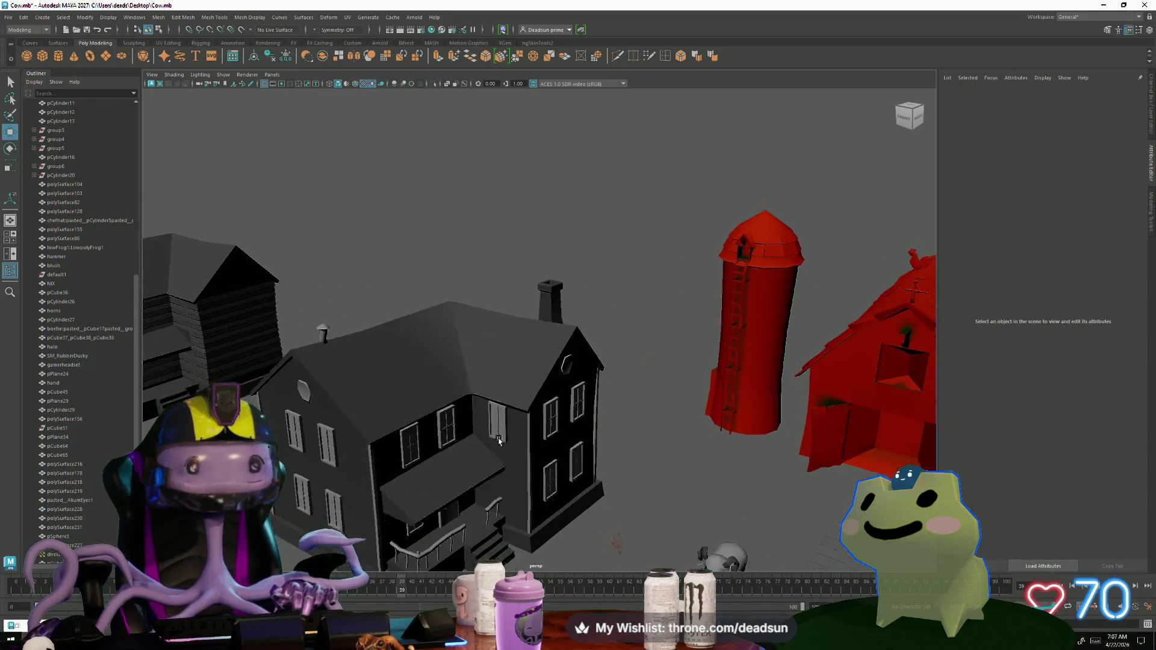
scroll(506, 349, "up", 3)
mouse_move(512, 355)
left_mouse_down("alt")
mouse_move(551, 407)
mouse_move(519, 450)
mouse_move(540, 467)
mouse_move(458, 476)
left_mouse_up("alt")
left_click(505, 450)
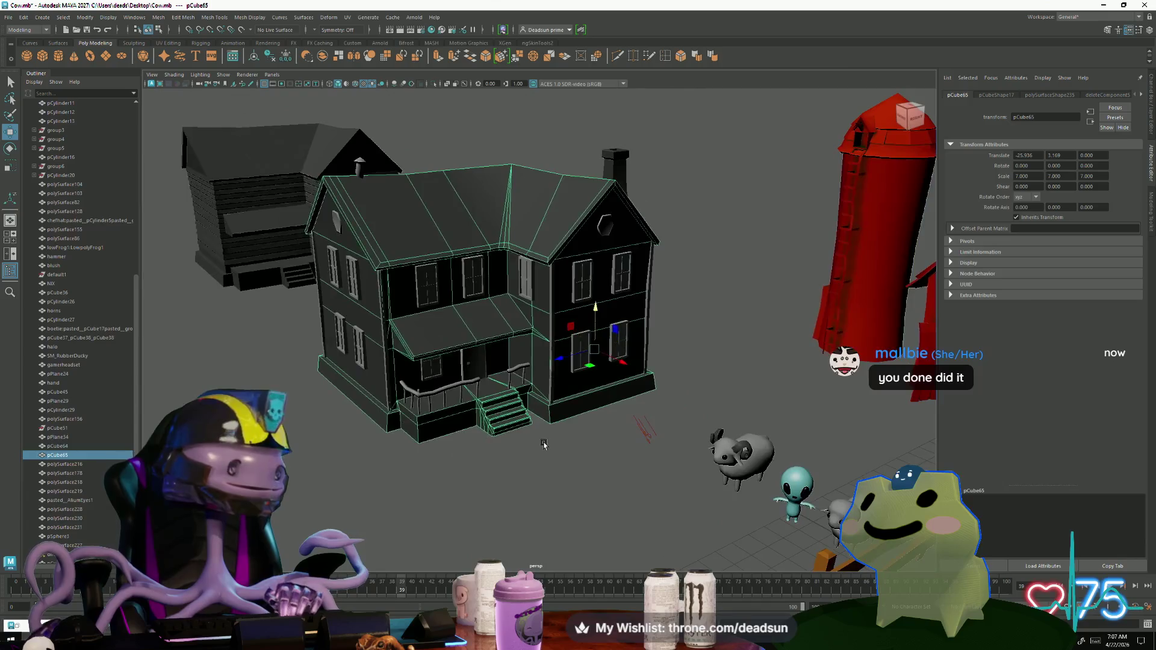
scroll(372, 490, "up", 5)
mouse_move(372, 489)
left_mouse_down("alt")
mouse_move(449, 445)
mouse_move(306, 462)
mouse_move(550, 407)
mouse_move(563, 459)
mouse_move(478, 457)
mouse_move(542, 499)
mouse_move(489, 462)
mouse_move(602, 500)
mouse_move(572, 441)
left_mouse_up("alt")
scroll(449, 445, "down", 3)
left_click(498, 428)
Step: Scale the alien between the two sheep from 0.156 down to 0.095, then deselect it
scroll(553, 421, "up", 5)
scroll(554, 457, "down", 3)
scroll(497, 471, "up", 4)
scroll(498, 471, "down", 4)
scroll(530, 476, "down", 3)
scroll(636, 510, "up", 5)
scroll(636, 510, "down", 5)
left_click(519, 409)
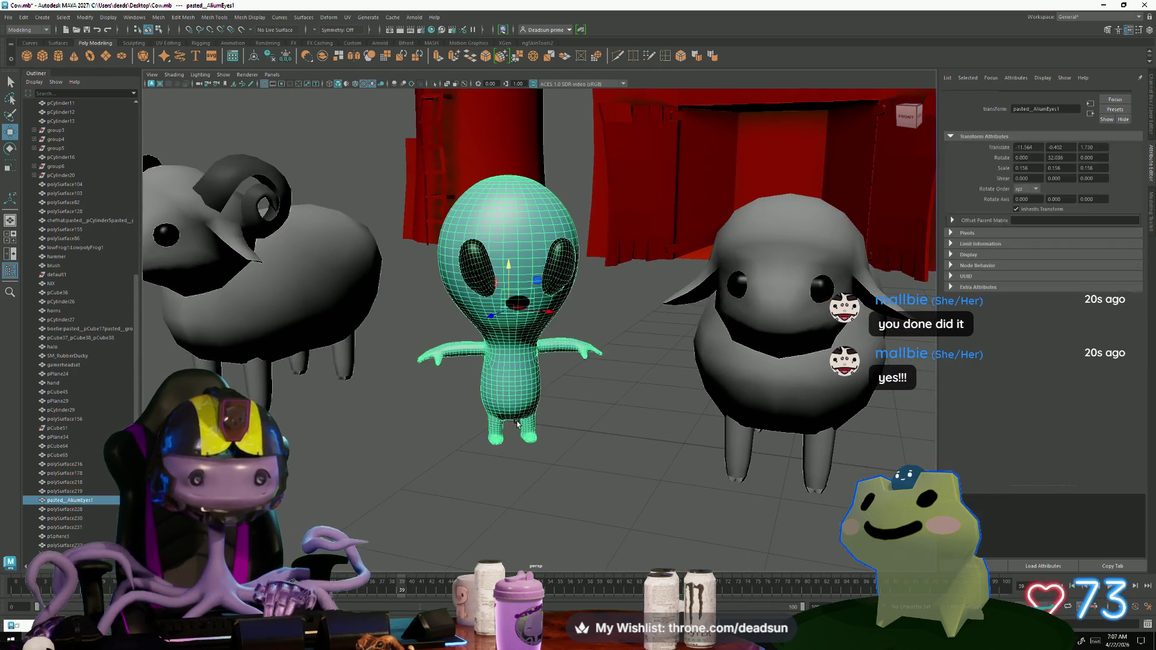
left_click_drag(509, 310, 427, 313)
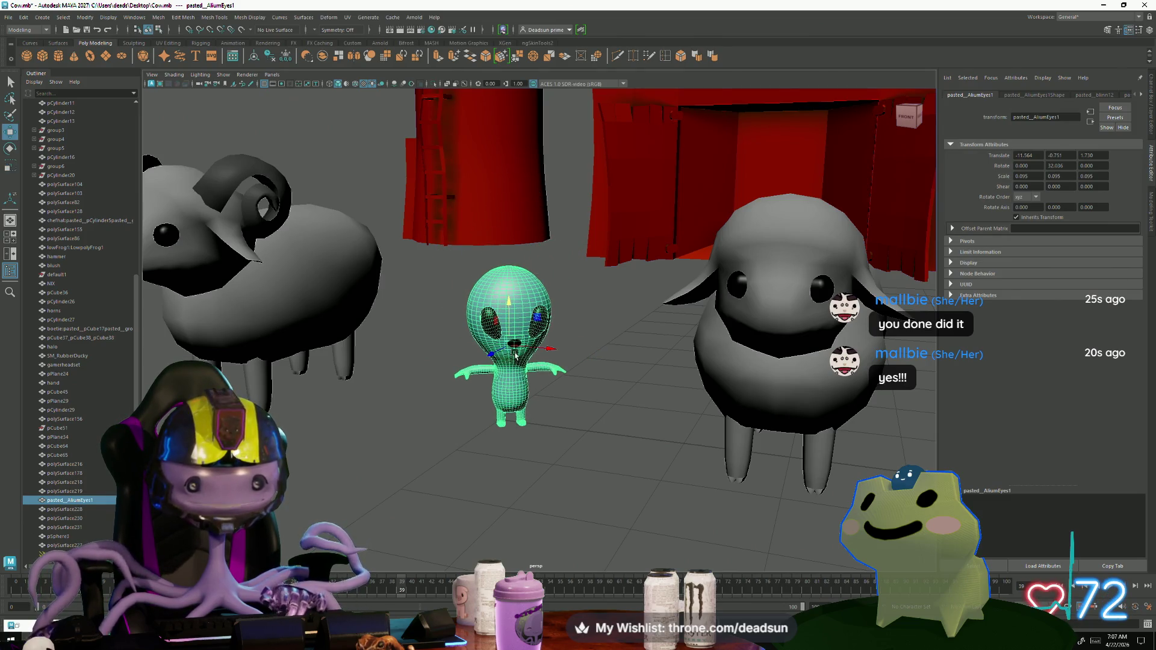
left_click(439, 452)
Step: Pull out to a high overview of the farm and reselect the farmhouse
scroll(439, 451, "down", 5)
mouse_move(392, 450)
left_mouse_down("alt")
mouse_move(334, 447)
mouse_move(467, 430)
mouse_move(458, 439)
left_mouse_up("alt")
scroll(335, 447, "down", 4)
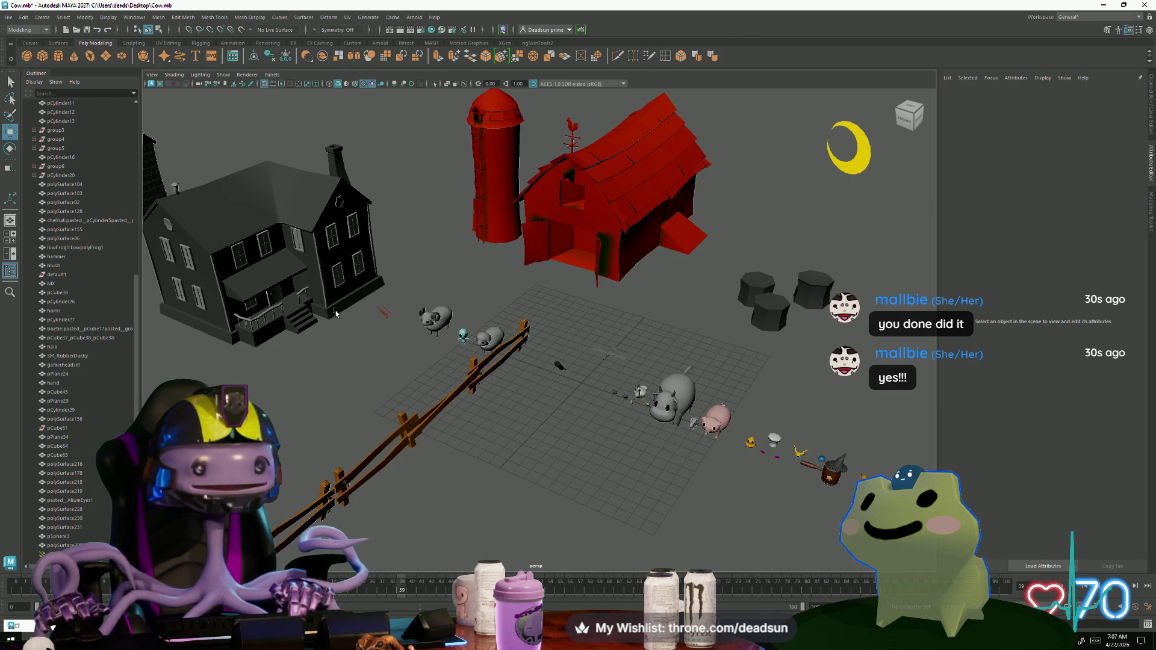
left_click(288, 312)
key("f")
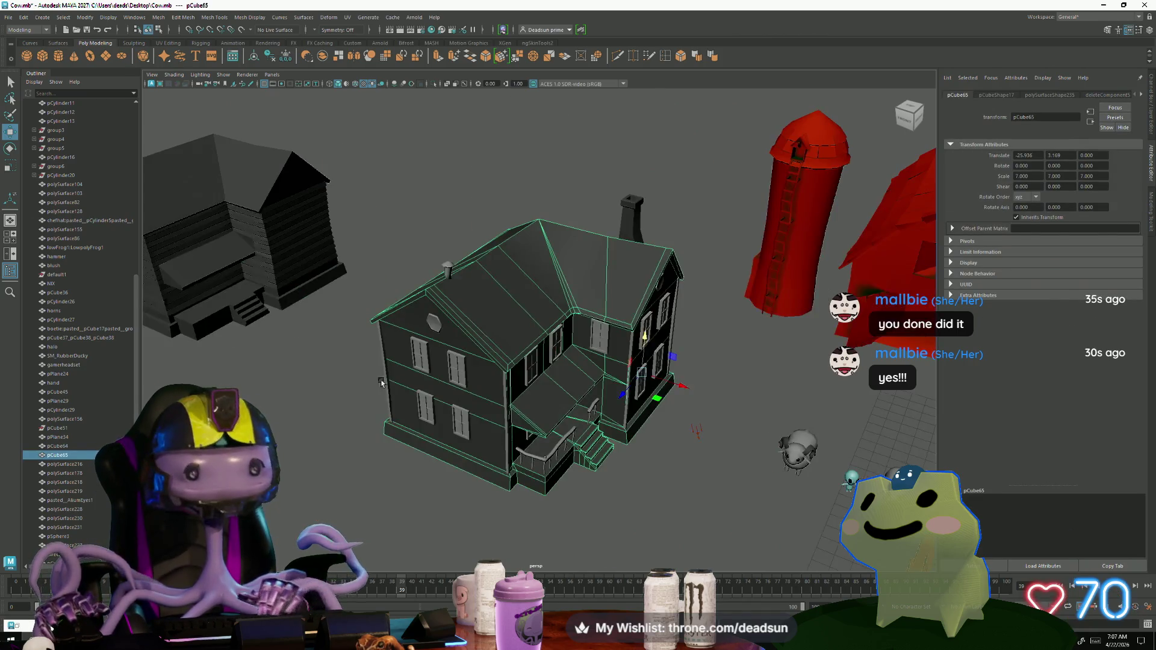
left_click(399, 484)
mouse_move(399, 485)
left_mouse_down("alt")
mouse_move(496, 477)
mouse_move(583, 490)
mouse_move(464, 468)
mouse_move(498, 454)
mouse_move(452, 467)
mouse_move(478, 471)
left_mouse_up("alt")
mouse_move(477, 471)
right_mouse_down("alt")
mouse_move(663, 548)
mouse_move(651, 527)
mouse_move(472, 444)
mouse_move(482, 464)
mouse_move(440, 456)
mouse_move(560, 443)
mouse_move(545, 350)
right_mouse_up("alt")
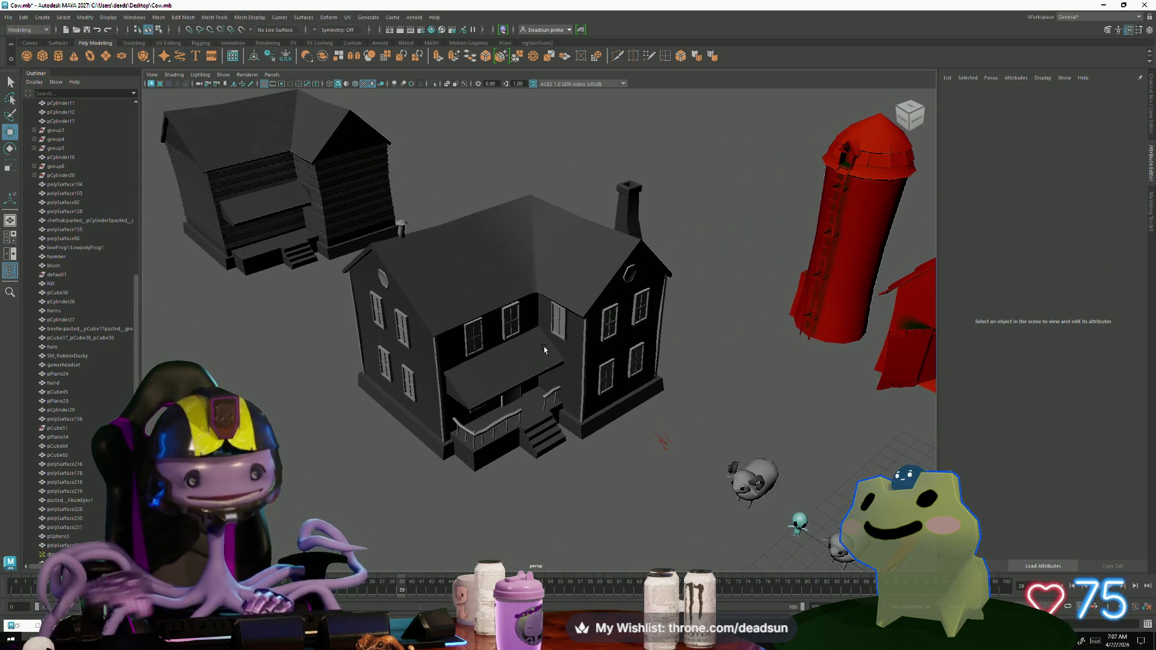
left_click(478, 280)
right_click_drag(477, 281, 607, 347, "alt")
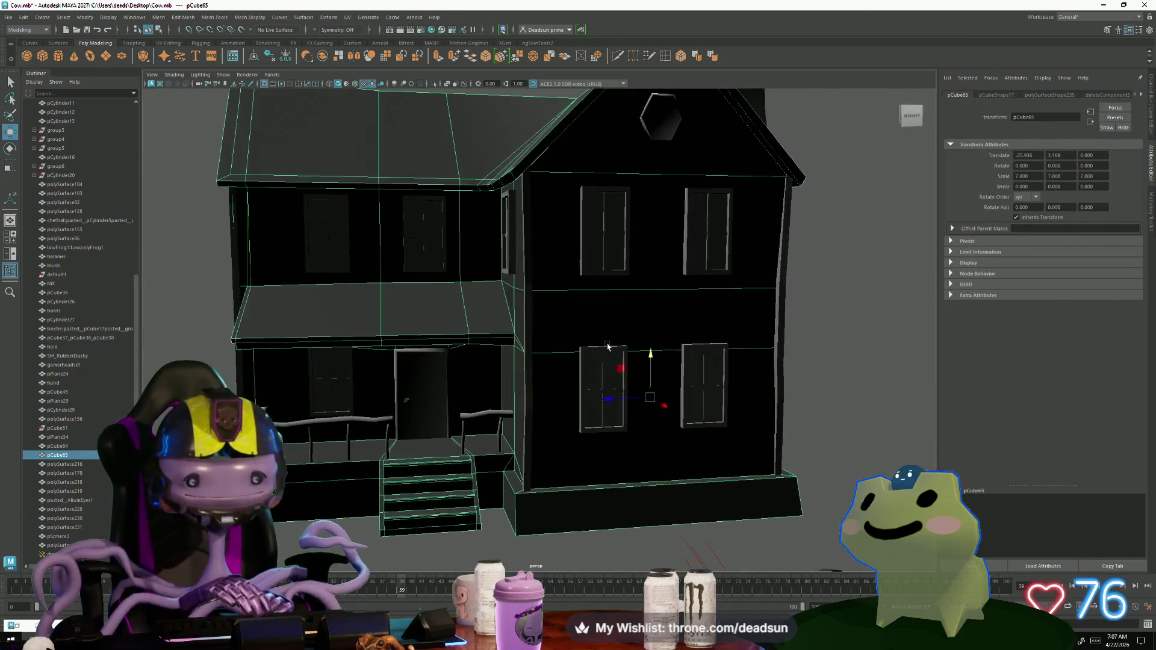
mouse_move(607, 346)
left_mouse_down("alt")
mouse_move(659, 344)
mouse_move(520, 250)
left_mouse_up("alt")
right_click_drag(377, 126, 377, 129)
left_click(335, 171)
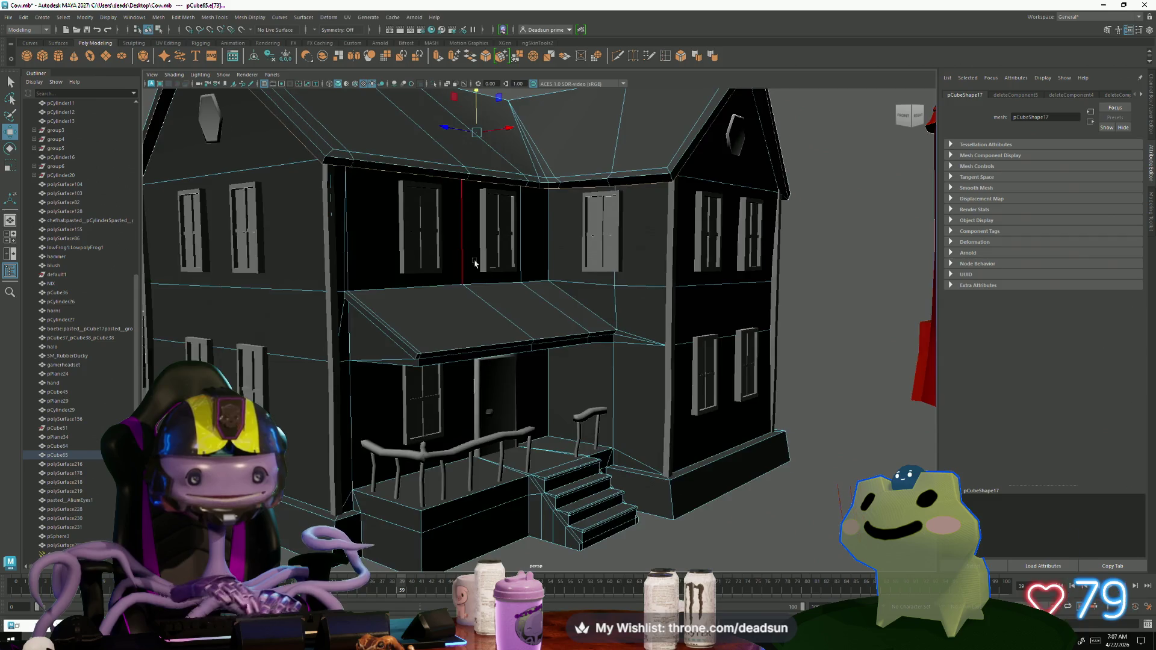
left_click_drag(475, 263, 497, 310, "alt")
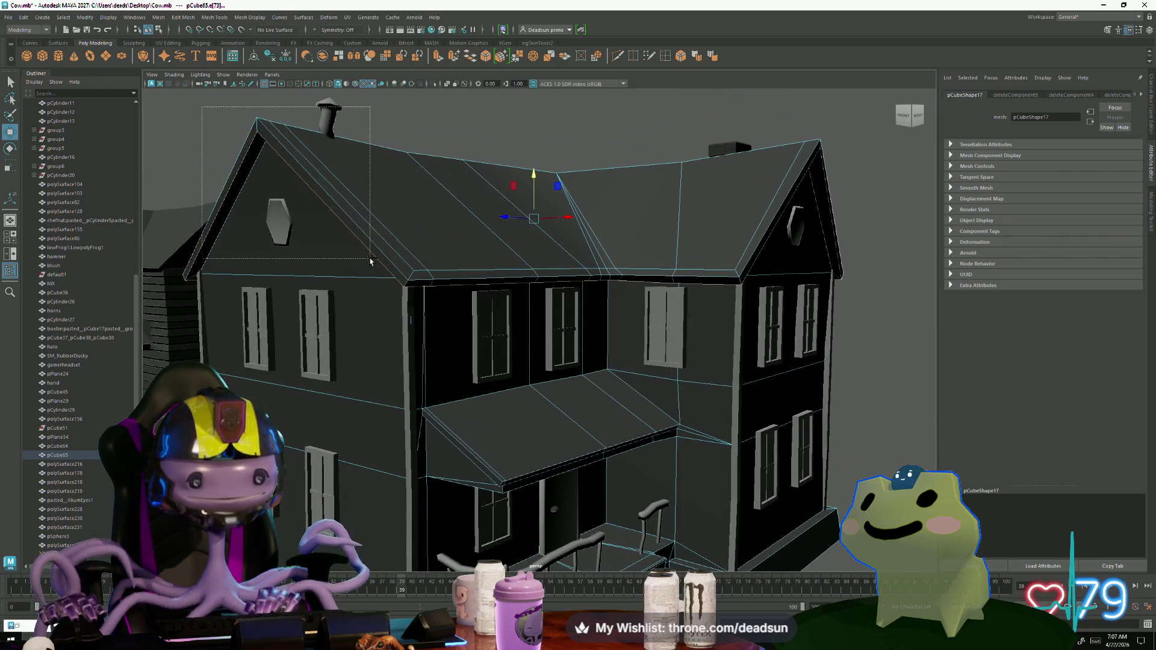
mouse_move(591, 309)
left_mouse_down("alt")
mouse_move(776, 224)
mouse_move(782, 207)
mouse_move(608, 221)
left_mouse_up("alt")
left_click_drag(533, 225, 784, 220, "alt")
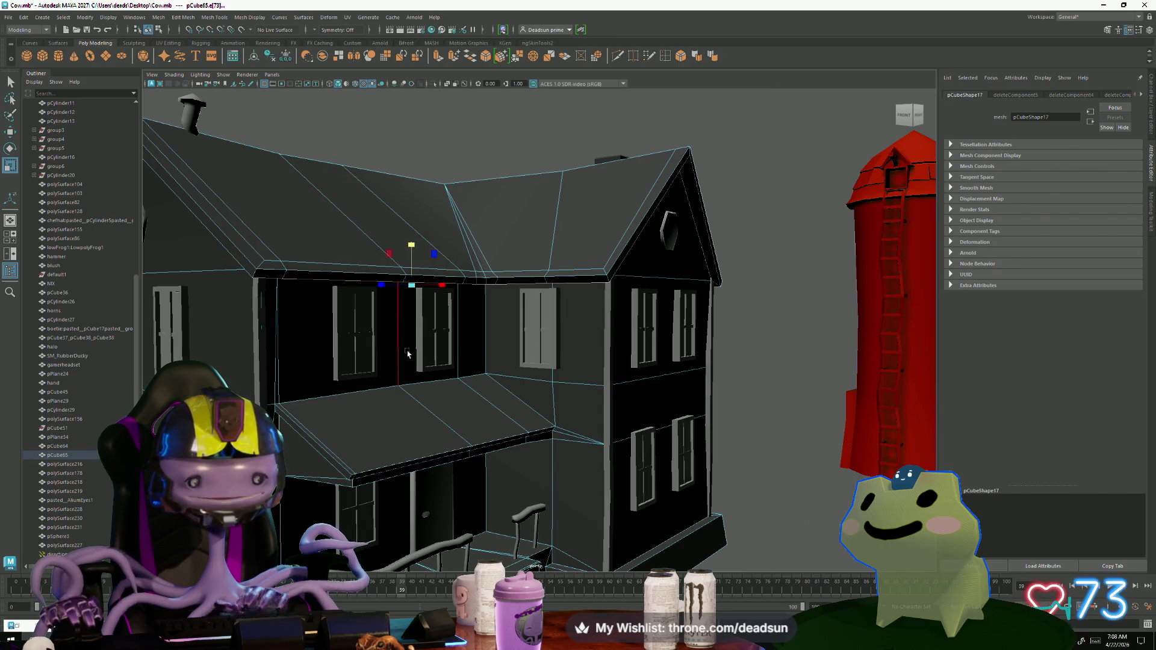
left_click_drag(432, 316, 227, 182, "alt")
mouse_move(880, 245)
left_mouse_down("alt")
mouse_move(723, 276)
mouse_move(819, 274)
mouse_move(712, 268)
left_mouse_up("alt")
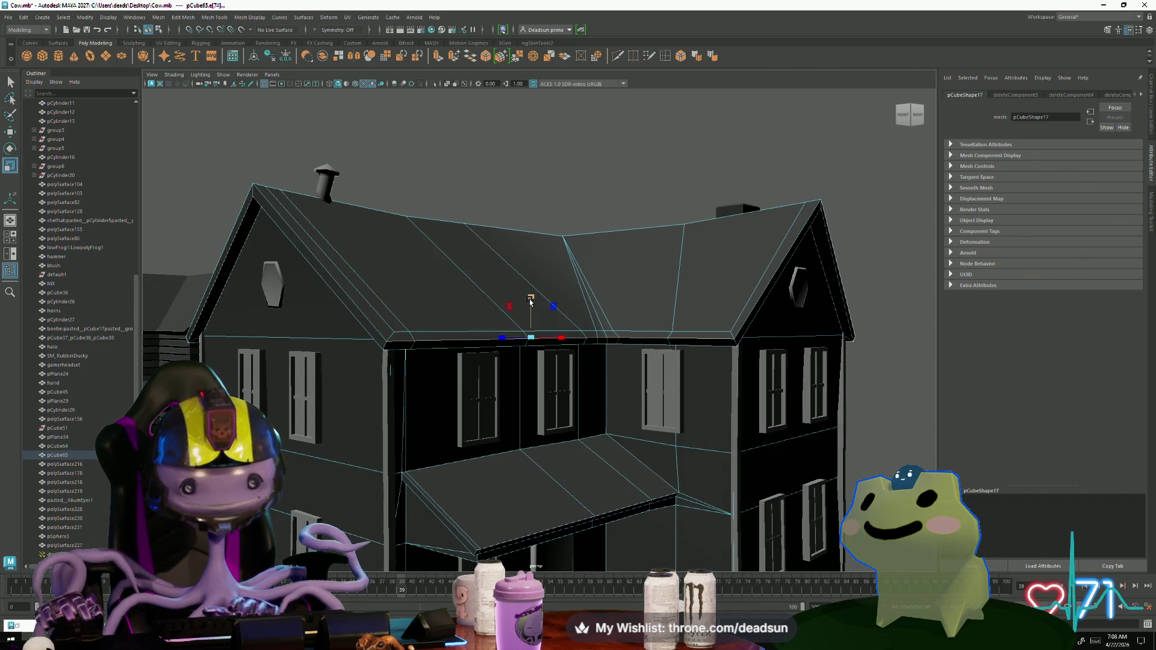
mouse_move(507, 407)
left_mouse_down("alt")
mouse_move(444, 482)
mouse_move(486, 285)
left_mouse_up("alt")
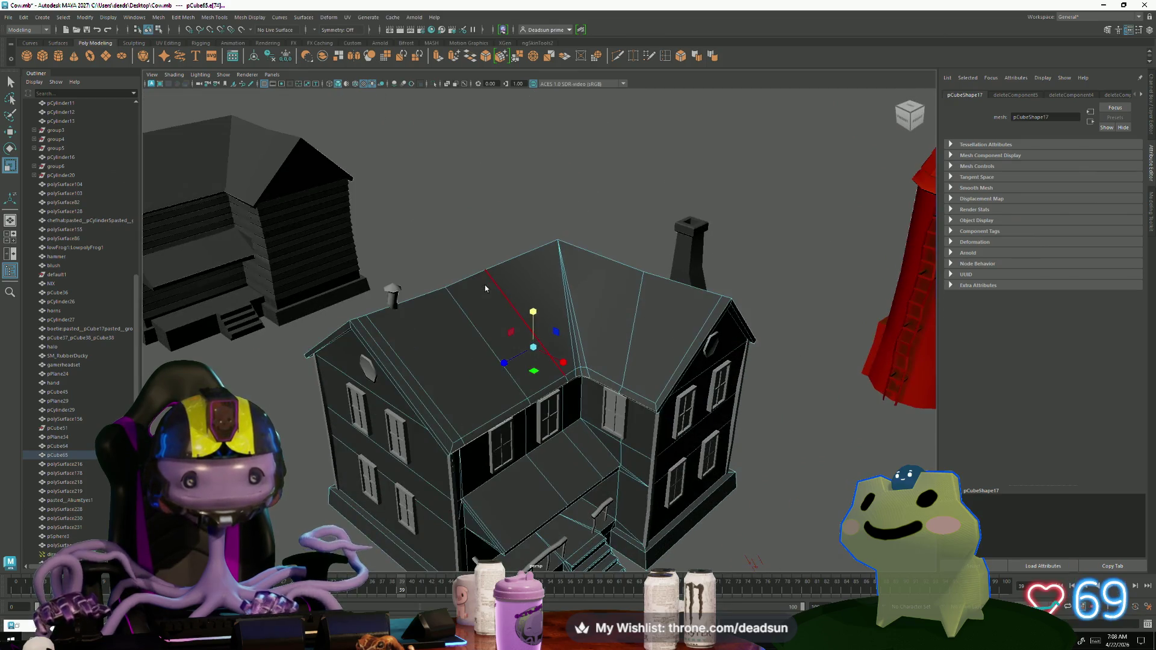
left_click(554, 178)
mouse_move(402, 409)
left_mouse_down("alt")
mouse_move(514, 425)
mouse_move(542, 480)
mouse_move(496, 415)
mouse_move(616, 381)
mouse_move(401, 394)
mouse_move(518, 385)
mouse_move(355, 416)
mouse_move(397, 417)
left_mouse_up("alt")
scroll(542, 361, "up", 5)
left_click(555, 385)
scroll(360, 320, "down", 6)
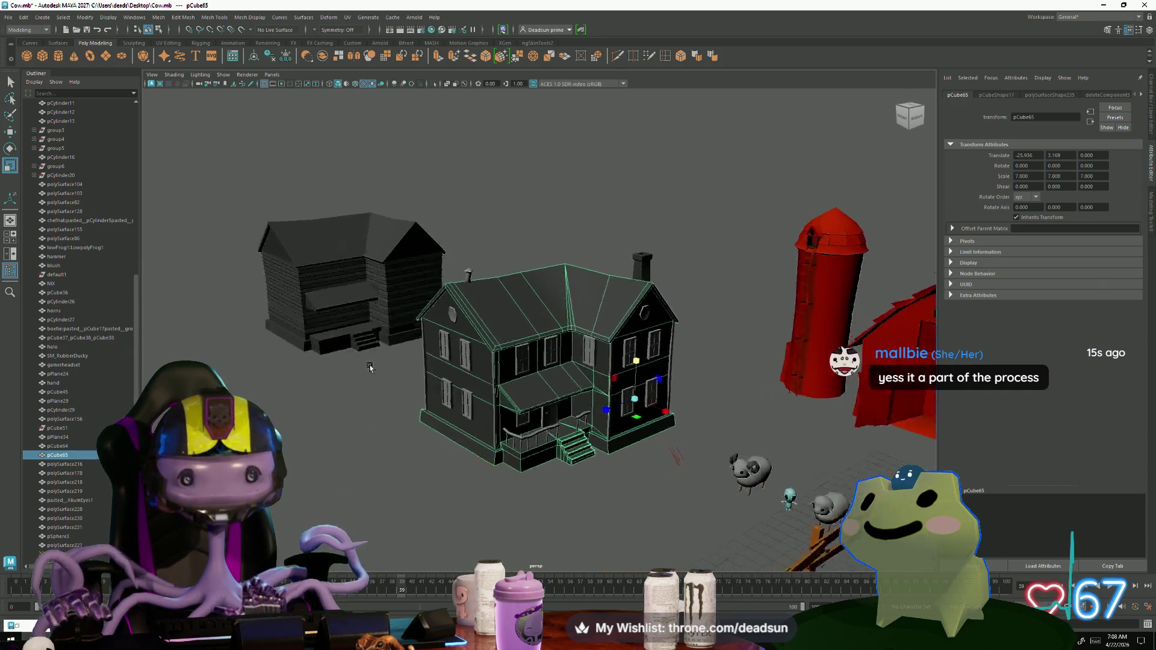
right_click_drag(536, 309, 582, 289)
scroll(570, 415, "up", 10)
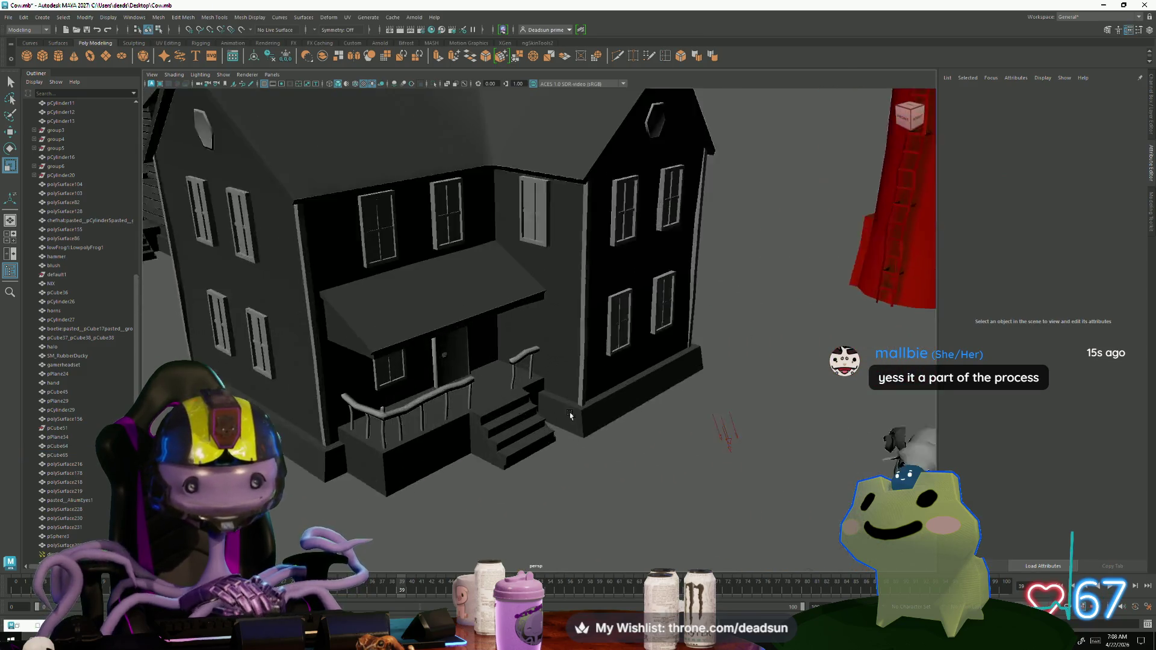
left_click_drag(570, 416, 542, 427, "alt")
scroll(518, 440, "up", 3)
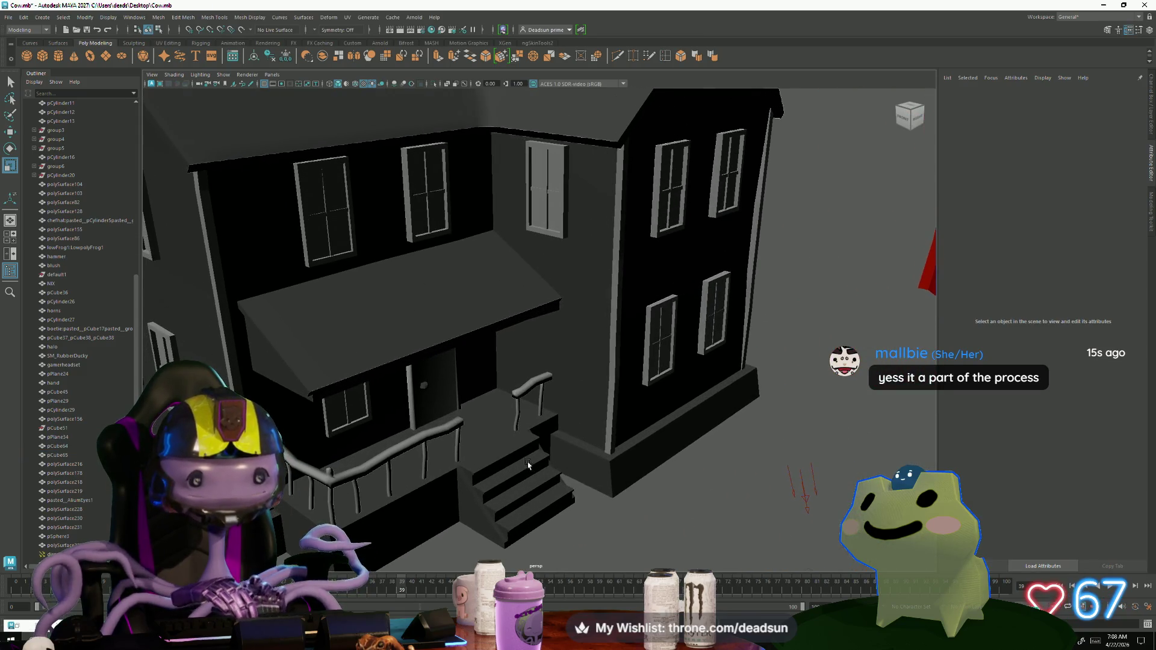
left_click(500, 450)
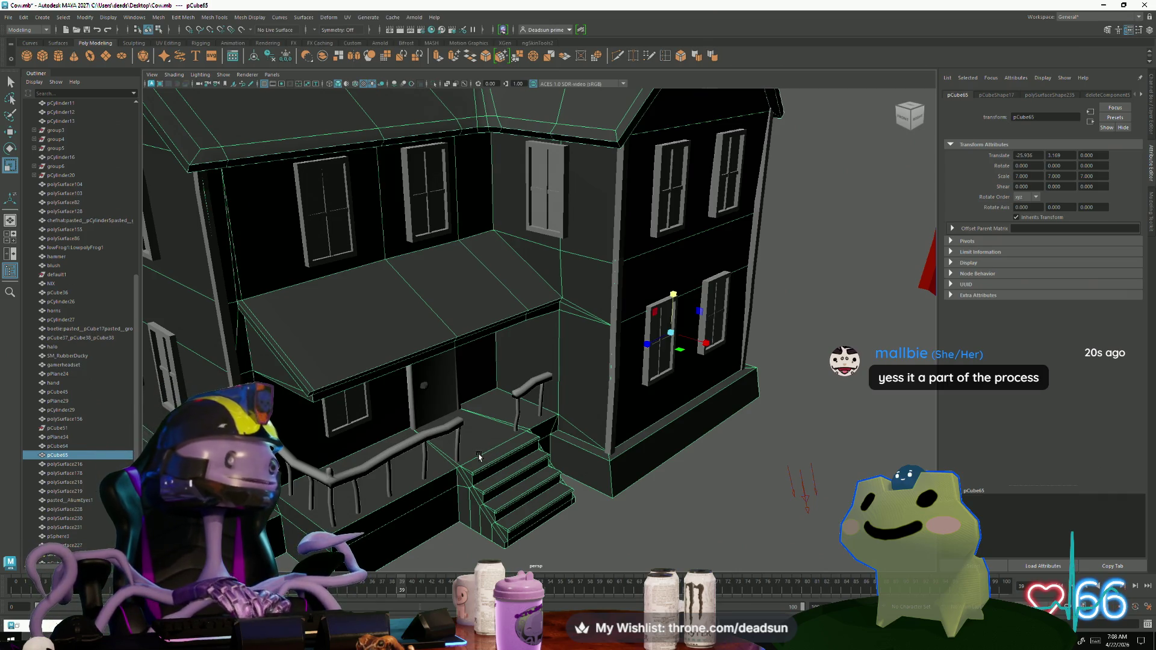
mouse_move(343, 640)
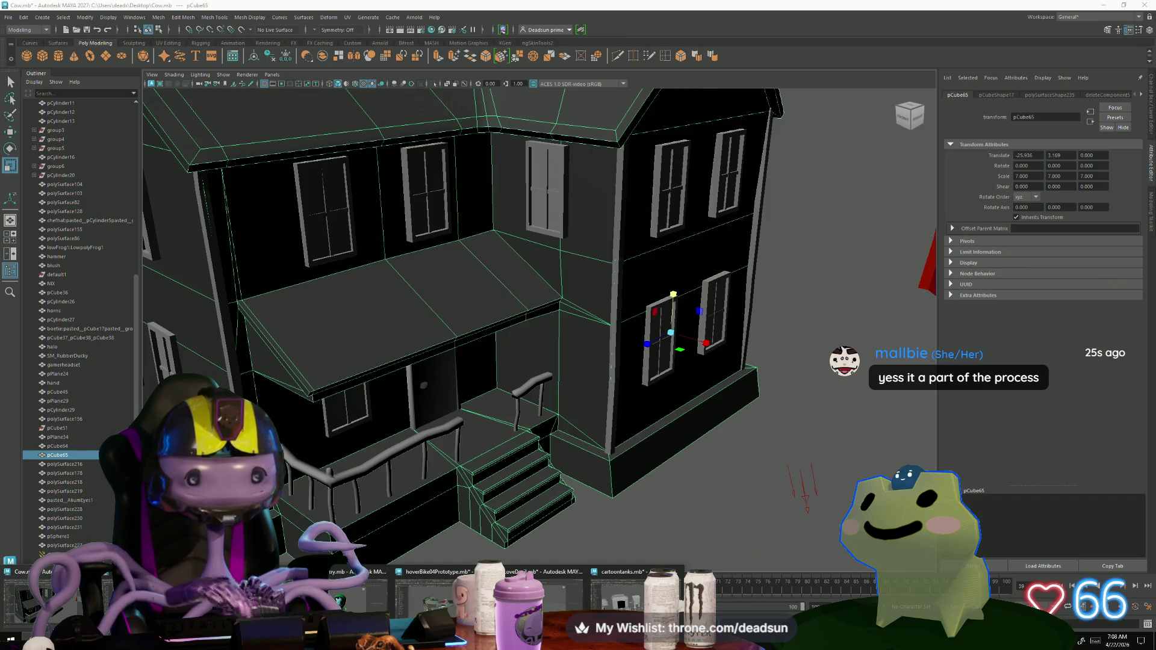
Step: Switch to the cartoontanks scene and frame the view on the satellite dish
left_click(626, 600)
mouse_move(542, 361)
left_mouse_down("alt")
mouse_move(475, 402)
mouse_move(593, 467)
mouse_move(602, 482)
mouse_move(589, 498)
left_mouse_up("alt")
left_click_drag(415, 331, 482, 389)
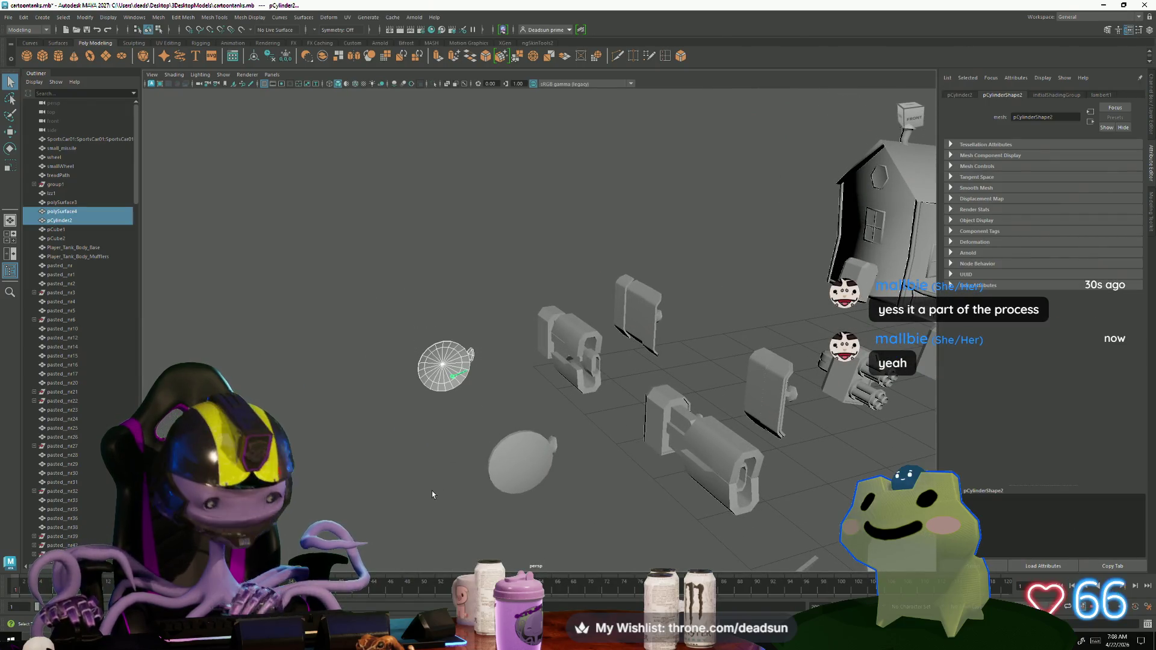
key("f")
mouse_move(432, 491)
left_mouse_down("alt")
mouse_move(584, 516)
mouse_move(532, 490)
mouse_move(606, 554)
mouse_move(481, 361)
left_mouse_up("alt")
left_click(583, 516)
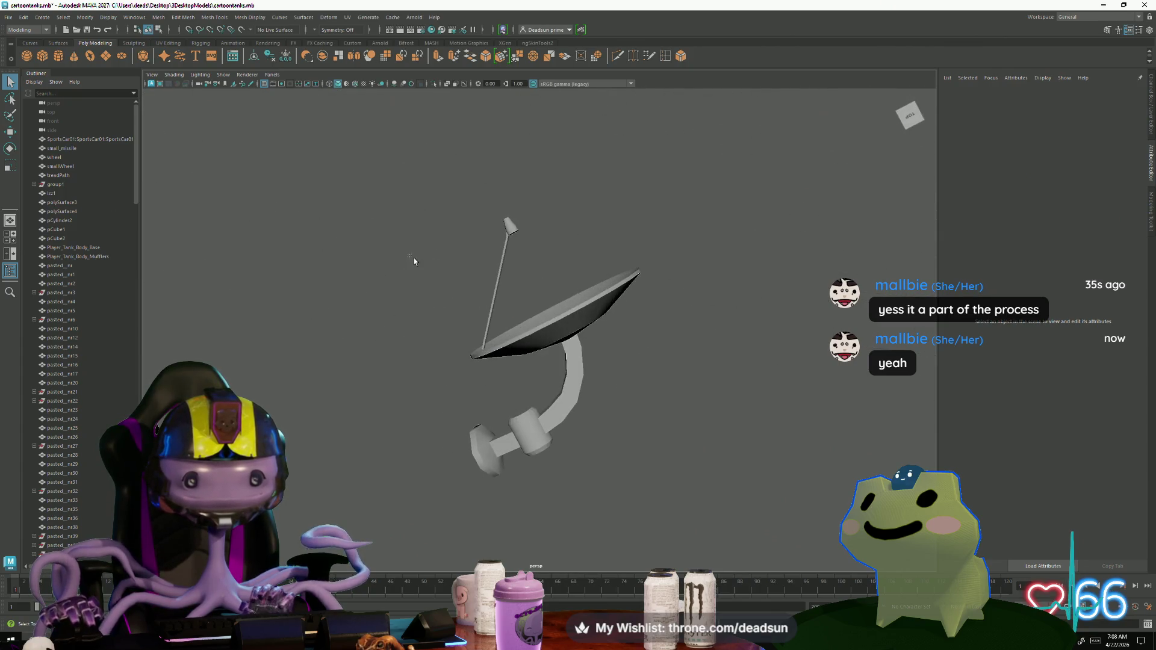
Step: Combine the dish and antenna into one mesh, polySurface106
mouse_move(414, 258)
left_mouse_down()
mouse_move(677, 520)
mouse_move(606, 489)
mouse_move(568, 443)
left_mouse_up()
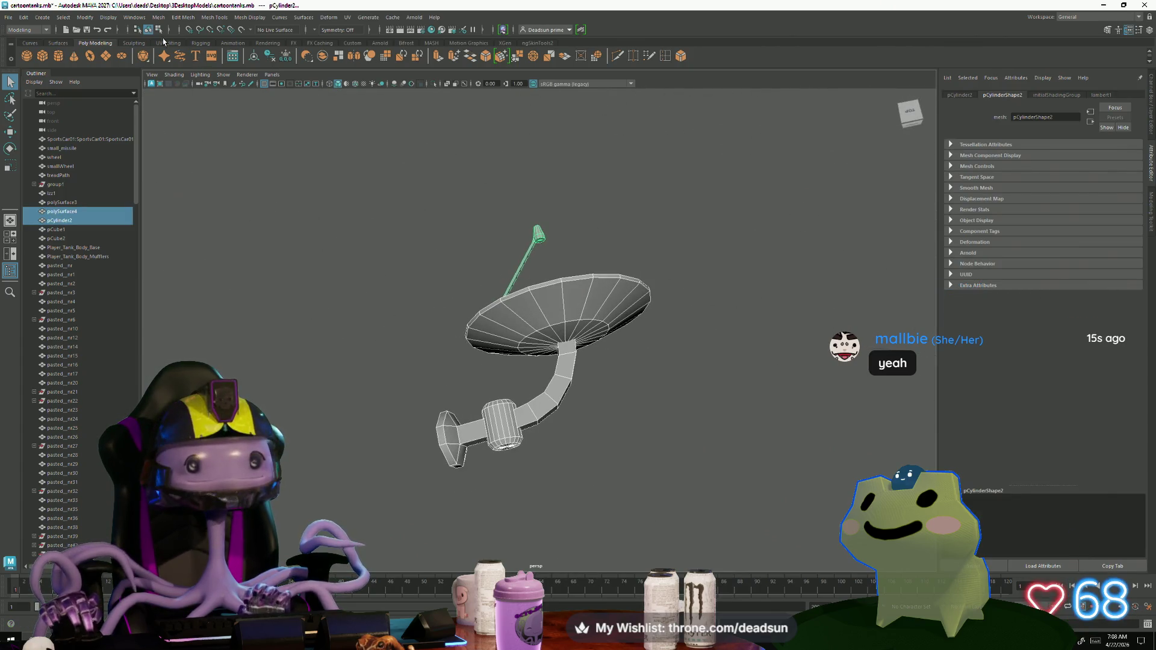
left_click(158, 18)
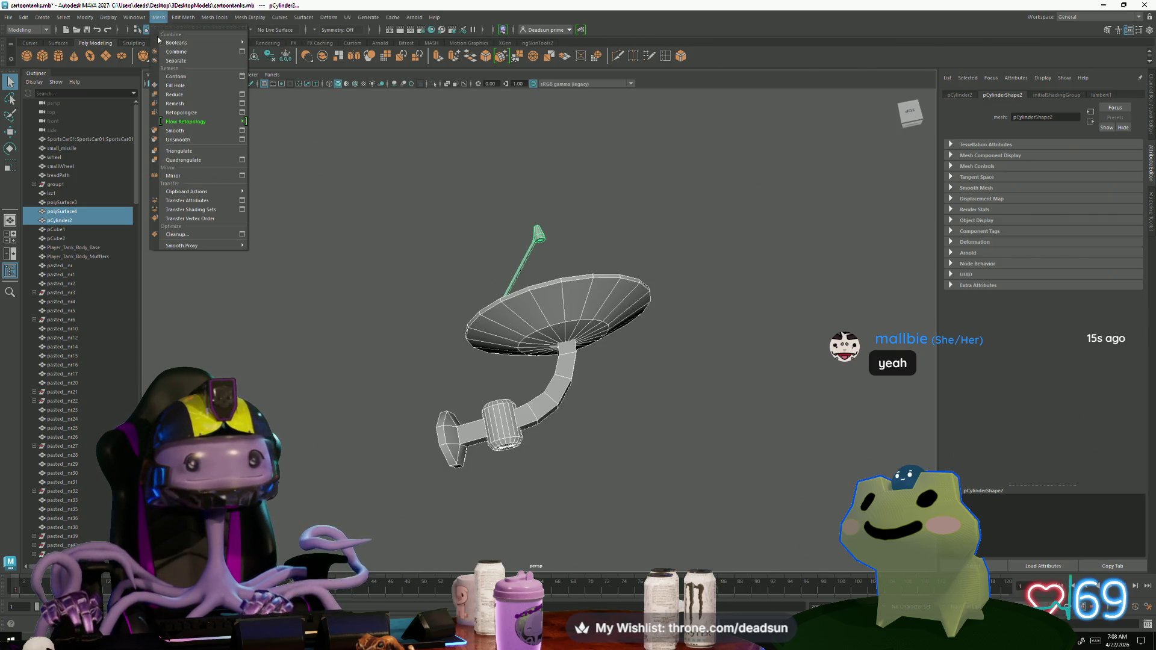
left_click(184, 54)
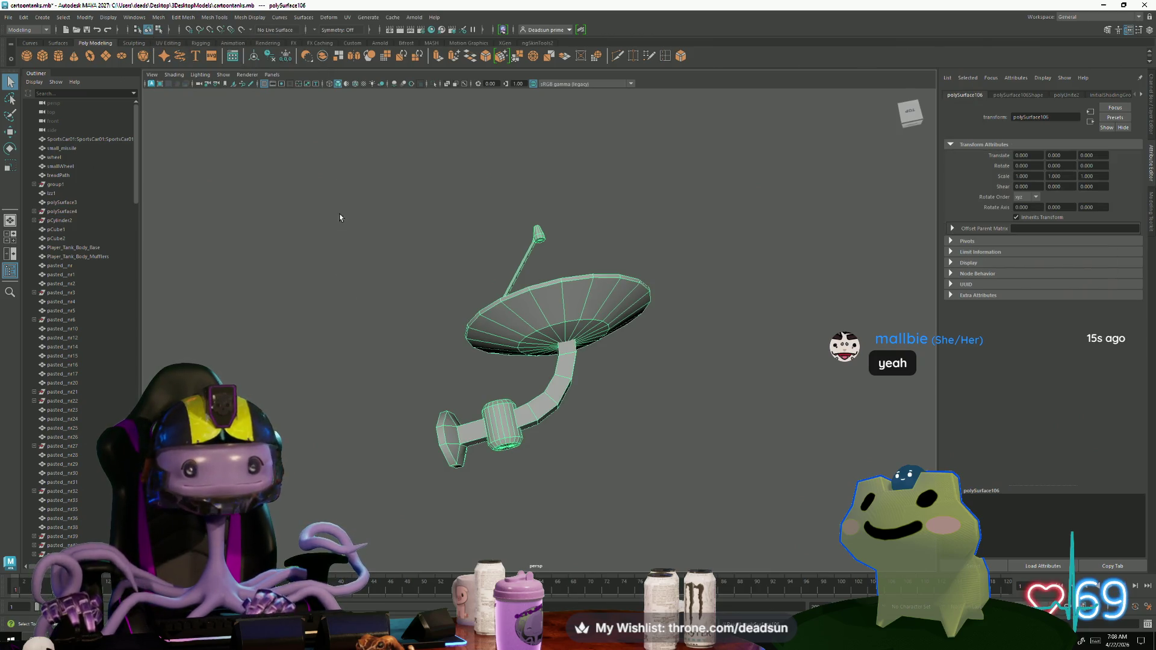
Step: Reselect the combined dish, cut it from the scene, and frame everything
left_click(661, 375)
left_click_drag(393, 232, 669, 485)
right_click_drag(669, 486, 432, 414, "alt")
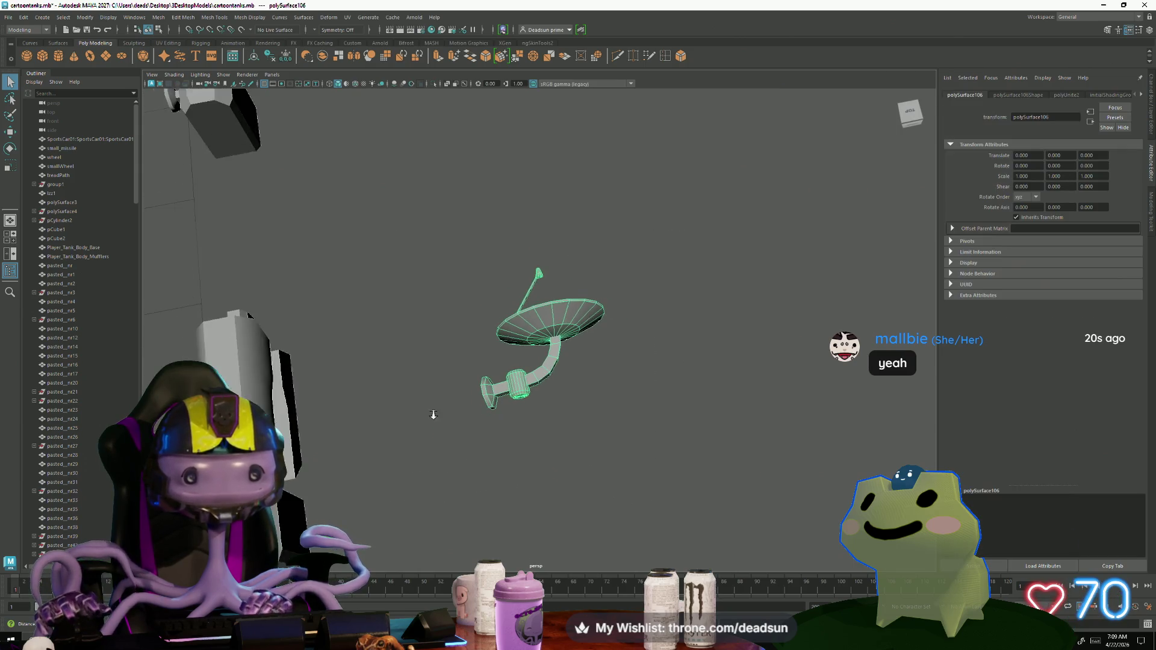
key("Delete")
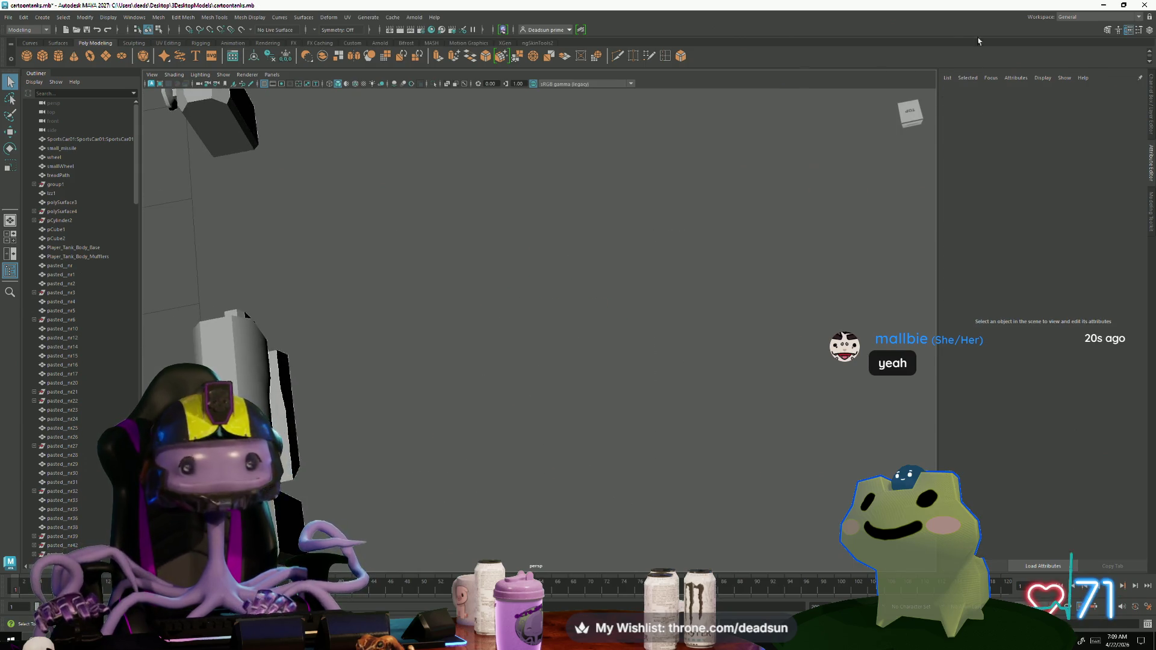
key("a")
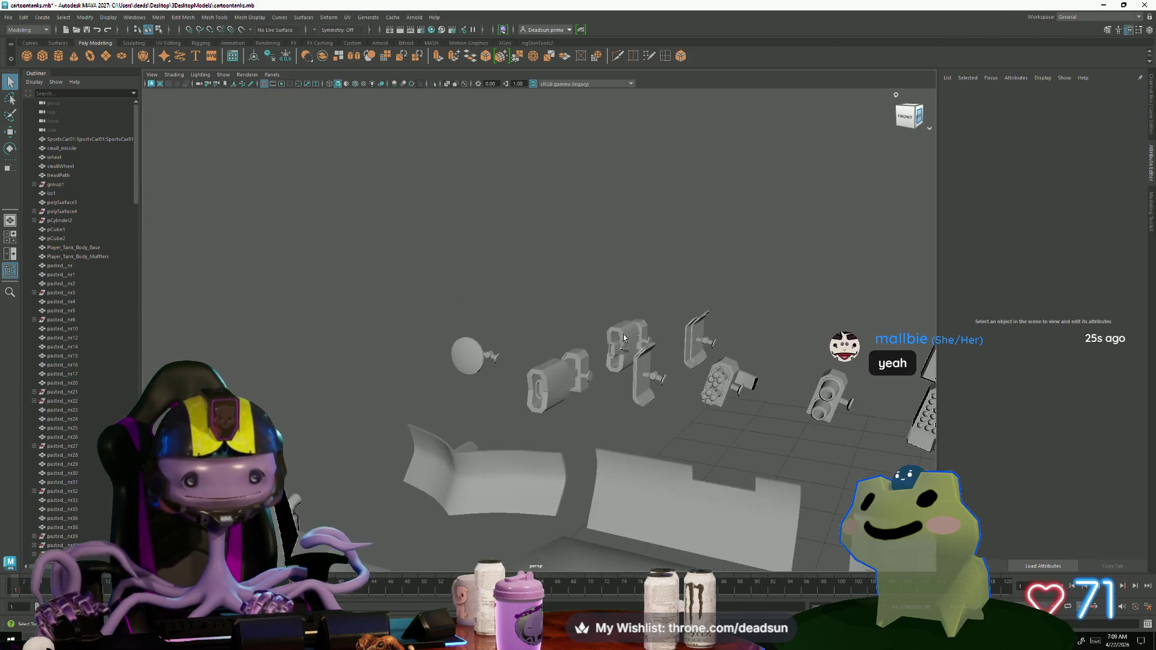
right_click_drag(330, 251, 474, 349, "alt")
left_click_drag(474, 350, 505, 350, "alt")
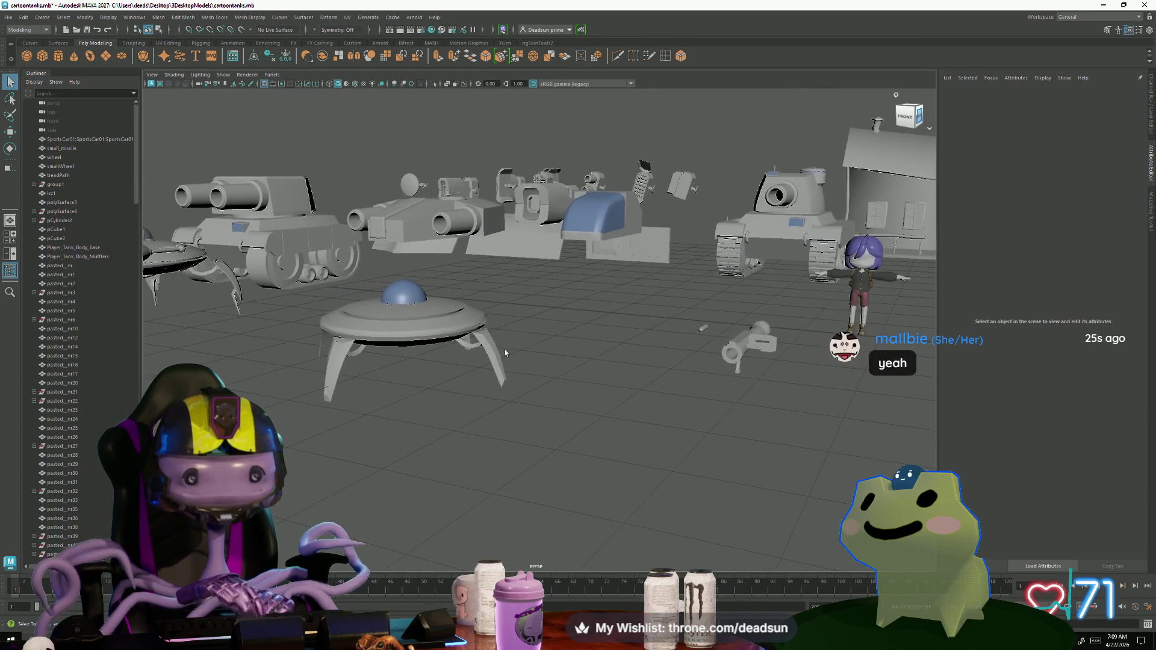
right_click_drag(505, 350, 585, 374, "alt")
left_click_drag(585, 374, 591, 387, "alt")
left_click(625, 411)
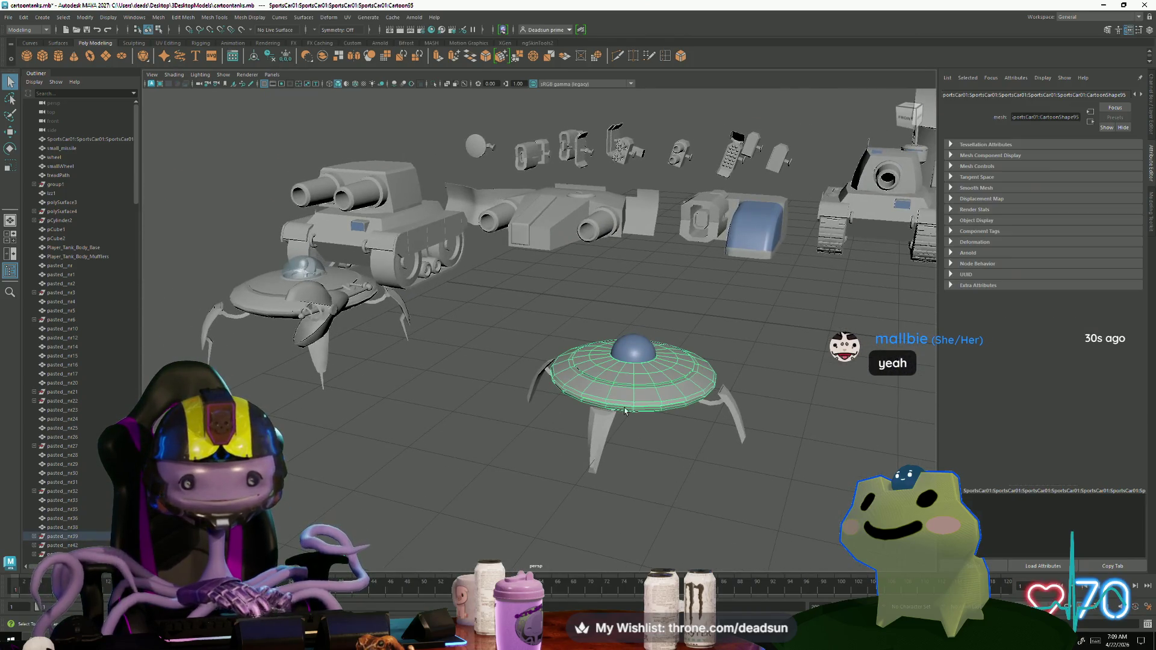
mouse_move(654, 426)
right_mouse_down("alt")
mouse_move(632, 421)
mouse_move(653, 472)
mouse_move(517, 426)
mouse_move(554, 424)
mouse_move(686, 524)
mouse_move(666, 537)
right_mouse_up("alt")
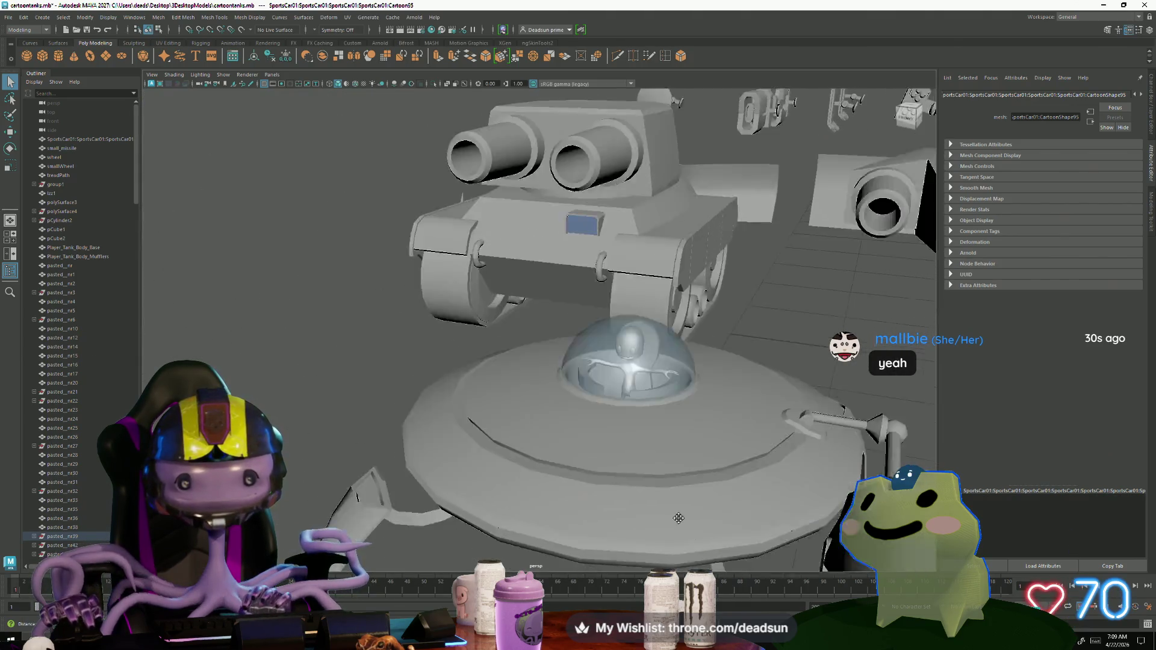
middle_click_drag(666, 537, 667, 488, "alt")
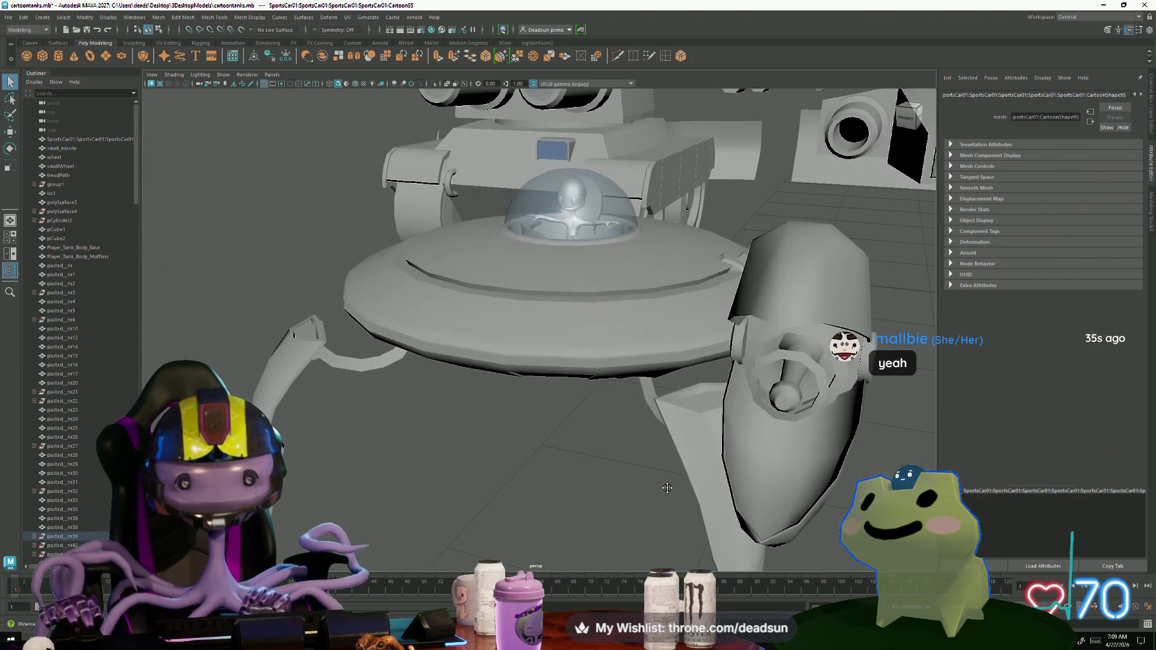
right_click_drag(651, 490, 608, 476, "alt")
left_click_drag(609, 476, 603, 518, "alt")
mouse_move(603, 518)
right_mouse_down("alt")
mouse_move(627, 530)
mouse_move(567, 486)
right_mouse_up("alt")
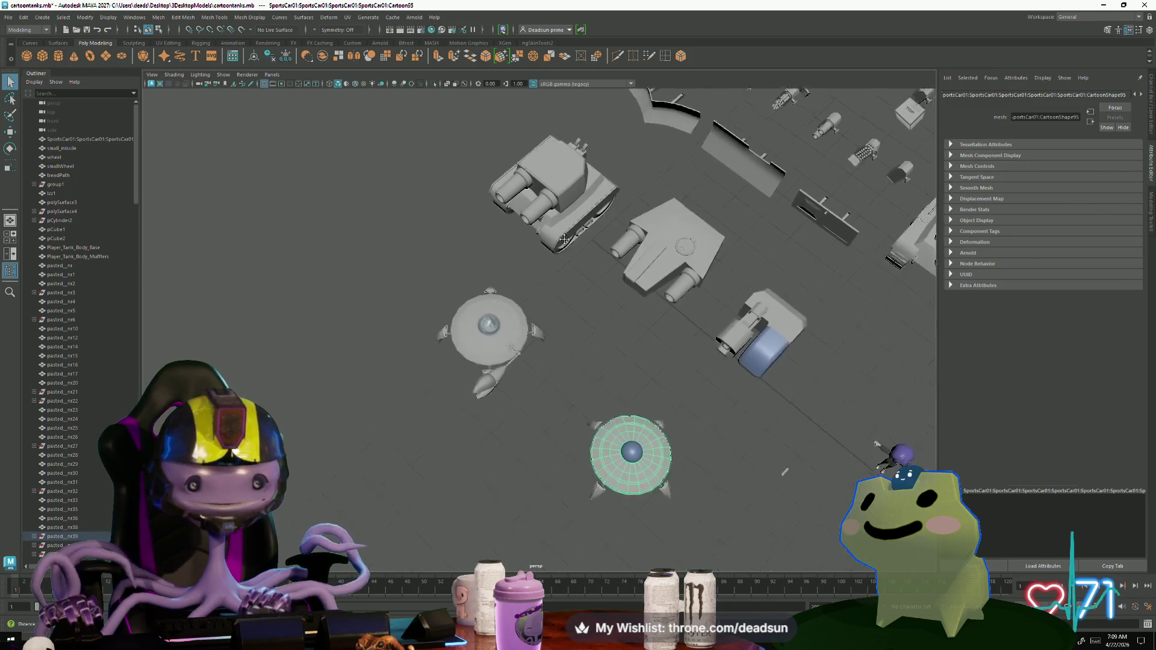
mouse_move(567, 487)
left_mouse_down("alt")
mouse_move(643, 488)
mouse_move(596, 511)
left_mouse_up("alt")
mouse_move(595, 510)
middle_mouse_down("alt")
mouse_move(547, 483)
mouse_move(562, 491)
middle_mouse_up("alt")
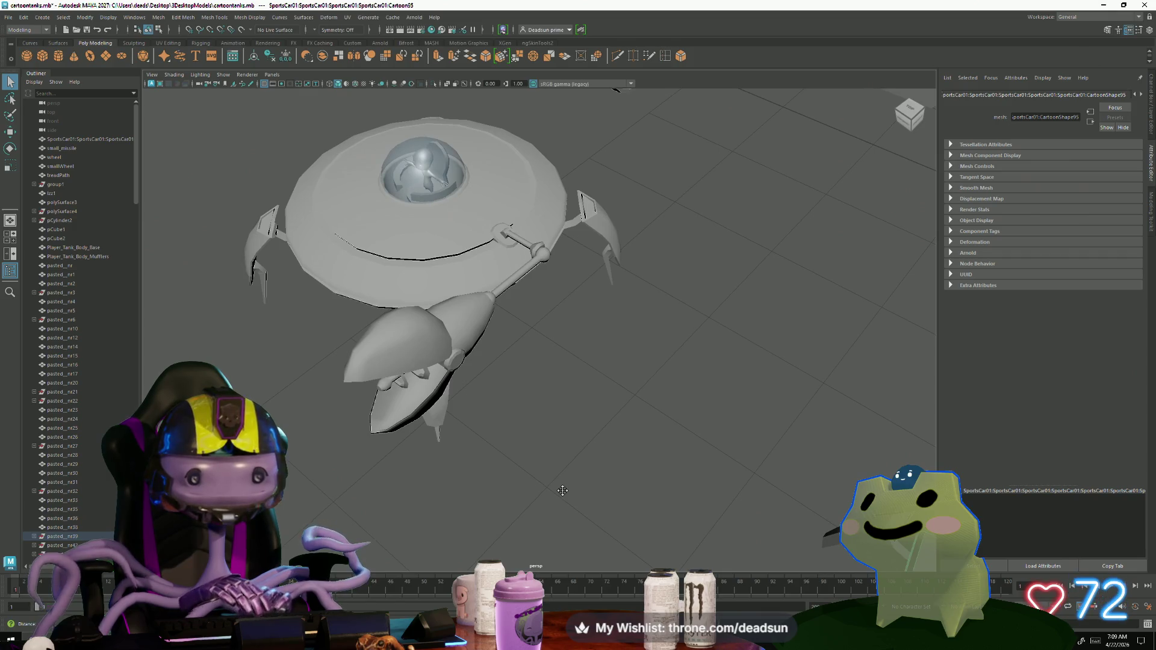
scroll(533, 472, "down", 5)
left_click(472, 335)
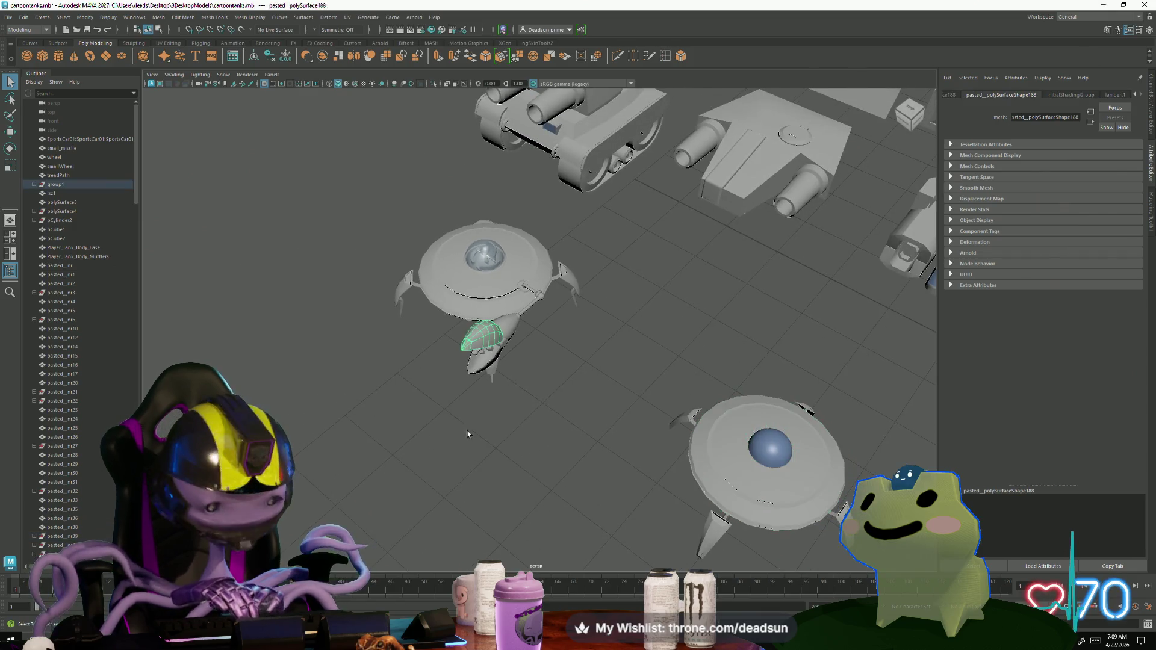
key("f")
mouse_move(577, 471)
left_mouse_down("alt")
mouse_move(608, 473)
mouse_move(572, 464)
left_mouse_up("alt")
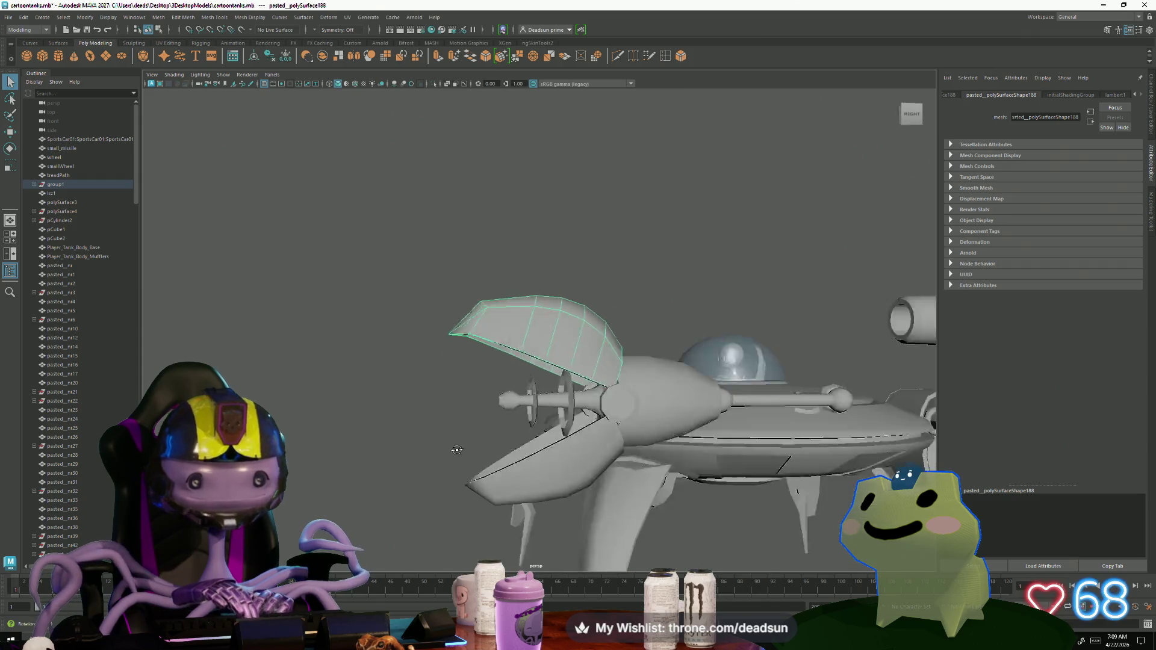
scroll(572, 463, "down", 4)
right_click_drag(572, 463, 345, 404, "alt")
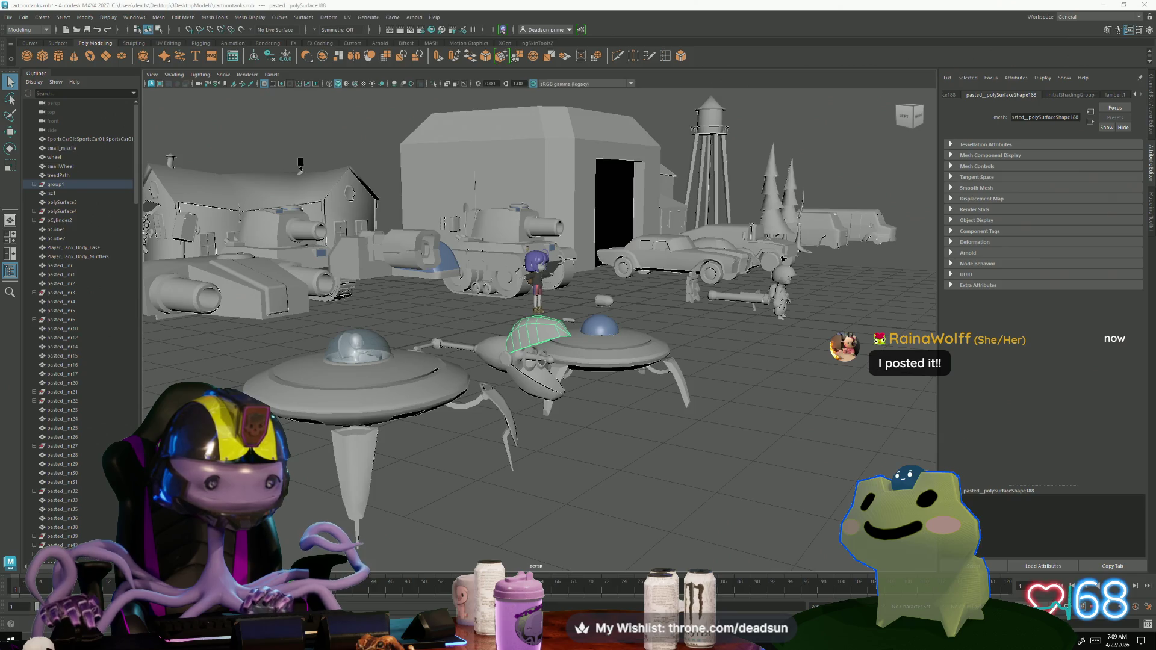
left_click(346, 493)
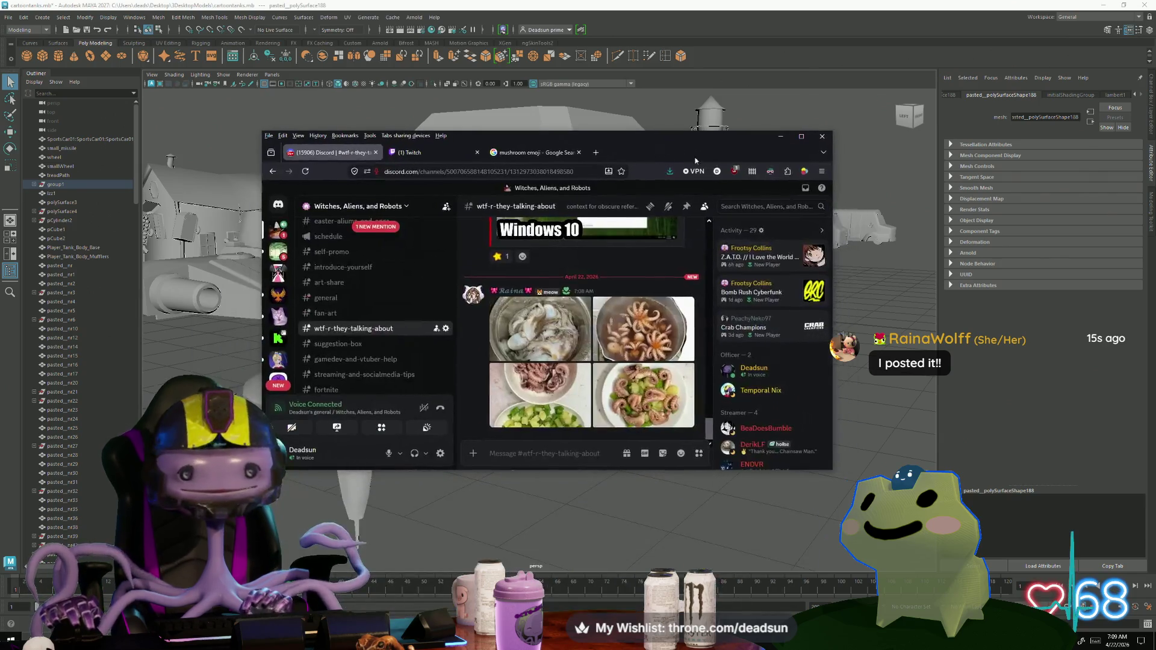
left_click(801, 136)
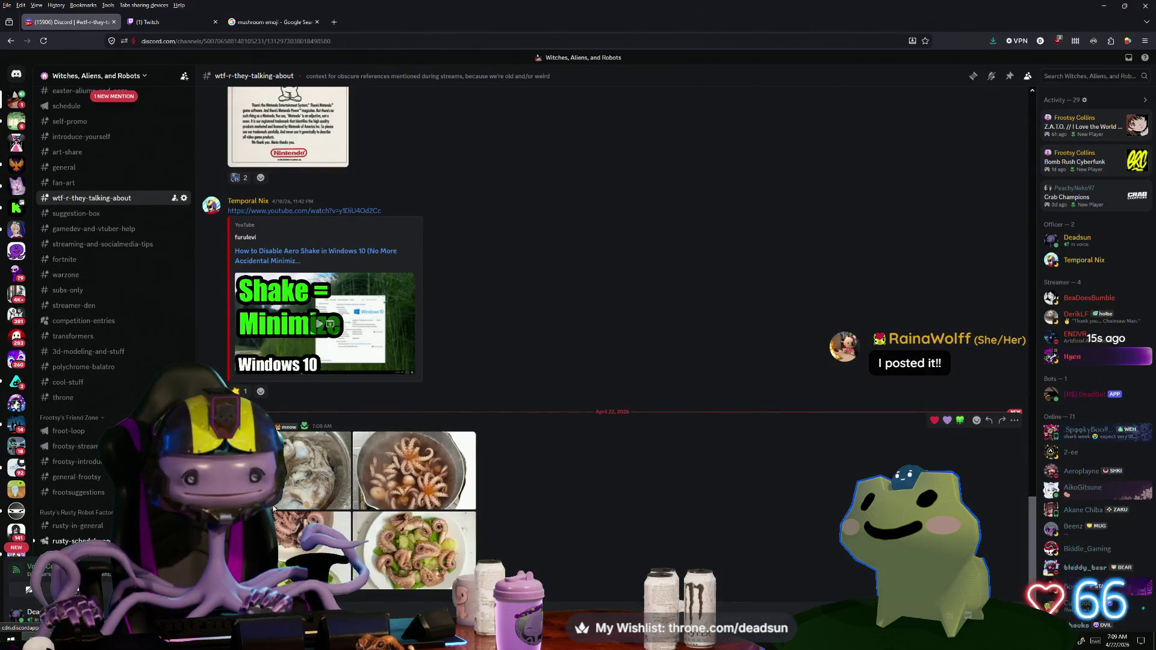
left_click(340, 482)
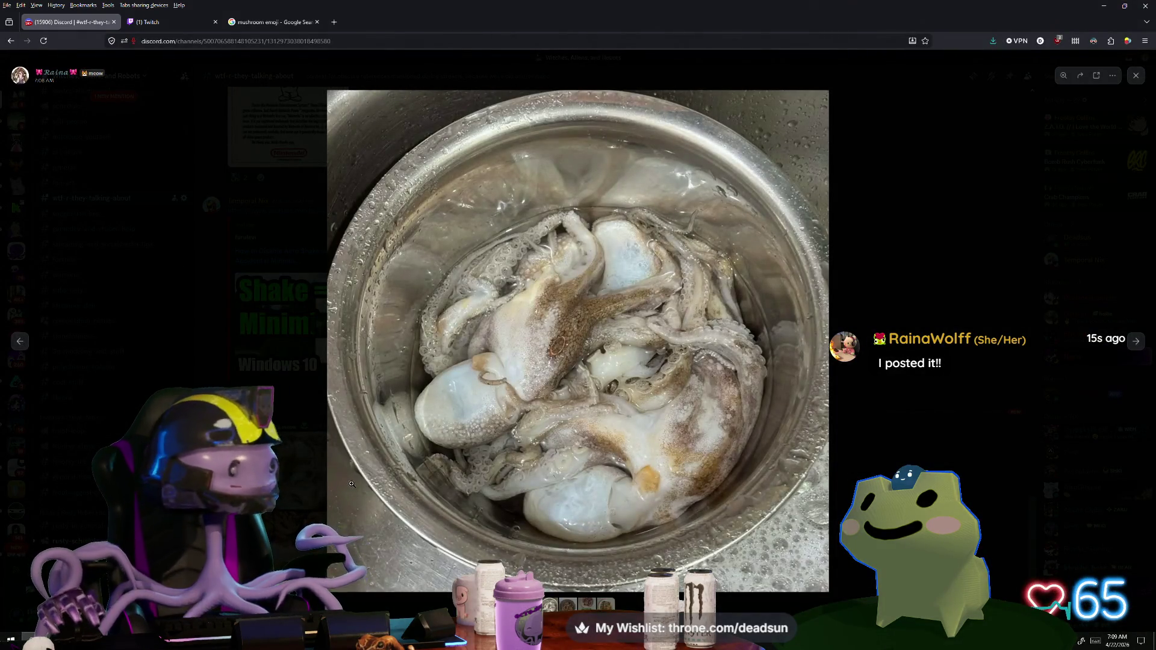
left_click(1138, 342)
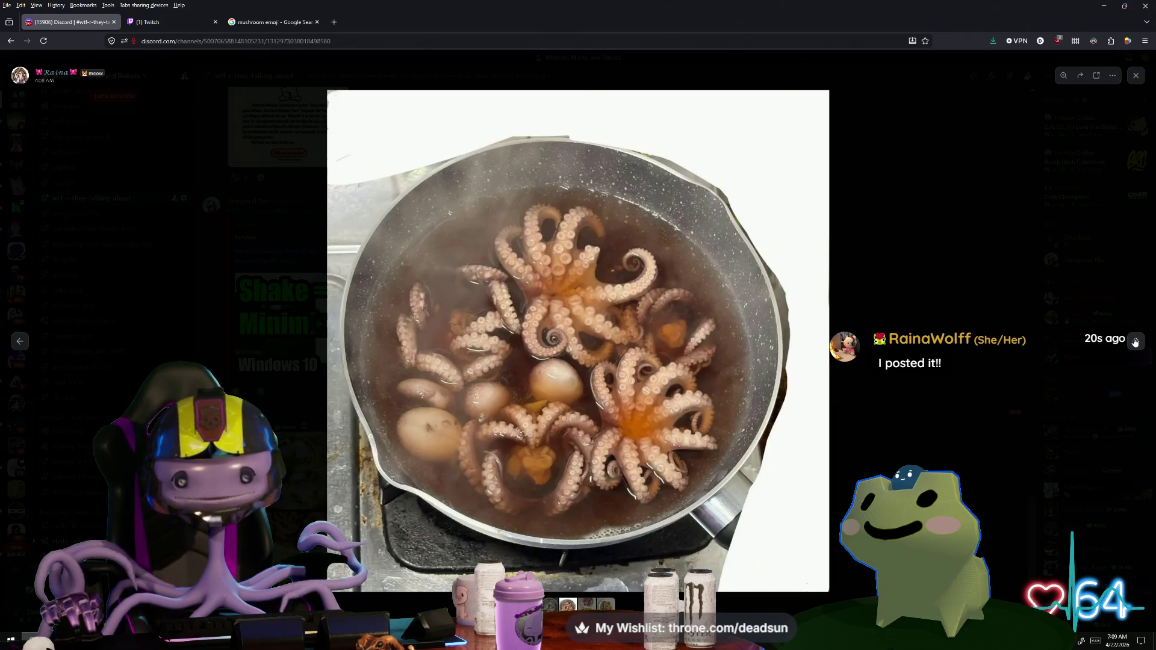
left_click(1136, 341)
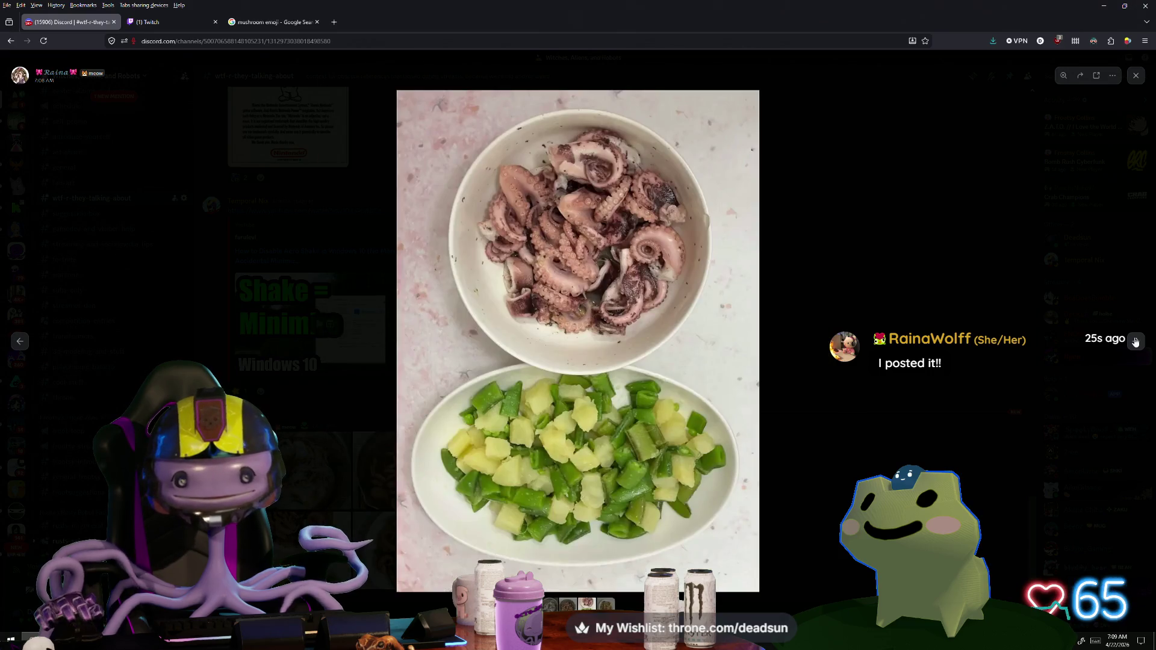
left_click(1136, 341)
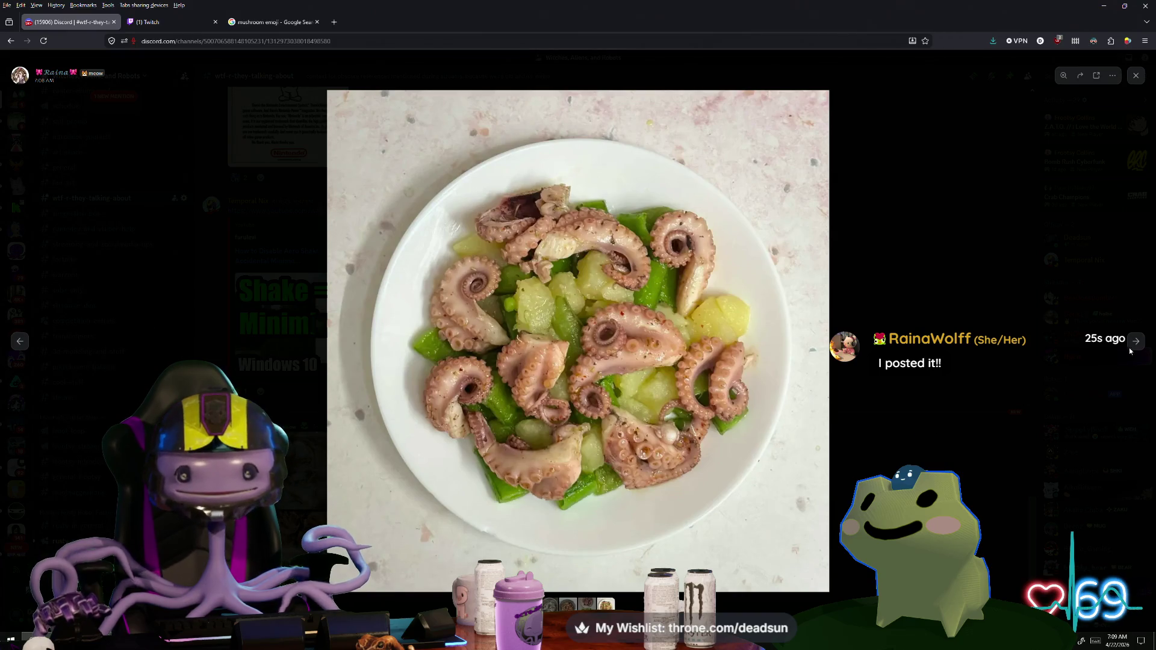
left_click(1137, 341)
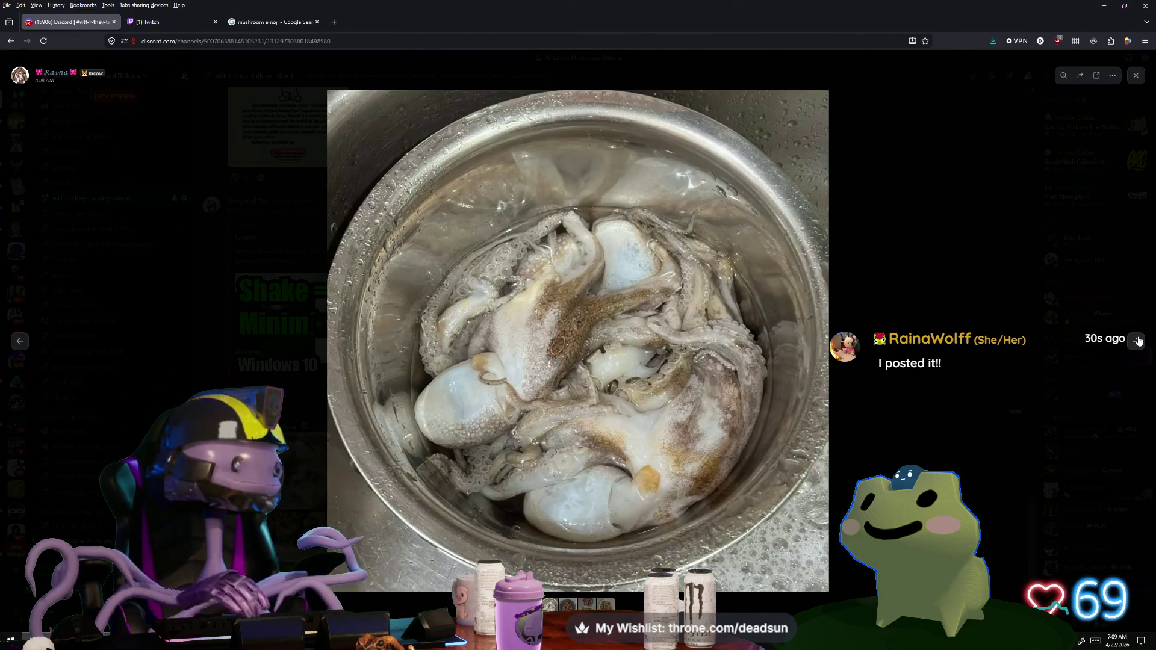
left_click(19, 342)
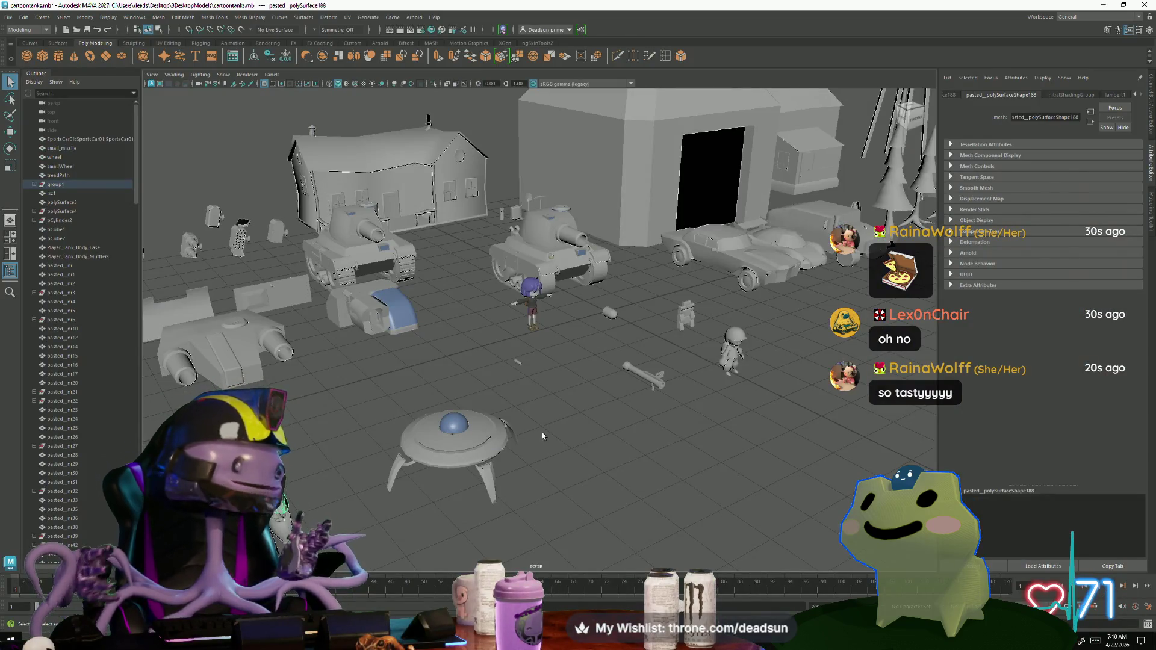
Step: Switch to the Cow.mb farm scene window and select the fence group
key("alt+Tab")
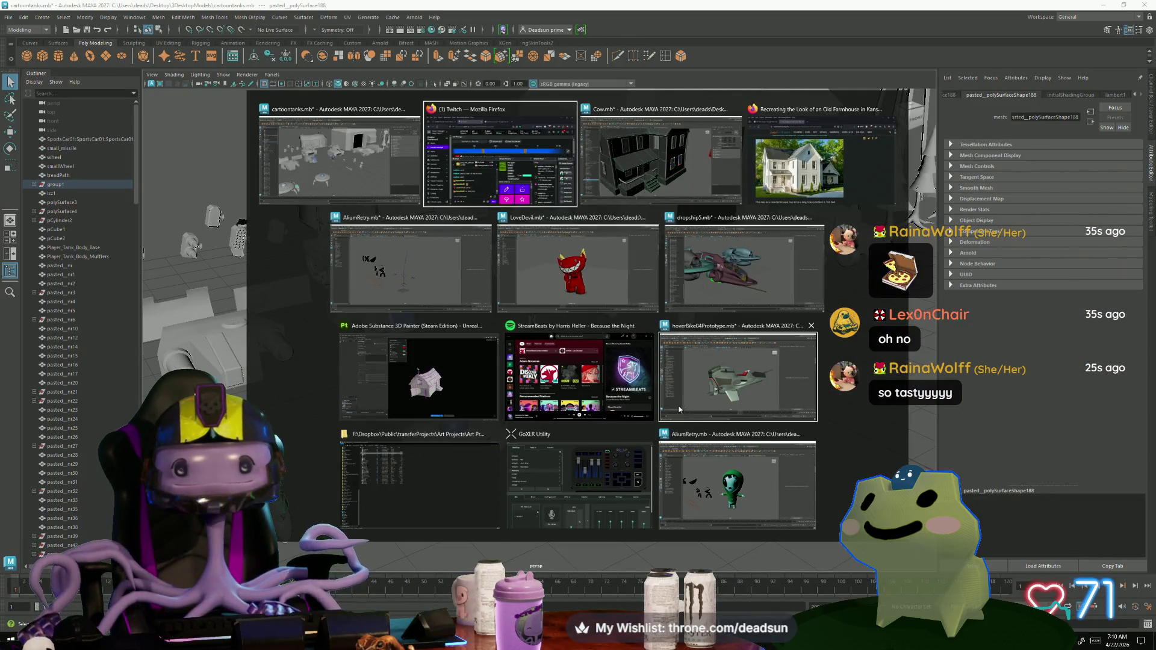
left_click(660, 159)
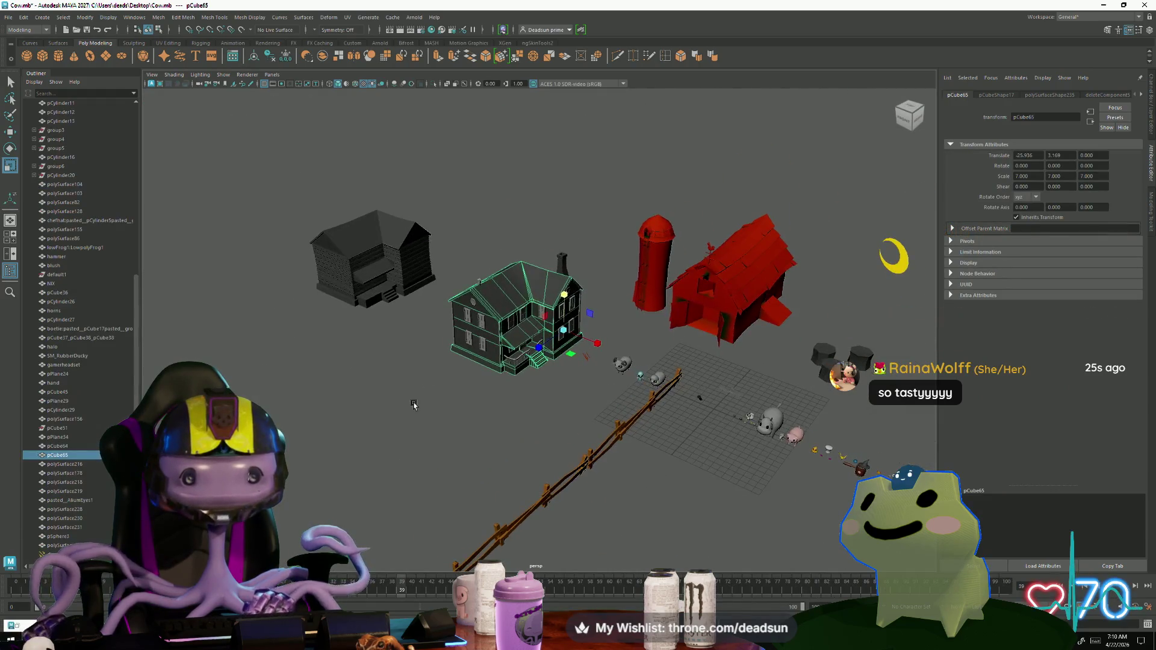
left_click(413, 404)
scroll(457, 407, "down", 5)
left_click(492, 408)
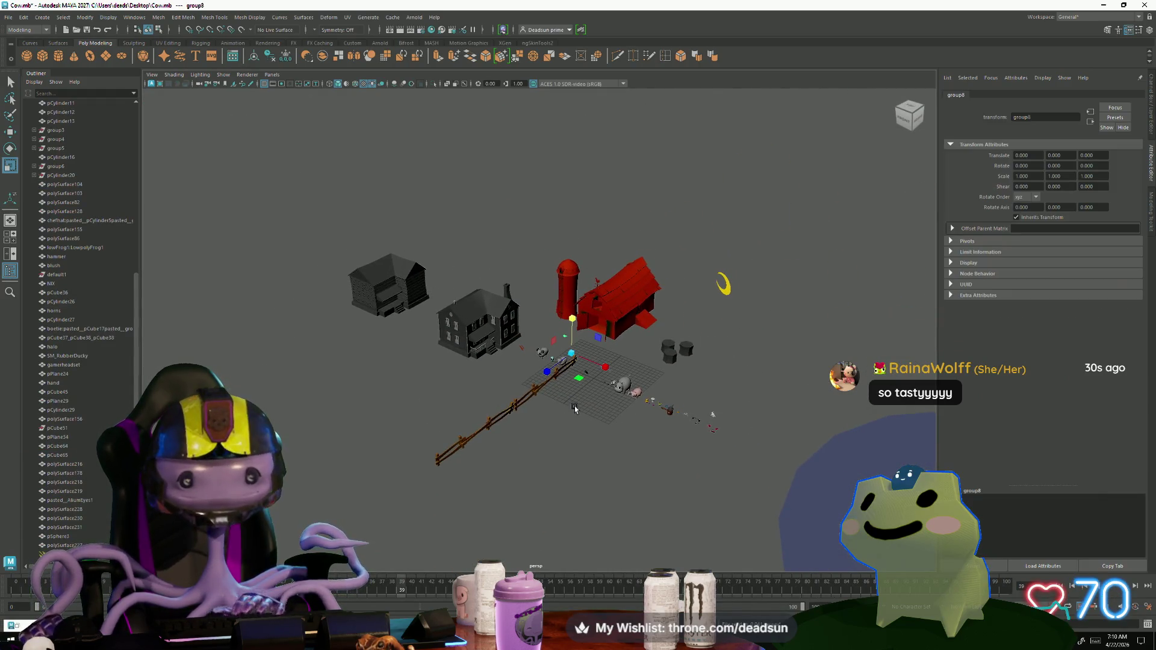
scroll(585, 369, "up", 6)
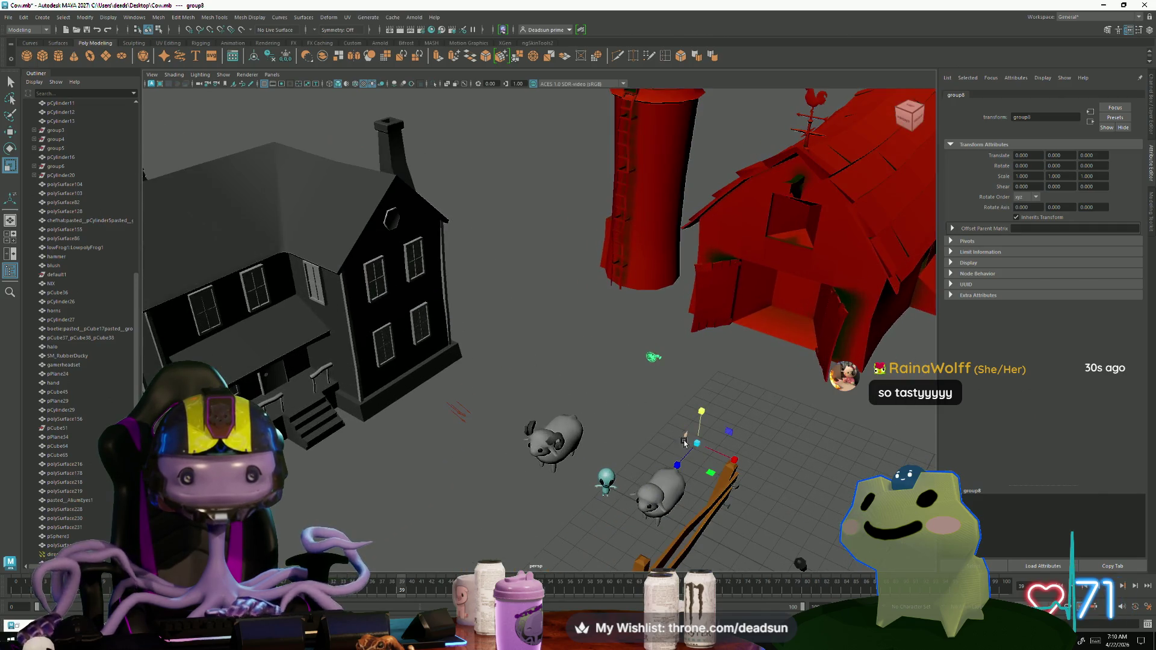
Step: Paste the satellite dish into the farm scene as pasted_polySurface106
left_click(159, 17)
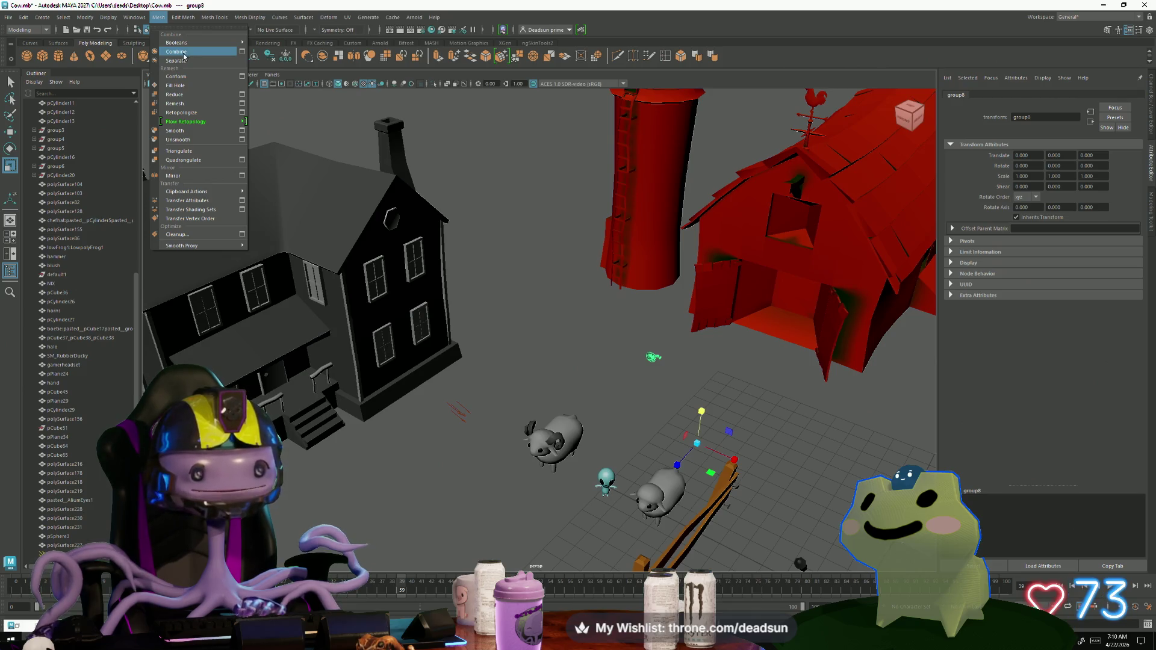
mouse_move(130, 20)
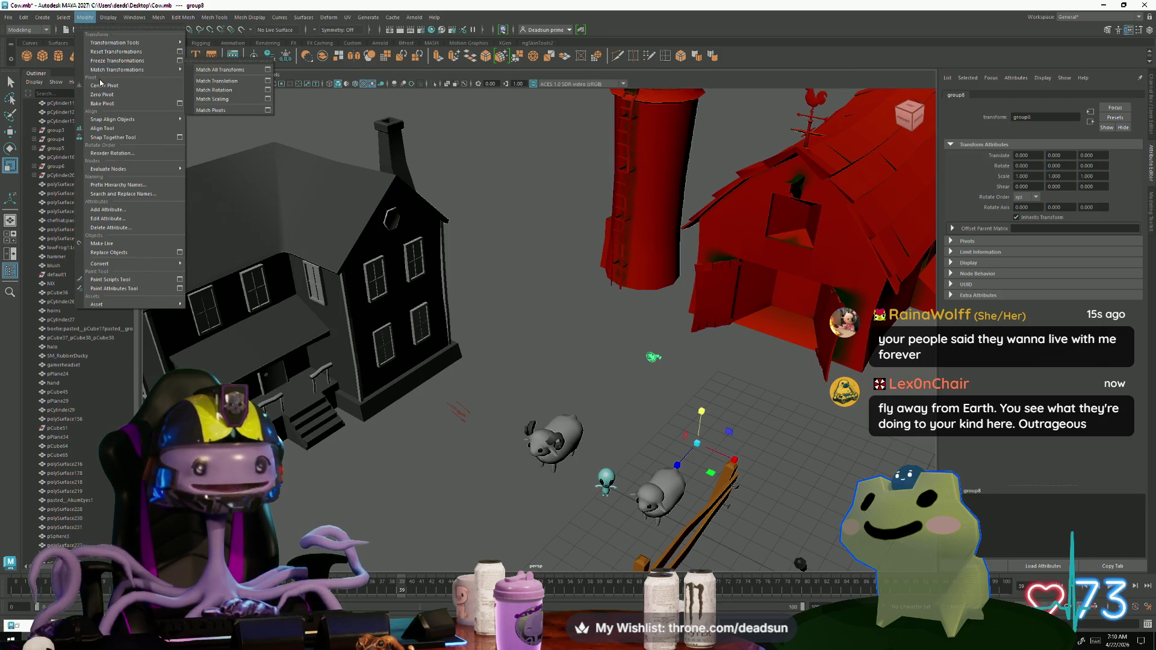
left_click(101, 86)
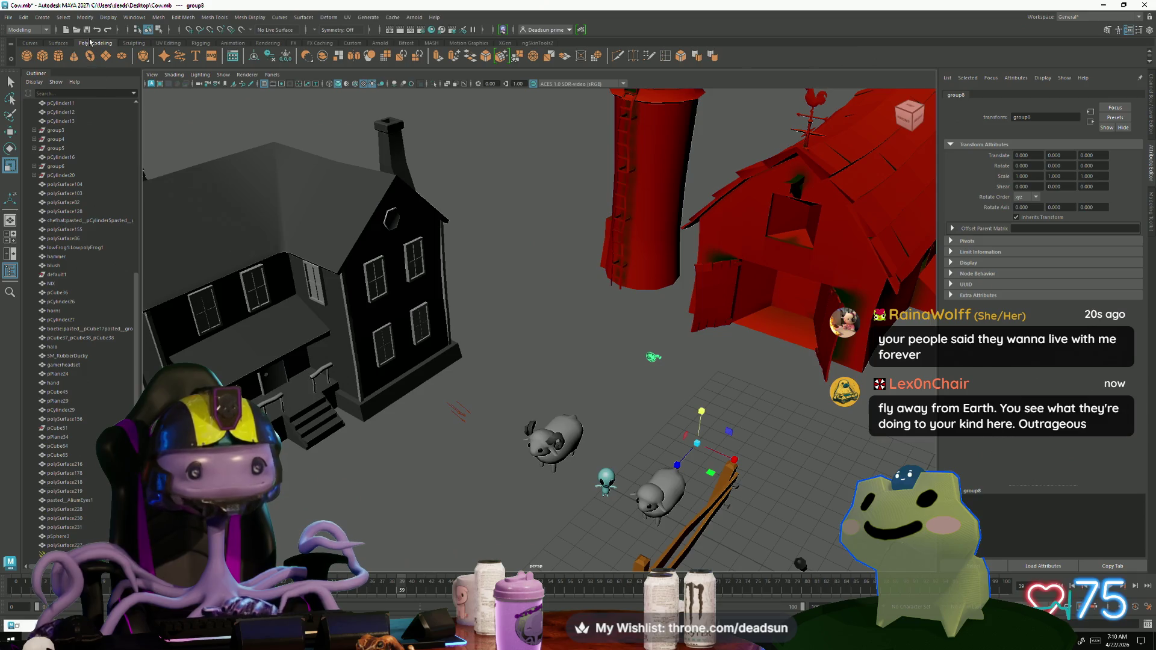
left_click(84, 18)
left_click(101, 86)
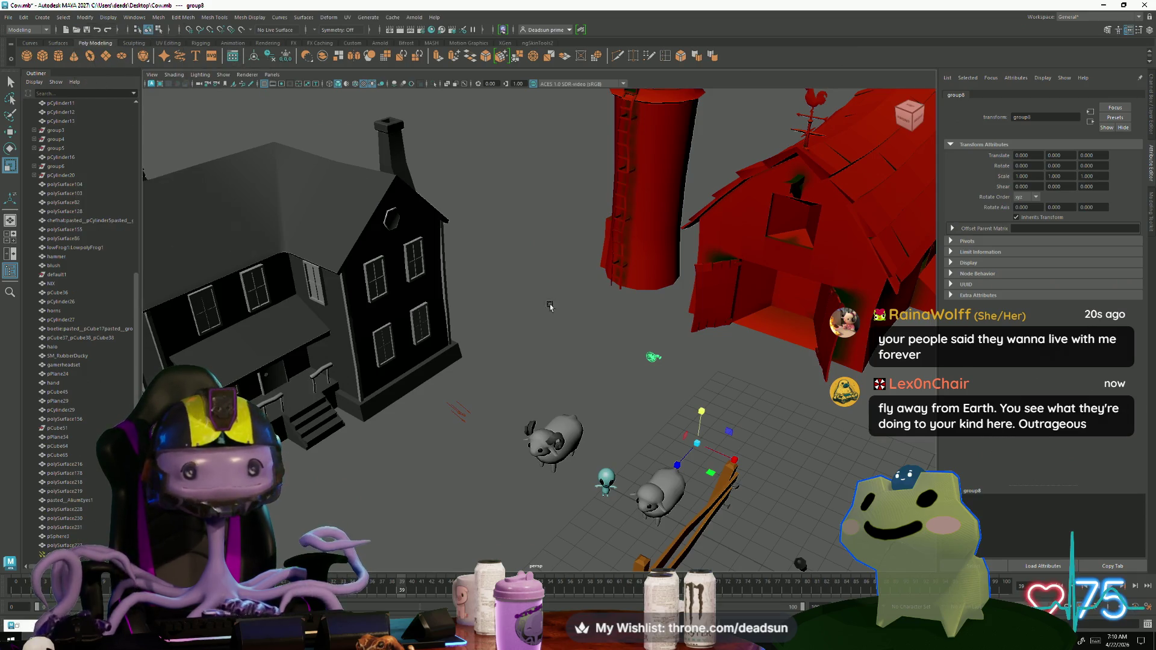
left_click(657, 361)
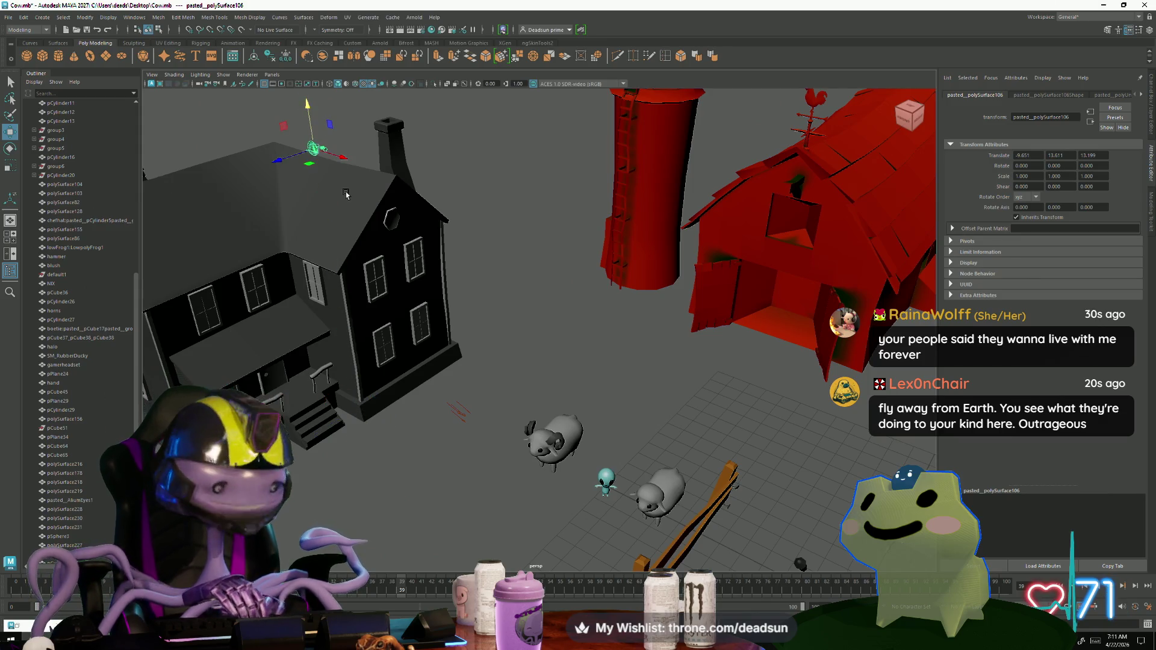
Step: Scale the pasted dish up to about 3.5 times and frame it
left_click_drag(315, 151, 357, 142)
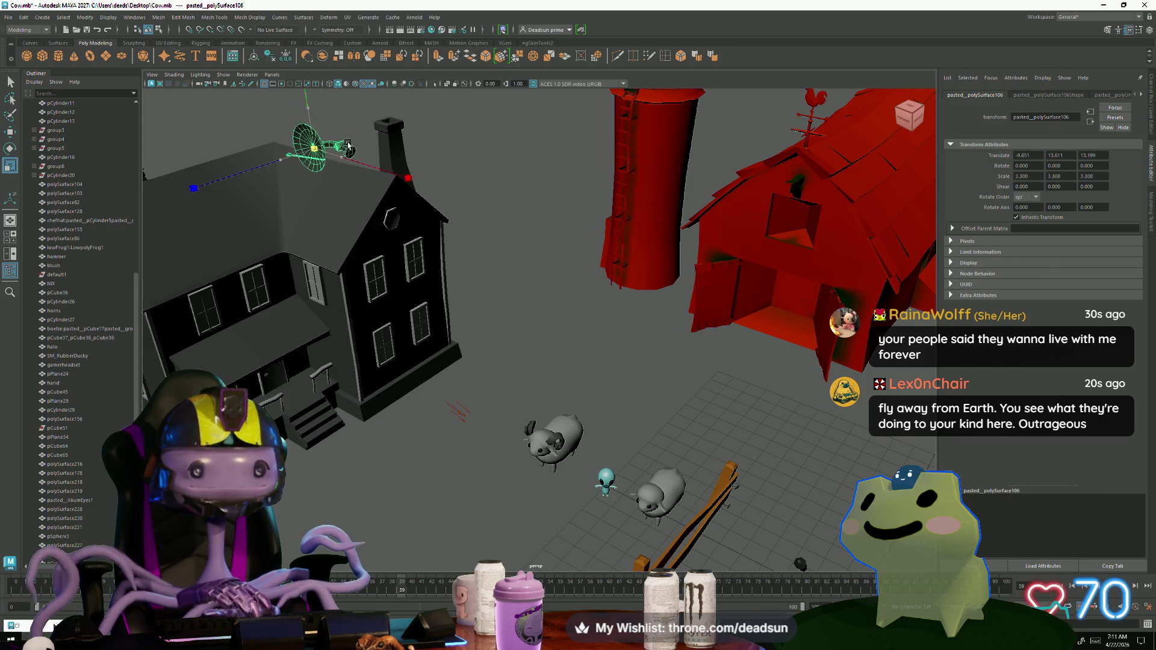
key("f")
mouse_move(357, 205)
left_mouse_down("alt")
mouse_move(478, 348)
mouse_move(534, 280)
mouse_move(534, 296)
left_mouse_up("alt")
scroll(479, 348, "up", 4)
key("e")
left_click_drag(538, 370, 538, 370, "alt")
Step: Slide, tilt and lower the dish onto the roof, nudging it into place
key("w")
mouse_move(583, 326)
left_mouse_down()
mouse_move(380, 338)
mouse_move(383, 370)
left_mouse_up()
key("e")
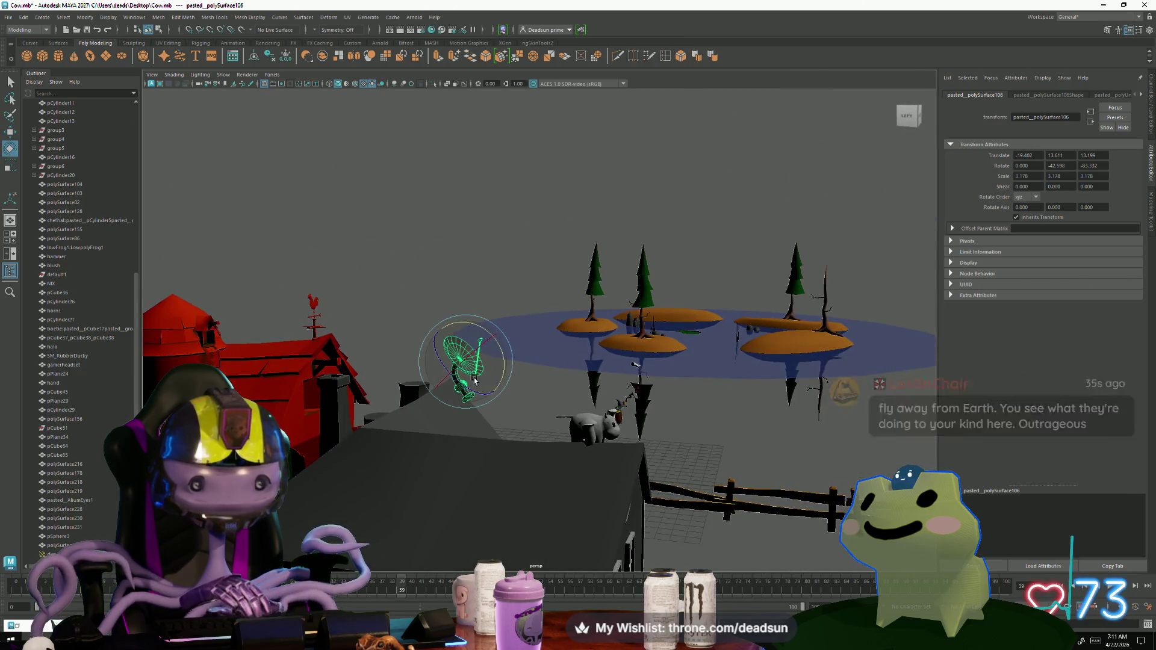
left_click_drag(465, 370, 464, 386)
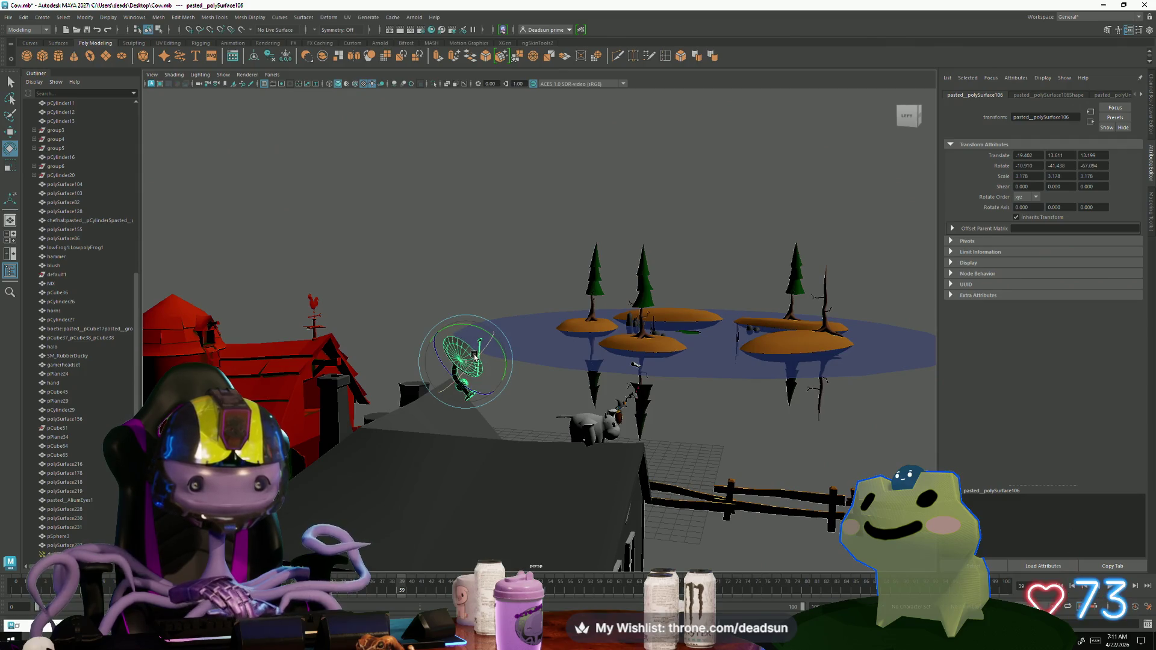
mouse_move(498, 369)
left_mouse_down()
mouse_move(356, 348)
mouse_move(366, 342)
left_mouse_up()
mouse_move(346, 326)
left_mouse_down()
mouse_move(349, 372)
mouse_move(515, 390)
mouse_move(493, 392)
mouse_move(501, 380)
left_mouse_up()
key("f")
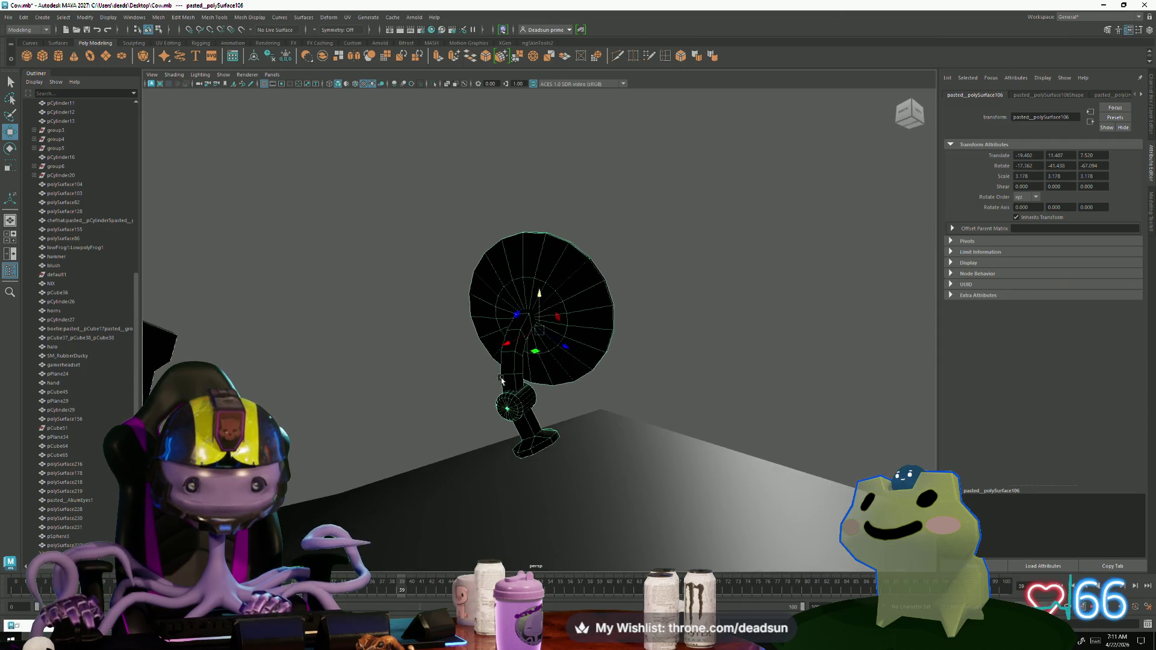
middle_click_drag(562, 347, 567, 358)
mouse_move(605, 397)
left_mouse_down("alt")
mouse_move(482, 459)
mouse_move(420, 462)
left_mouse_up("alt")
Step: Select an edge on the house roof and browse the Mesh menu without applying anything
right_click_drag(439, 373, 460, 409)
left_click(459, 410)
mouse_move(459, 409)
left_mouse_down("alt")
mouse_move(391, 433)
mouse_move(304, 439)
mouse_move(447, 458)
left_mouse_up("alt")
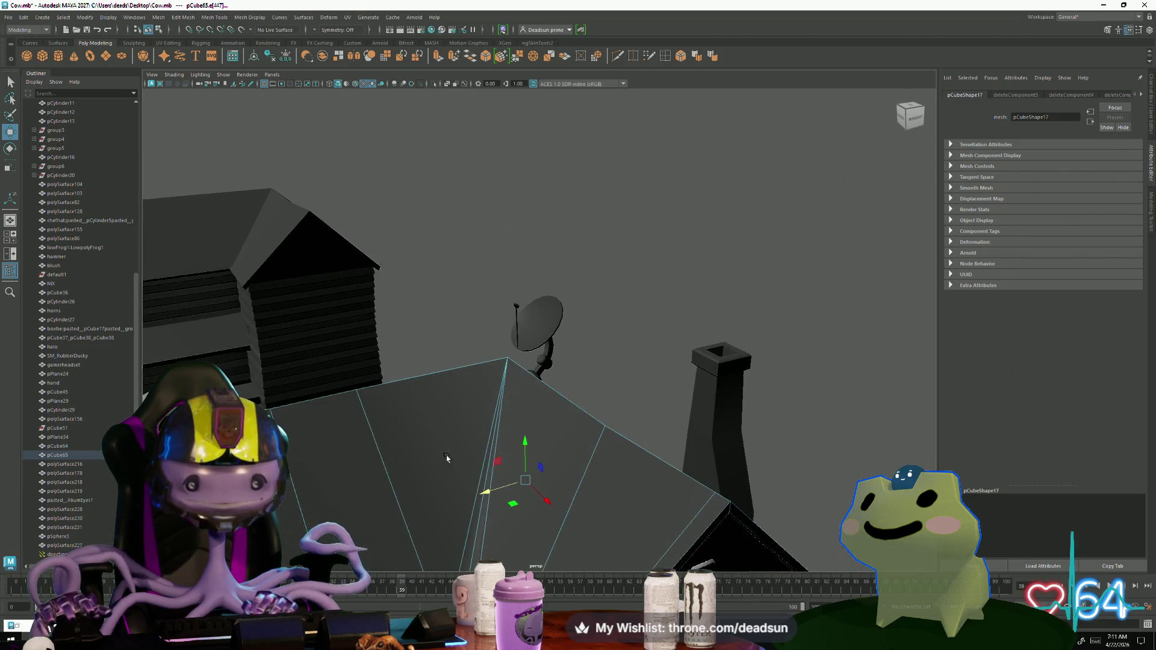
right_click_drag(614, 395, 419, 376, "alt")
left_click_drag(418, 376, 424, 382, "alt")
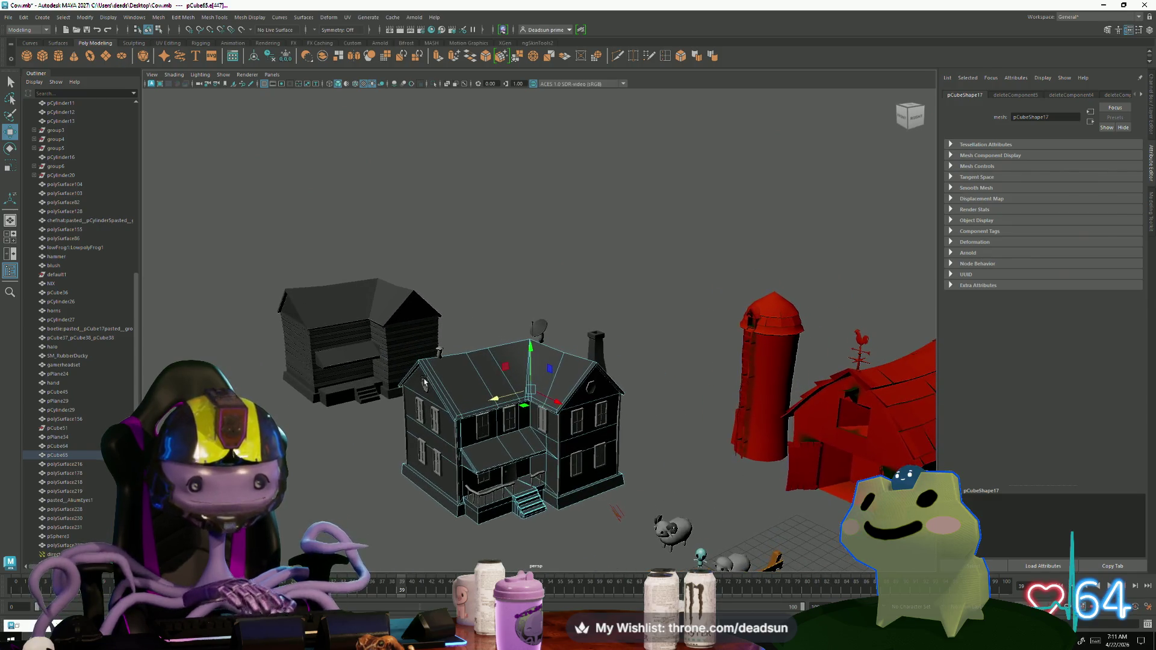
left_click(158, 18)
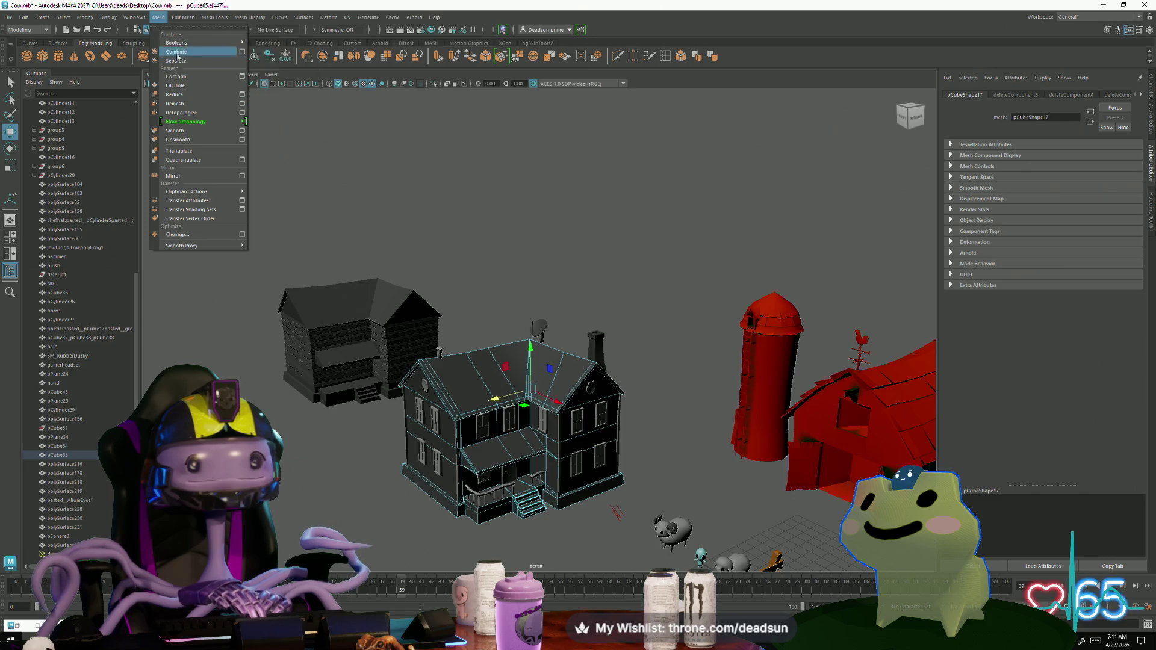
mouse_move(188, 18)
mouse_move(259, 16)
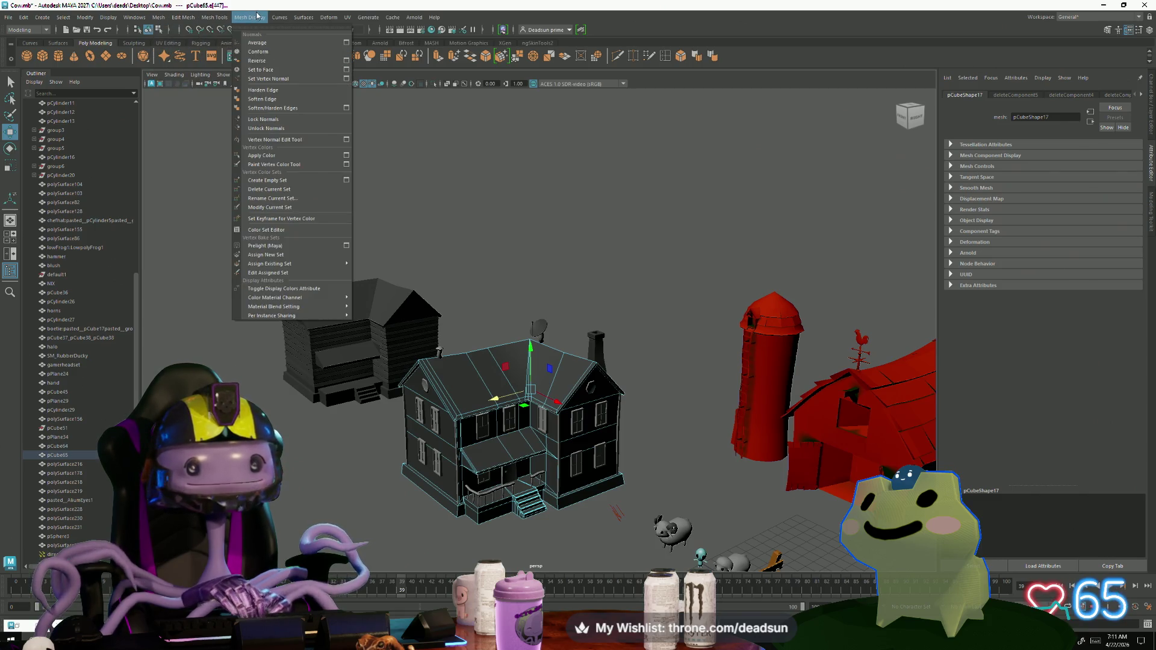
left_click(364, 219)
Step: Rotate the roof dish to a new angle, then deselect it and view the farm
mouse_move(364, 219)
left_mouse_down("alt")
mouse_move(571, 352)
mouse_move(599, 323)
mouse_move(612, 353)
mouse_move(618, 327)
mouse_move(708, 343)
left_mouse_up("alt")
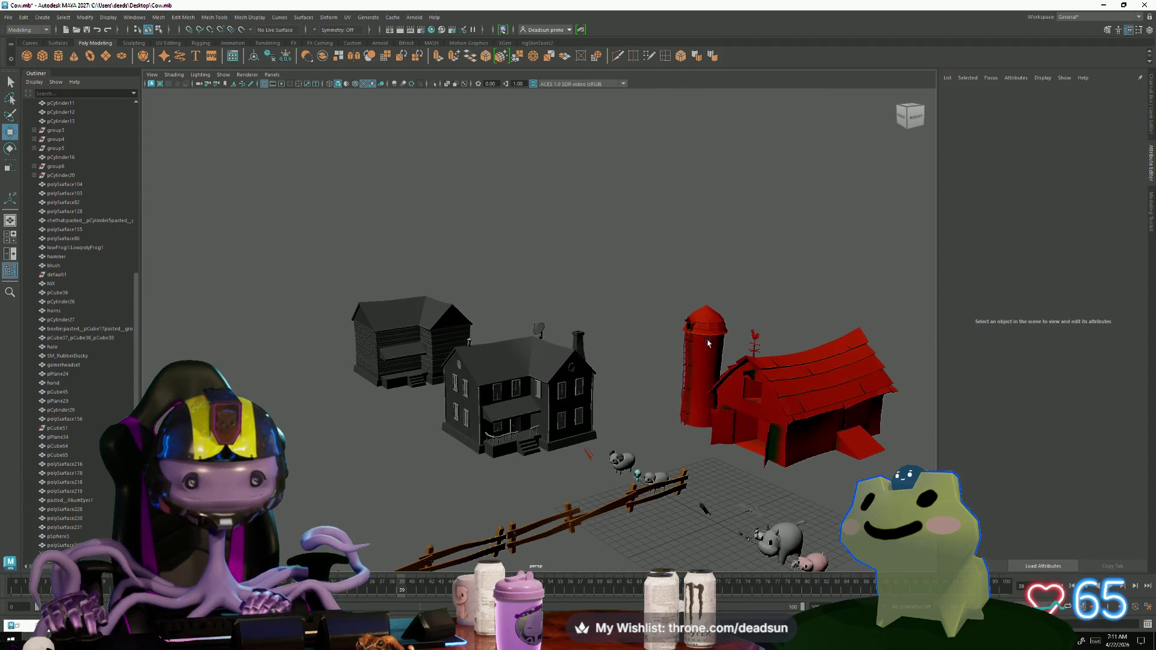
left_click_drag(610, 373, 564, 369, "alt")
scroll(306, 322, "up", 5)
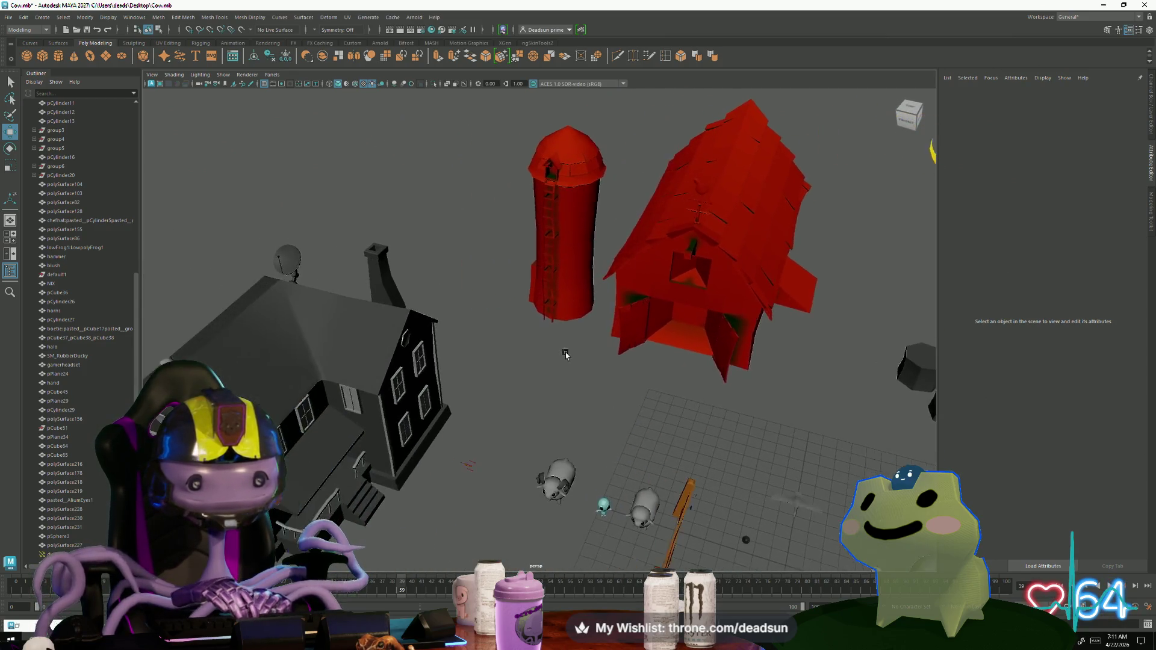
left_click(321, 290)
key("e")
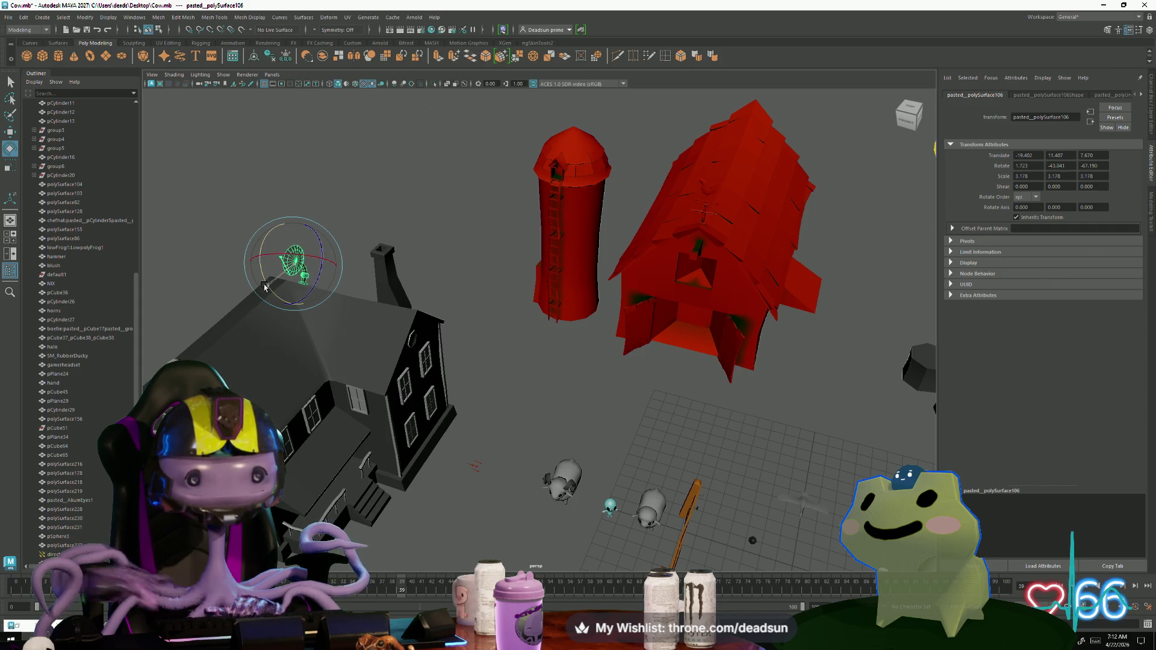
key("f")
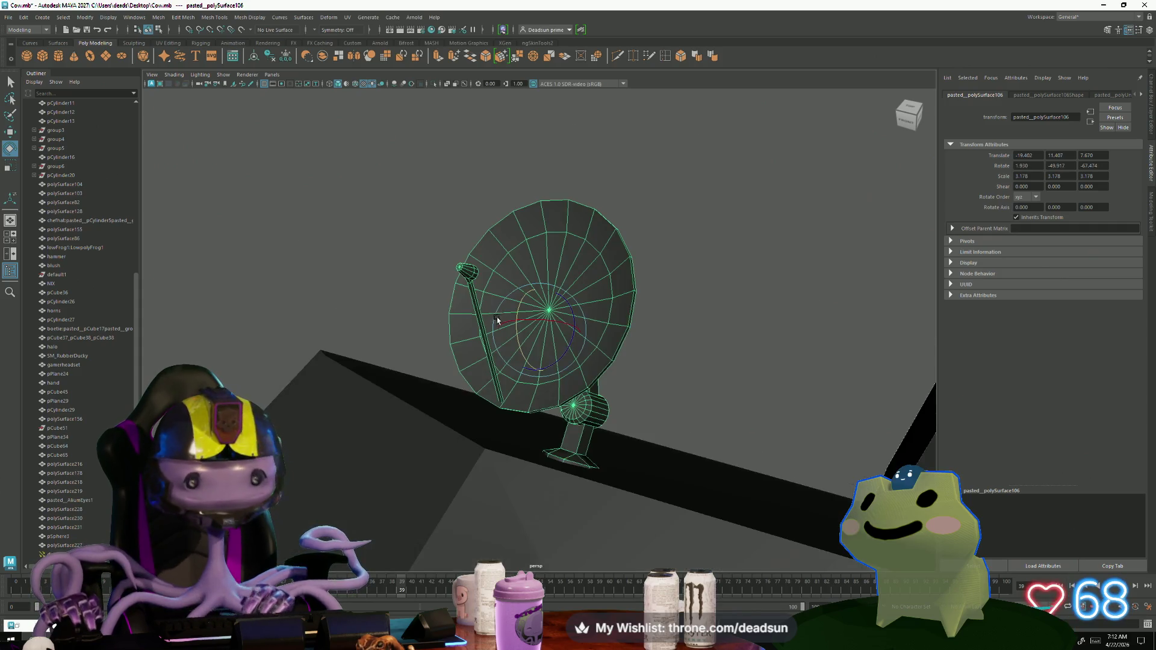
left_click_drag(497, 317, 458, 301, "alt")
scroll(309, 277, "down", 3)
scroll(640, 332, "up", 4)
left_click(639, 332)
scroll(640, 333, "down", 6)
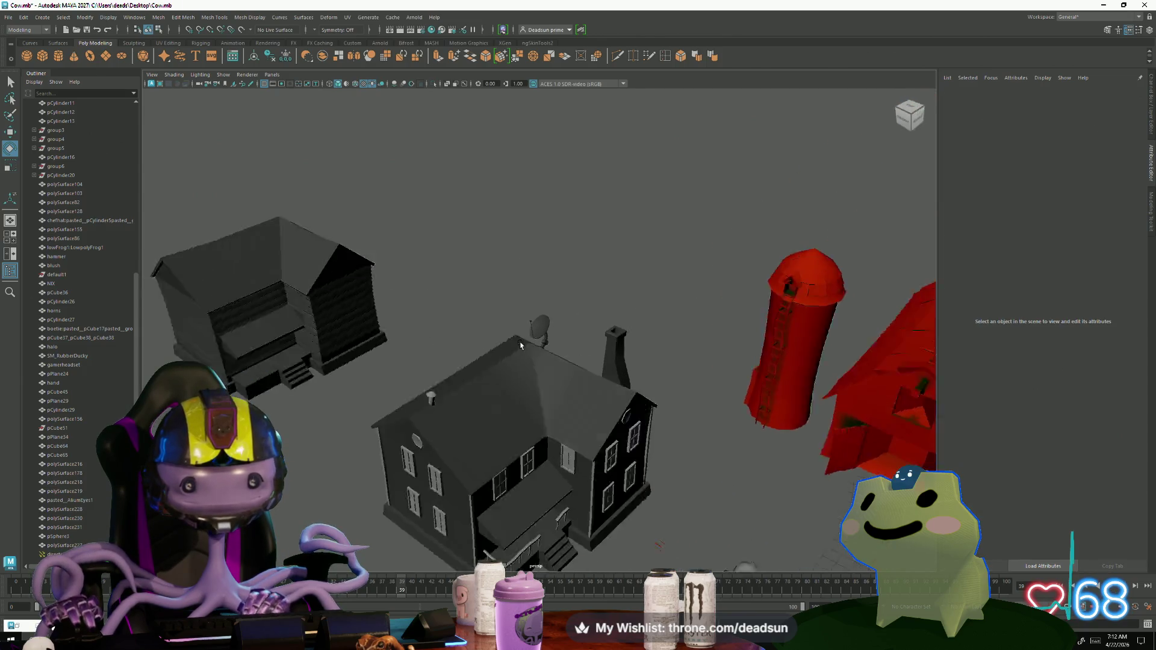
mouse_move(443, 312)
left_mouse_down("alt")
mouse_move(450, 356)
mouse_move(506, 405)
mouse_move(513, 378)
mouse_move(476, 379)
mouse_move(541, 397)
left_mouse_up("alt")
Step: Select two edges along the farmhouse's porch-roof ledge in edge mode
left_click(317, 359)
key("f")
scroll(526, 421, "up", 3)
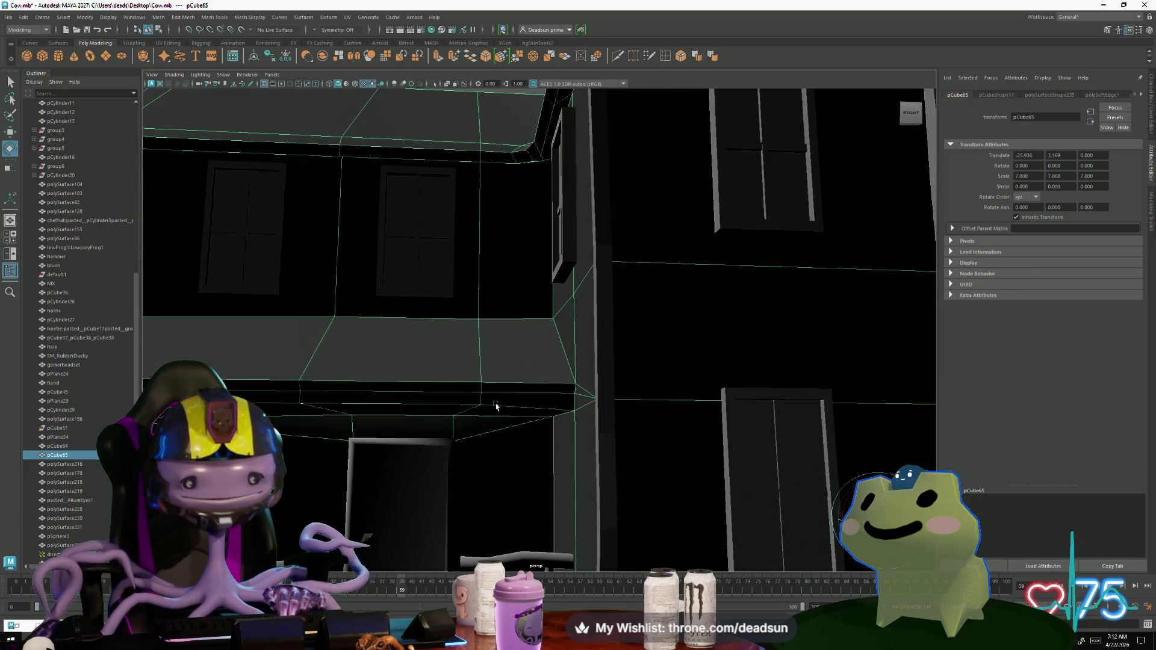
right_click_drag(499, 388, 499, 346)
left_click(511, 384)
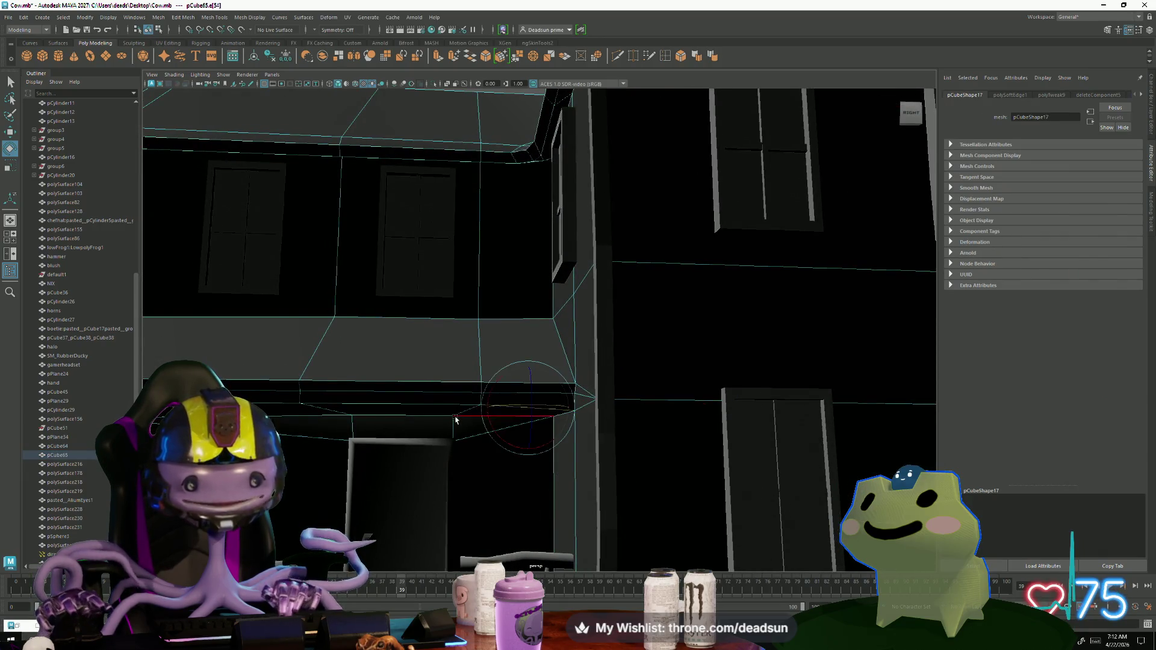
left_click_drag(471, 420, 471, 420, "alt")
left_click(459, 404, "shift")
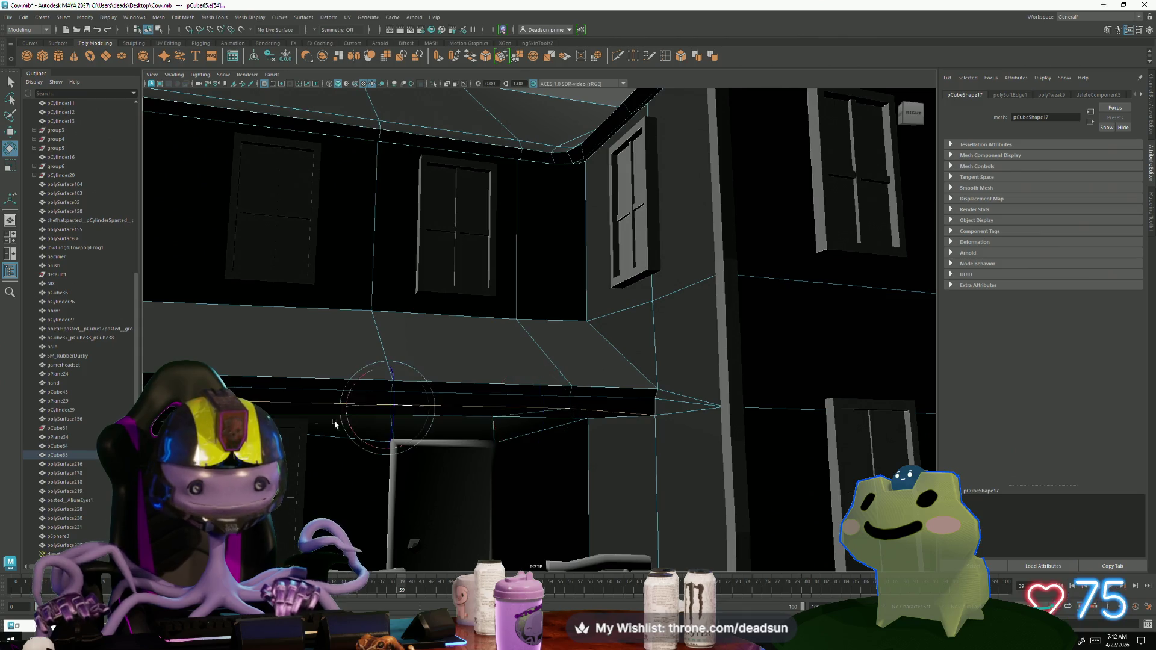
left_click_drag(335, 425, 491, 418, "alt")
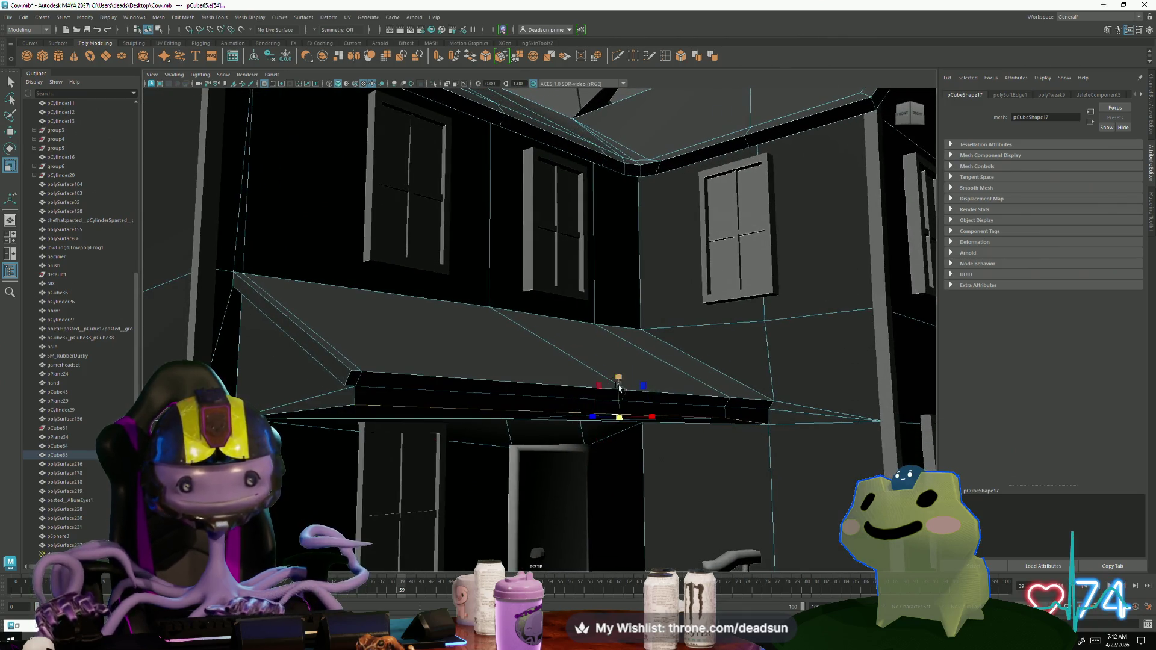
Step: Scale the selected ledge edges down along Y to lower the ledge
left_click_drag(618, 380, 615, 484)
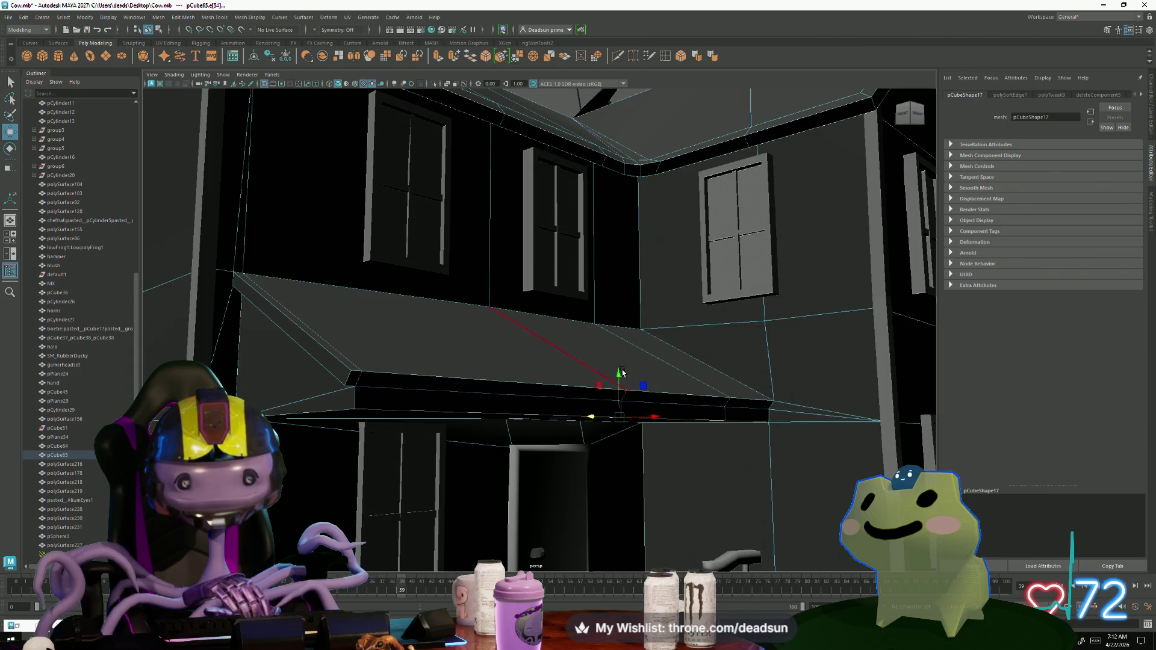
left_click_drag(620, 374, 619, 374)
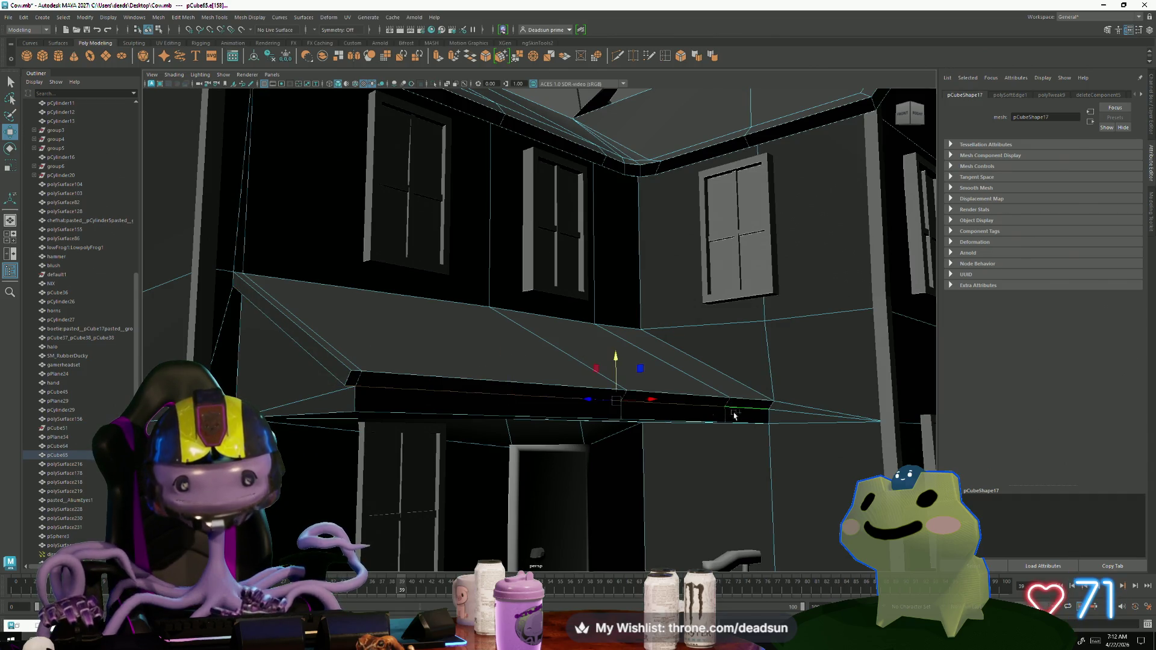
key("r")
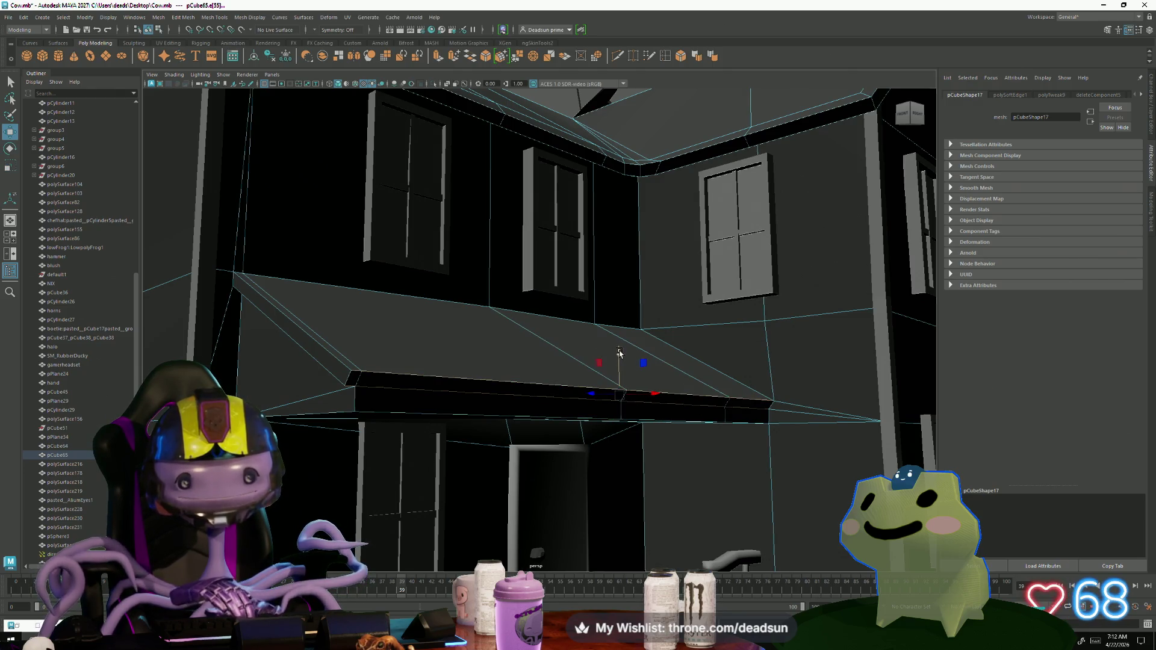
left_click_drag(620, 353, 621, 364)
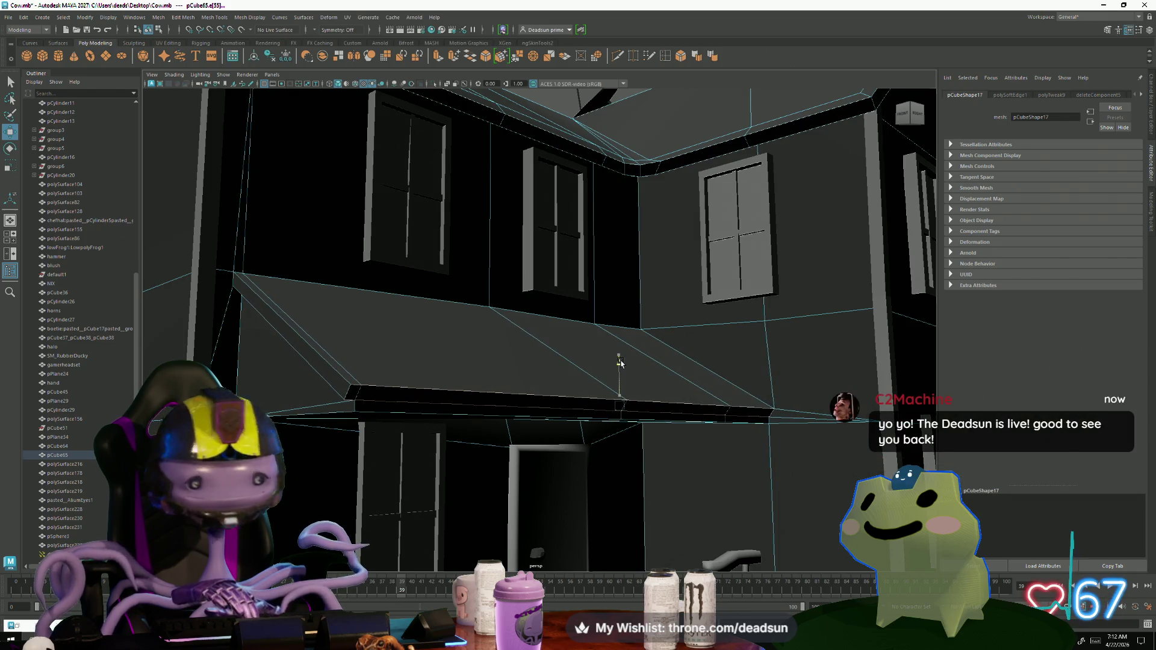
scroll(663, 393, "down", 10)
mouse_move(663, 393)
left_mouse_down("alt")
mouse_move(638, 421)
mouse_move(574, 384)
mouse_move(620, 323)
left_mouse_up("alt")
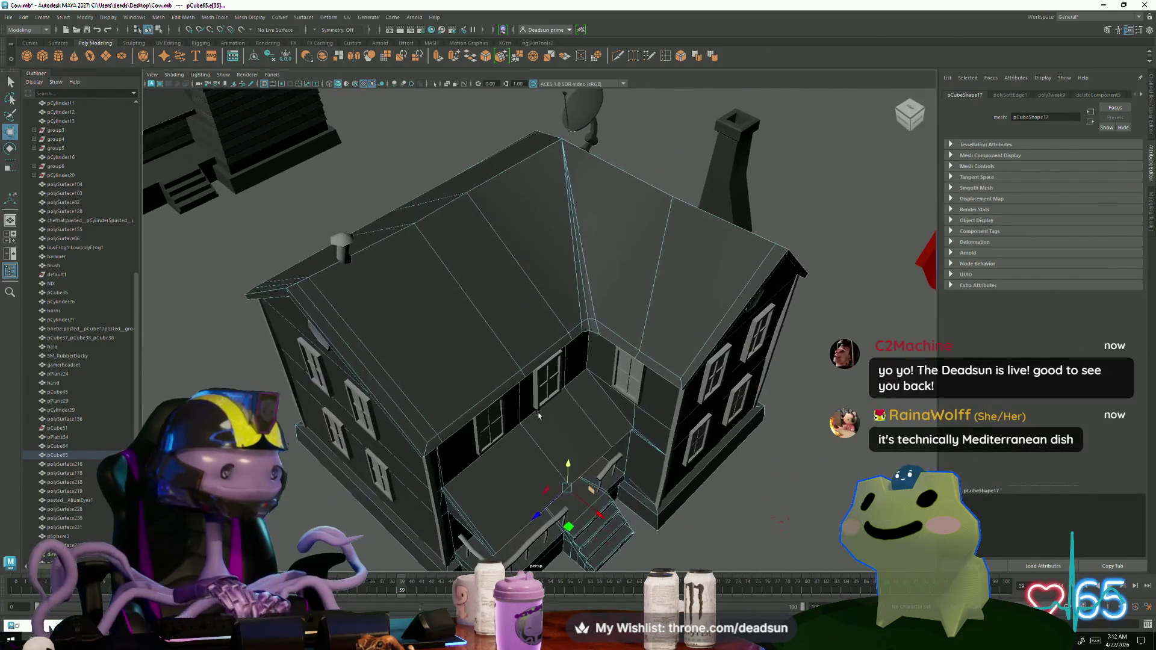
Step: Return to object mode, deselect the farmhouse and zoom out to the whole farm
right_click_drag(620, 323, 806, 313)
left_click(806, 313)
scroll(806, 313, "down", 8)
mouse_move(806, 313)
left_mouse_down("alt")
mouse_move(453, 388)
mouse_move(512, 434)
left_mouse_up("alt")
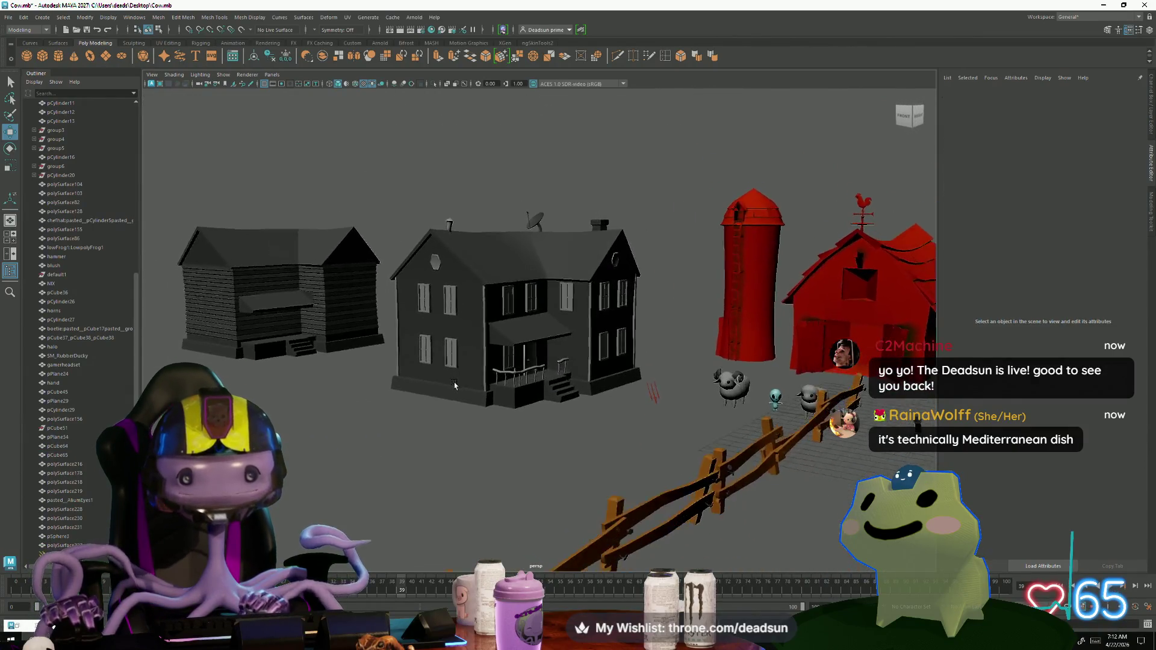
scroll(453, 387, "up", 8)
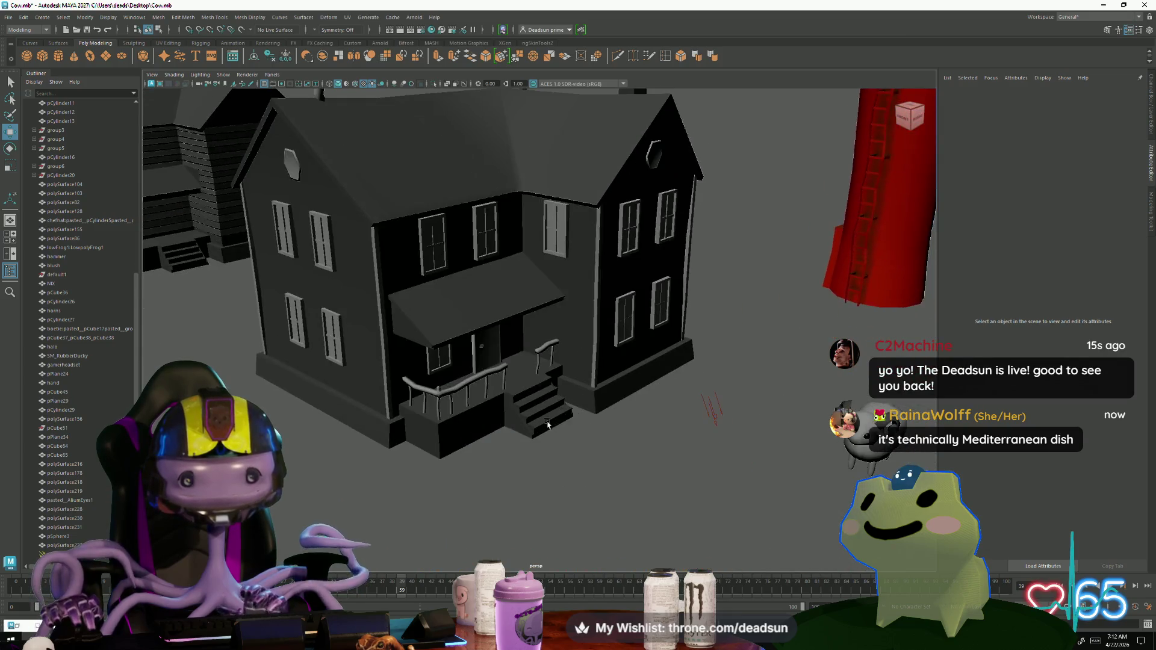
scroll(512, 433, "up", 5)
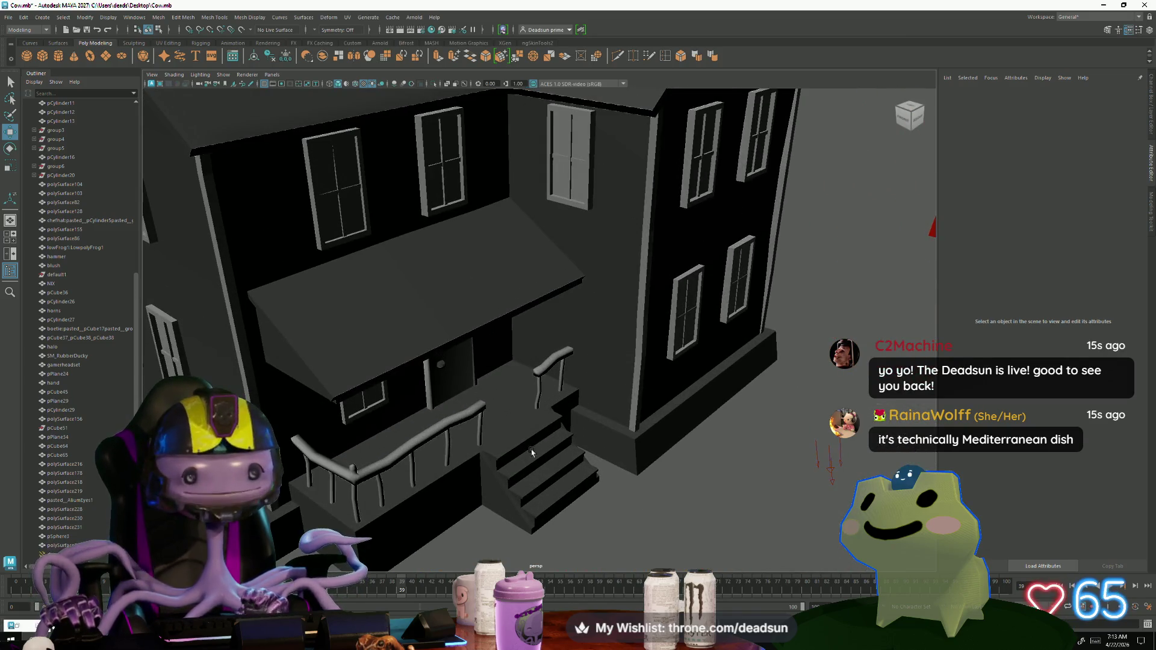
Step: Select the porch railing and shift it along its depth axis
left_click(444, 437)
scroll(444, 392, "down", 5)
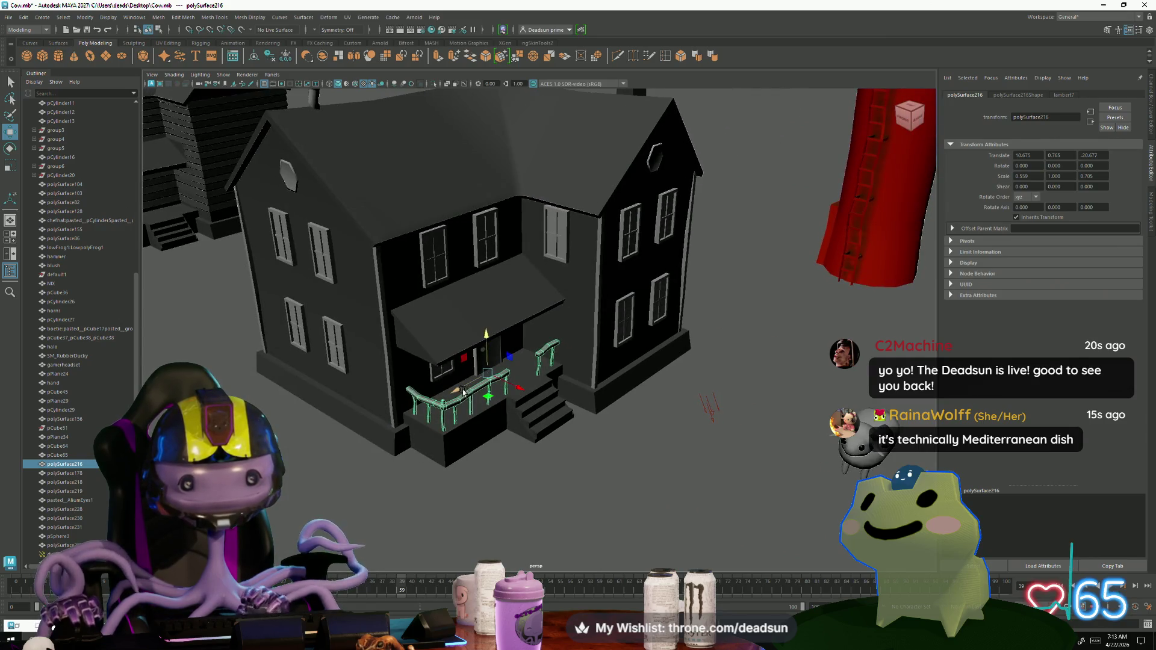
left_click_drag(463, 392, 365, 461)
scroll(381, 409, "down", 8)
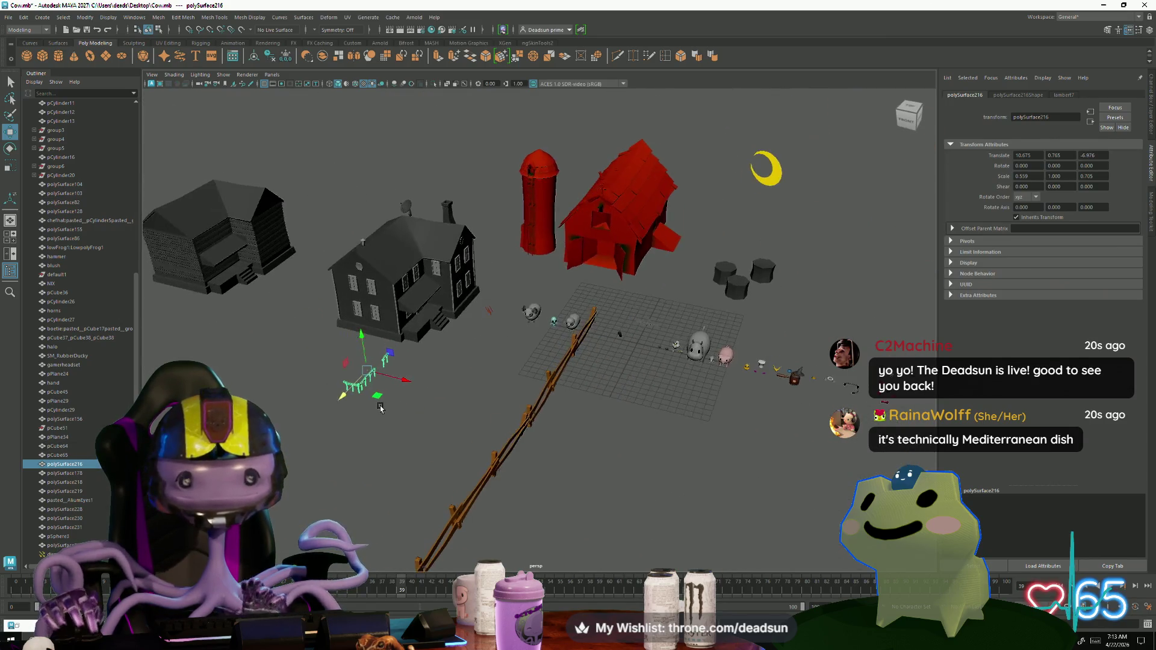
scroll(381, 408, "up", 1)
scroll(380, 409, "up", 1)
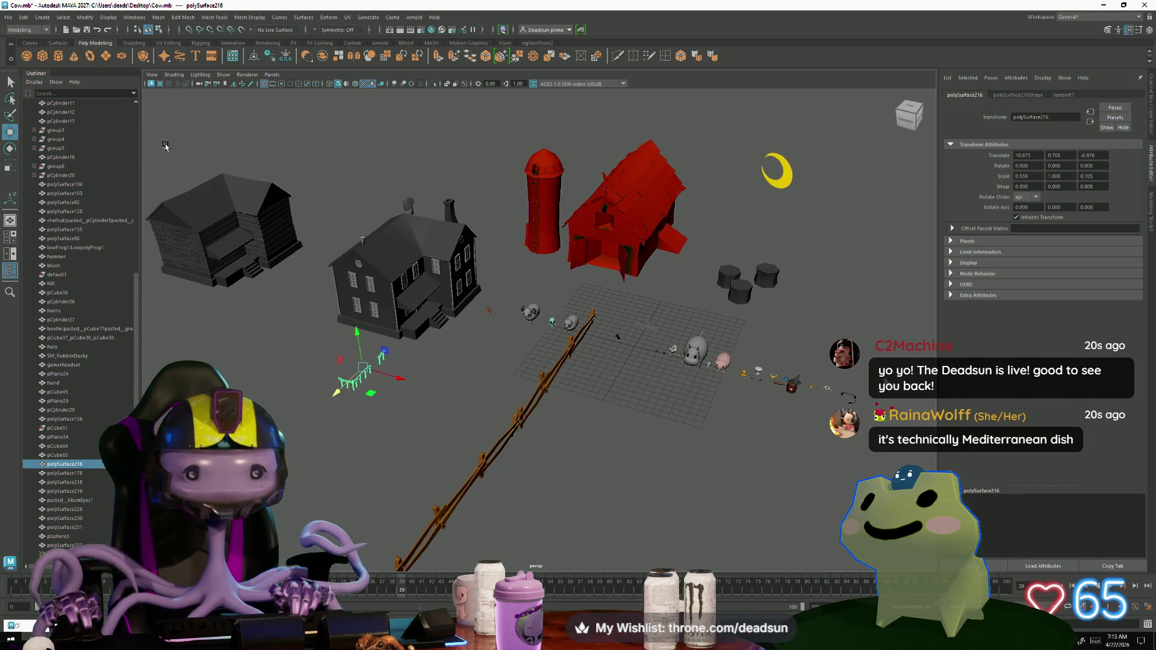
Step: Create a new cube, raise it onto the porch platform and shrink it to about a third
left_click(44, 56)
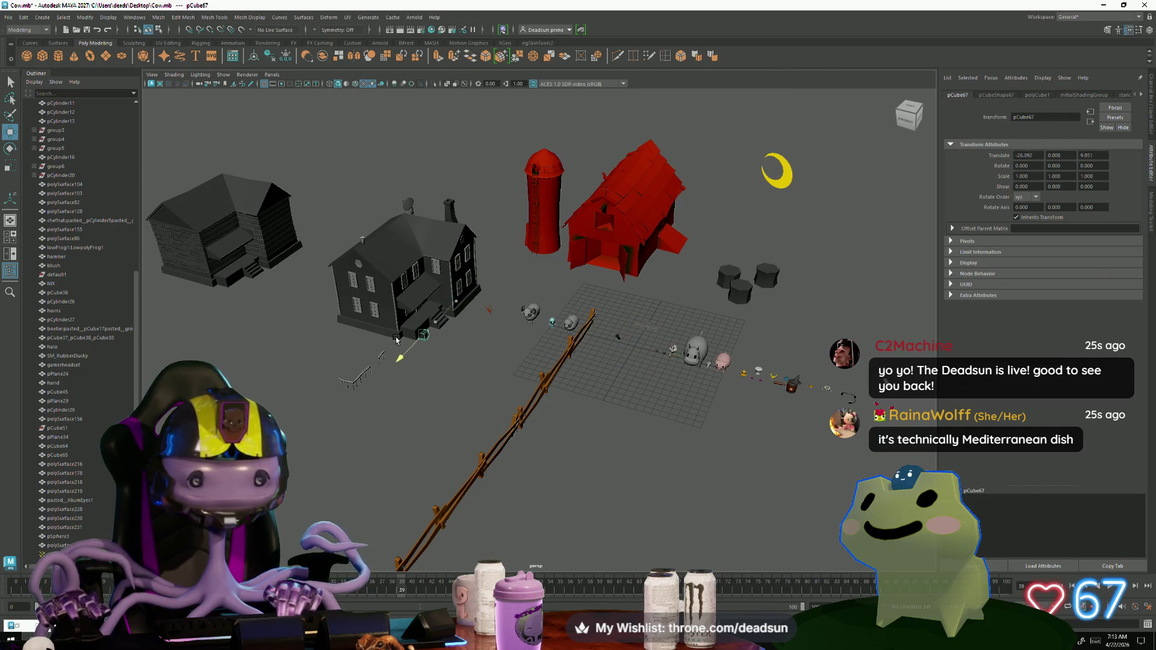
key("f")
scroll(684, 380, "down", 3)
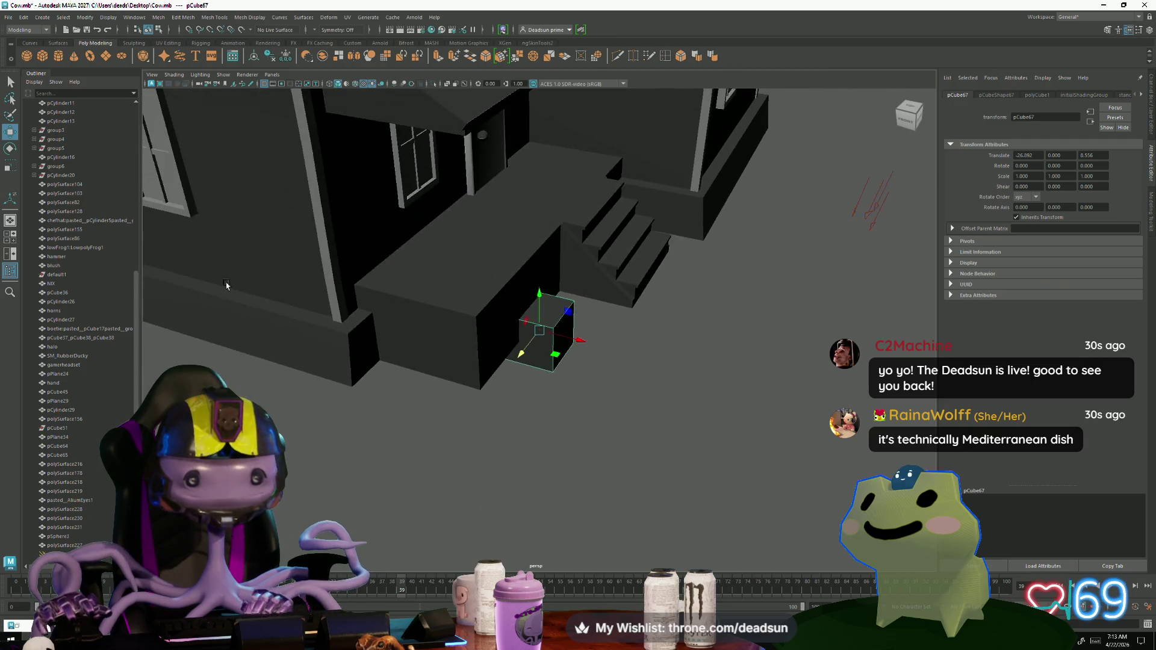
mouse_move(459, 321)
left_mouse_down("alt")
mouse_move(494, 289)
mouse_move(522, 293)
mouse_move(519, 173)
mouse_move(517, 184)
left_mouse_up("alt")
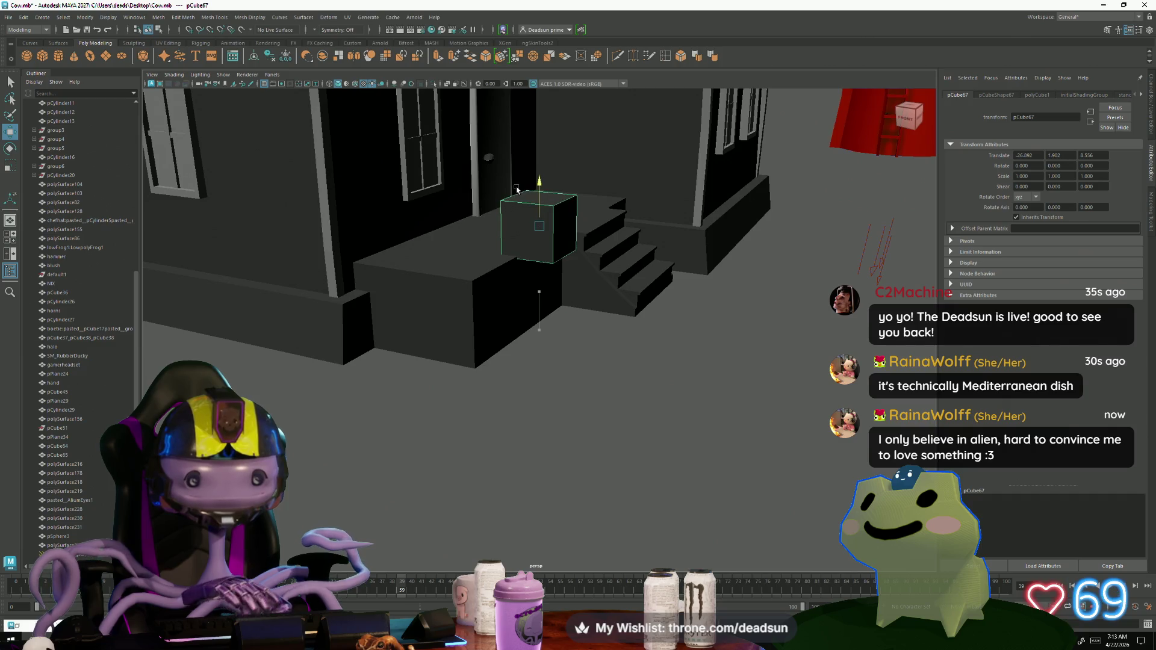
key("e")
left_click_drag(542, 230, 509, 229)
Step: Move the small cube to the porch's front edge beside the steps
key("f")
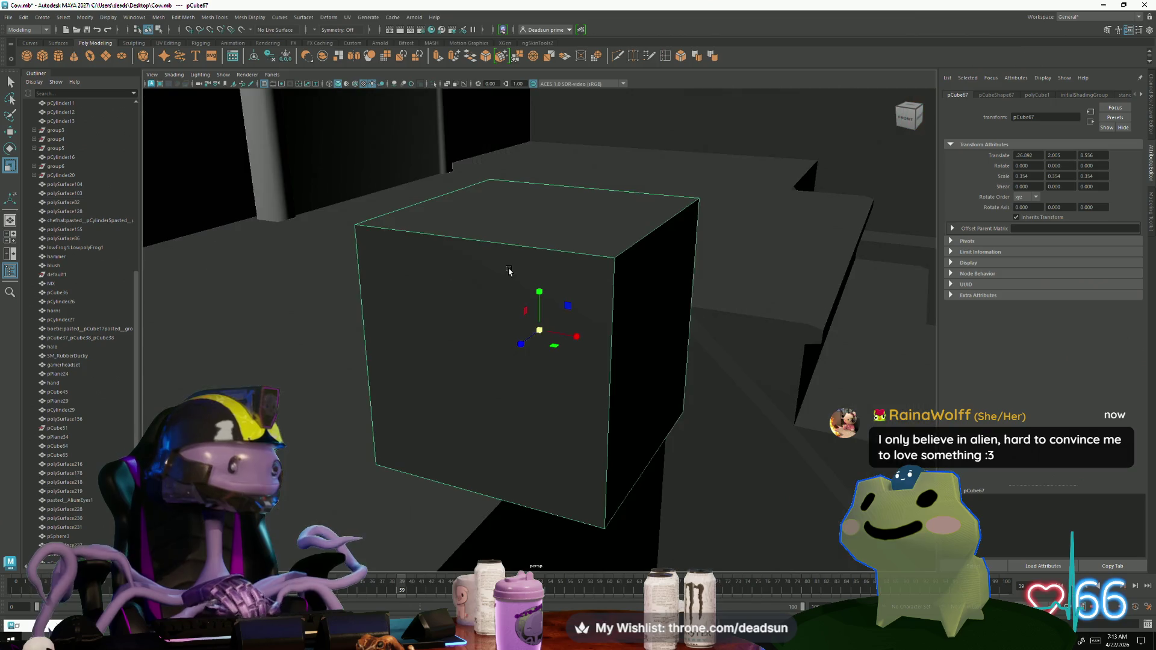
scroll(309, 331, "down", 5)
left_click_drag(309, 331, 400, 368, "alt")
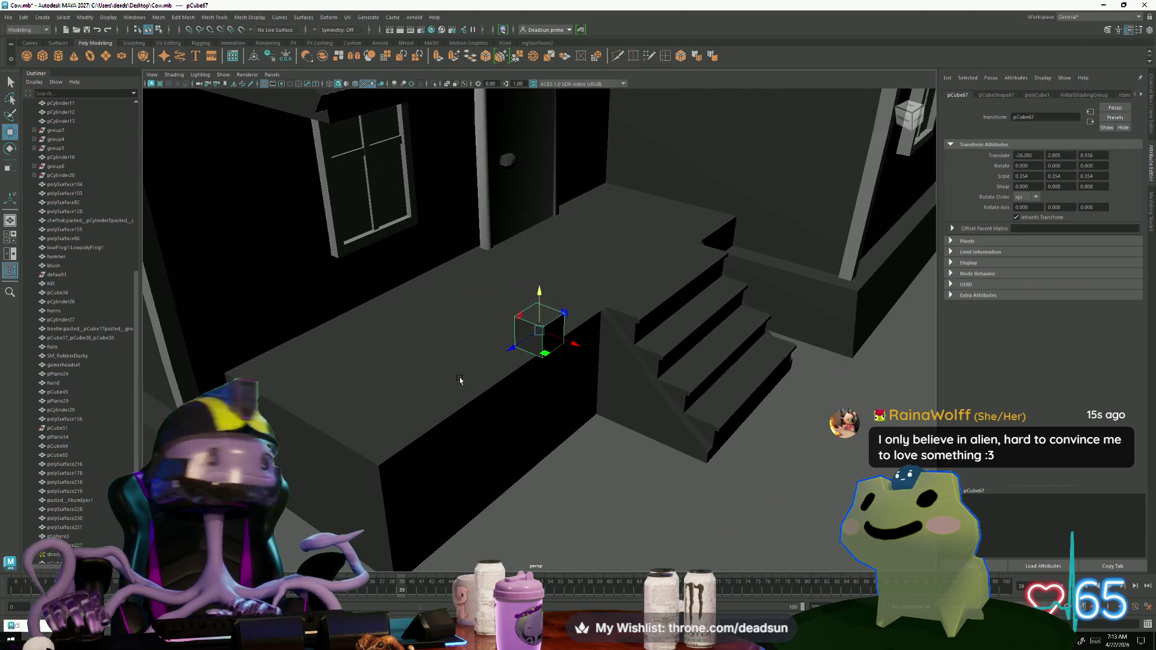
left_click_drag(517, 351, 332, 421)
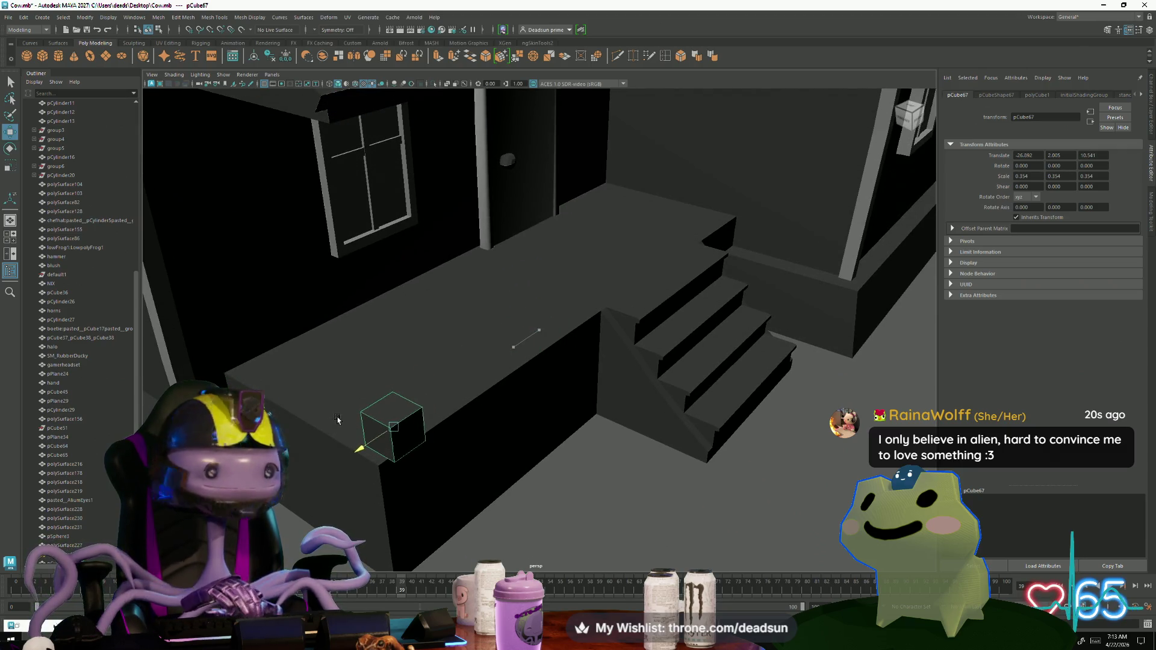
mouse_move(433, 439)
left_mouse_down("alt")
mouse_move(451, 446)
mouse_move(540, 422)
mouse_move(515, 388)
mouse_move(480, 409)
left_mouse_up("alt")
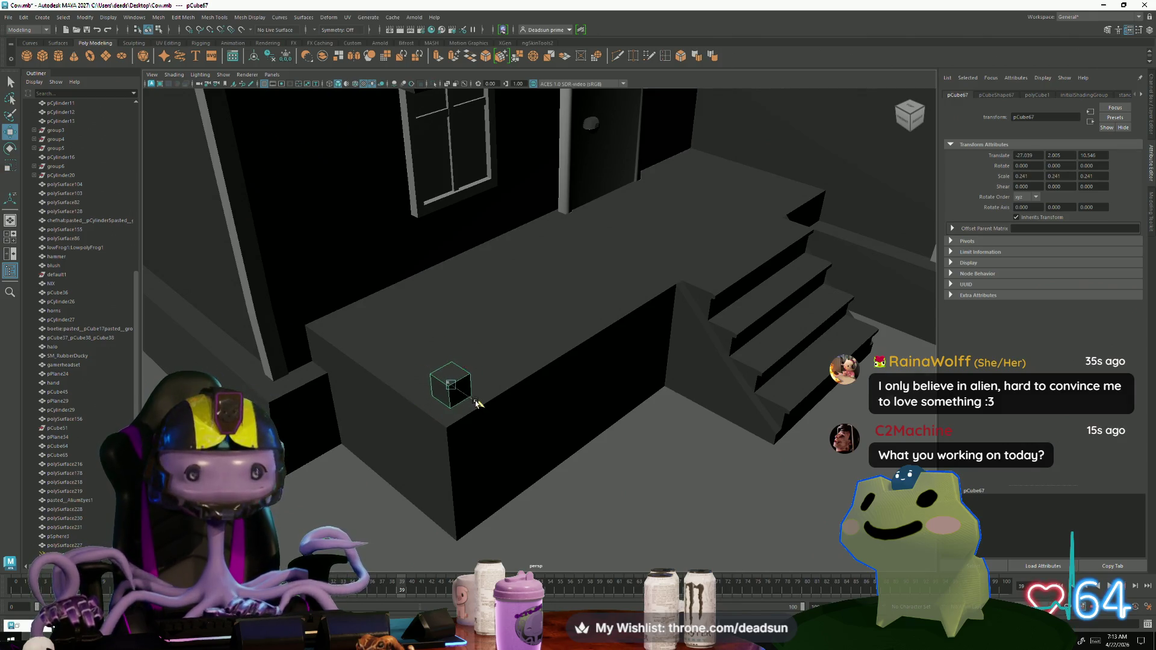
left_click_drag(476, 403, 482, 408)
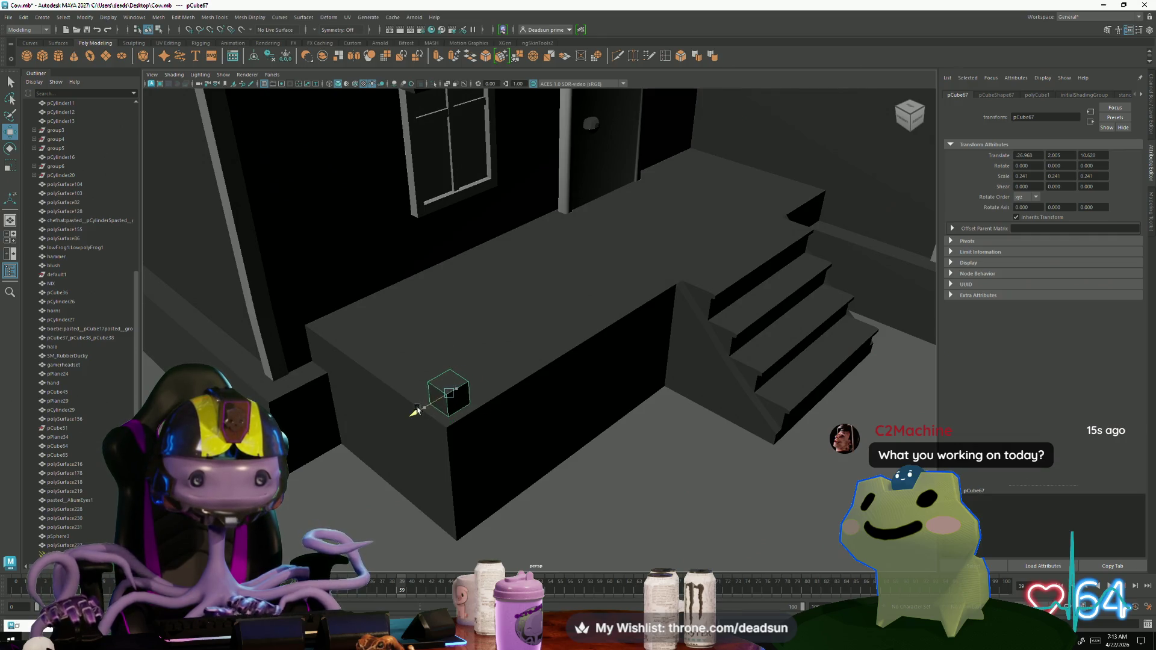
scroll(430, 417, "down", 10)
scroll(659, 390, "up", 2)
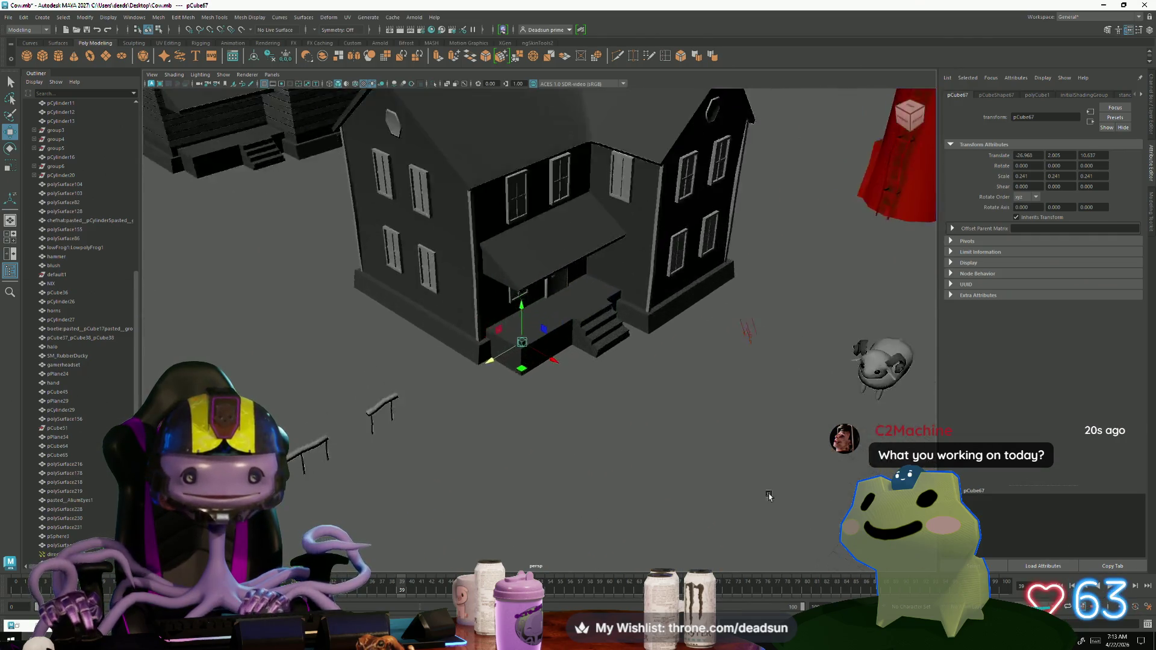
scroll(644, 439, "down", 2)
Step: Frame the porch cube and shift it slightly left to Translate X -27.267
mouse_move(643, 440)
left_mouse_down("alt")
mouse_move(274, 420)
mouse_move(673, 422)
mouse_move(616, 506)
left_mouse_up("alt")
mouse_move(616, 507)
right_mouse_down("alt")
mouse_move(698, 525)
mouse_move(749, 516)
mouse_move(563, 432)
right_mouse_up("alt")
key("f")
mouse_move(563, 432)
left_mouse_down("alt")
mouse_move(464, 400)
mouse_move(534, 318)
mouse_move(529, 376)
left_mouse_up("alt")
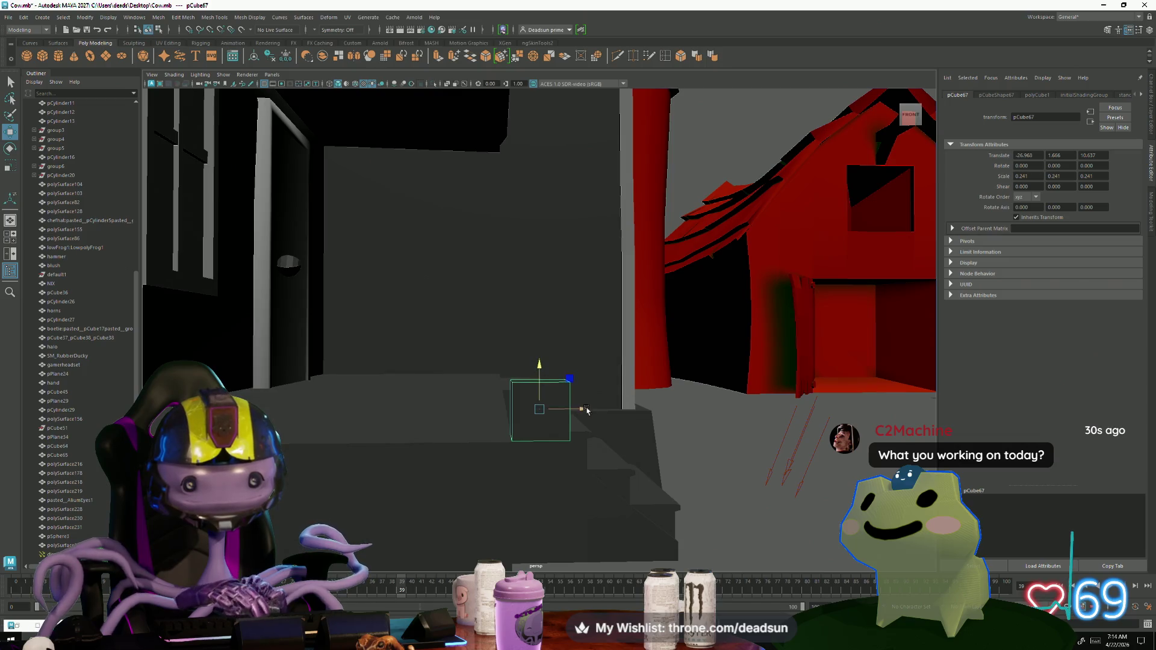
mouse_move(586, 411)
left_mouse_down()
mouse_move(498, 405)
mouse_move(408, 442)
mouse_move(542, 387)
mouse_move(530, 381)
mouse_move(583, 408)
mouse_move(565, 373)
left_mouse_up()
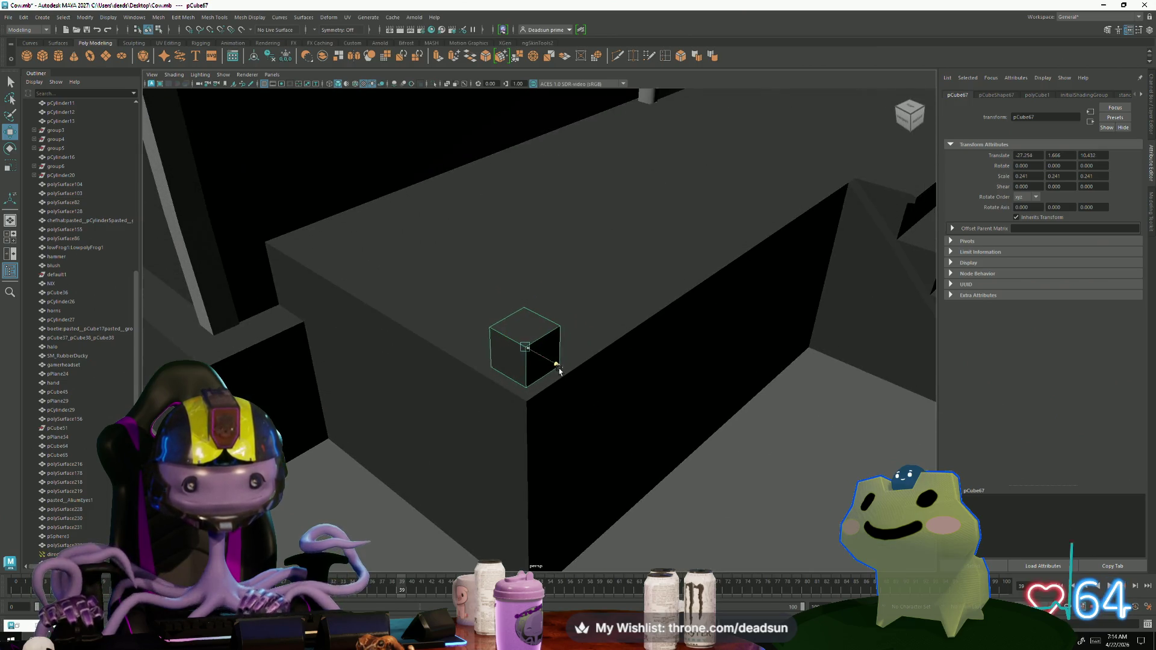
Step: Pull the view back from the house and over to the cow and pig
mouse_move(584, 412)
right_mouse_down("alt")
mouse_move(379, 389)
mouse_move(423, 460)
right_mouse_up("alt")
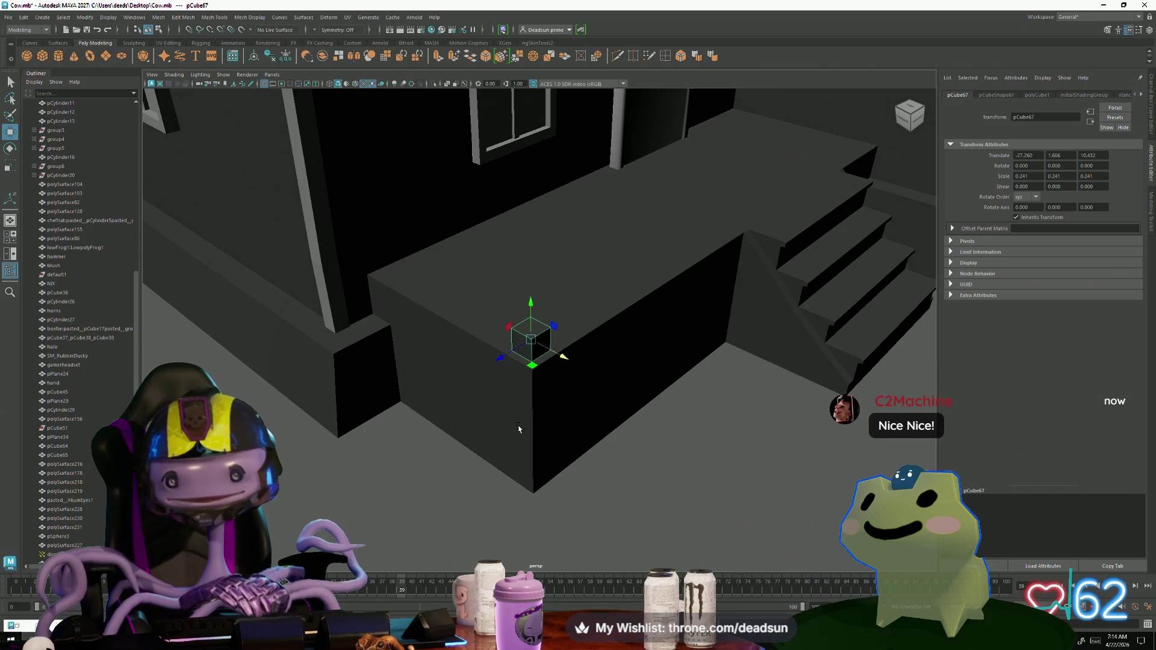
right_click_drag(649, 473, 687, 426, "alt")
middle_click_drag(686, 426, 620, 421, "alt")
mouse_move(620, 421)
right_mouse_down("alt")
mouse_move(648, 408)
mouse_move(402, 348)
mouse_move(439, 356)
right_mouse_up("alt")
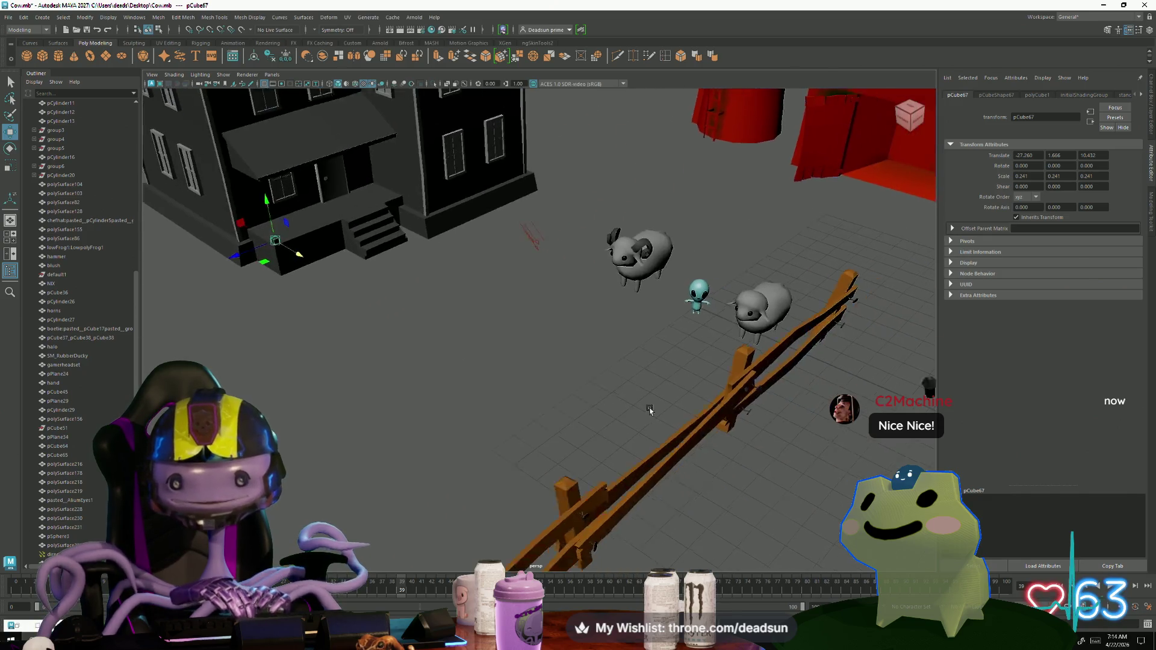
middle_click_drag(439, 356, 542, 368, "alt")
right_click_drag(542, 368, 674, 377, "alt")
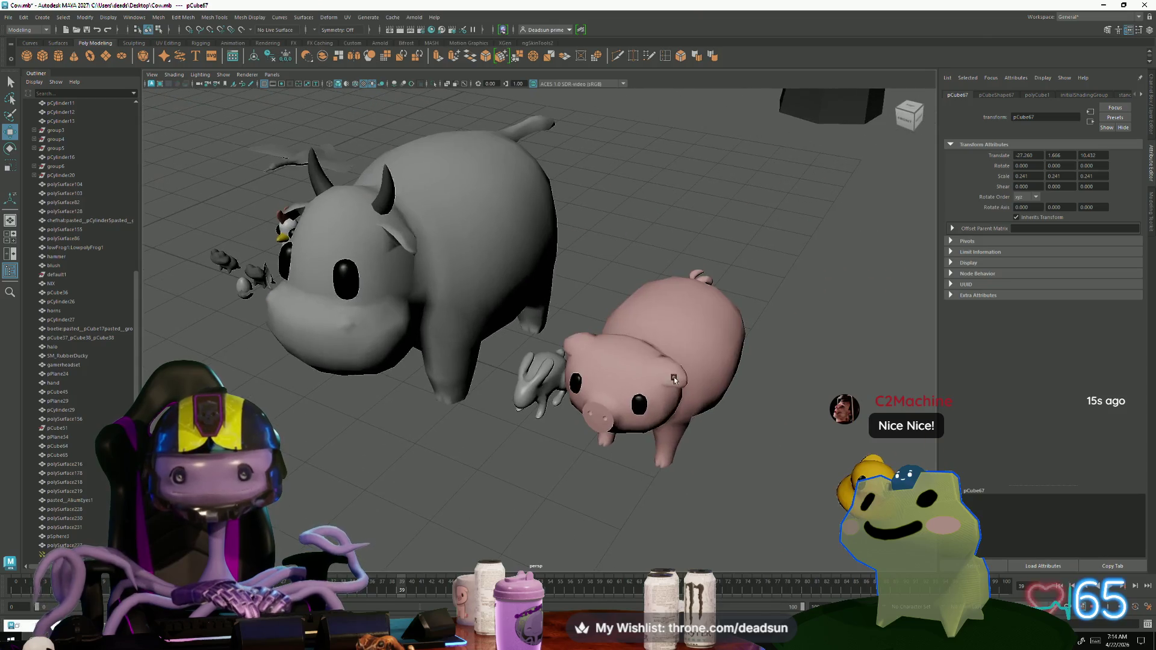
Step: Select and frame the pig, then step back through earlier camera views
left_click(628, 413)
key("f")
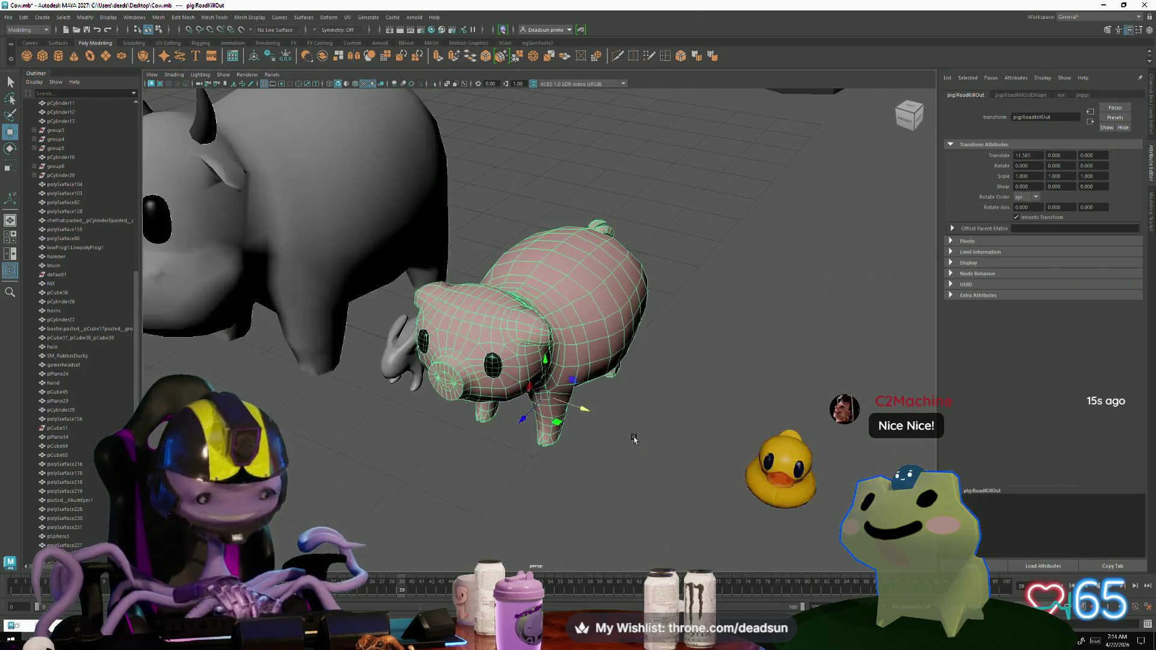
key("ctrl+z")
key("ctrl+z")
key("ctrl+z")
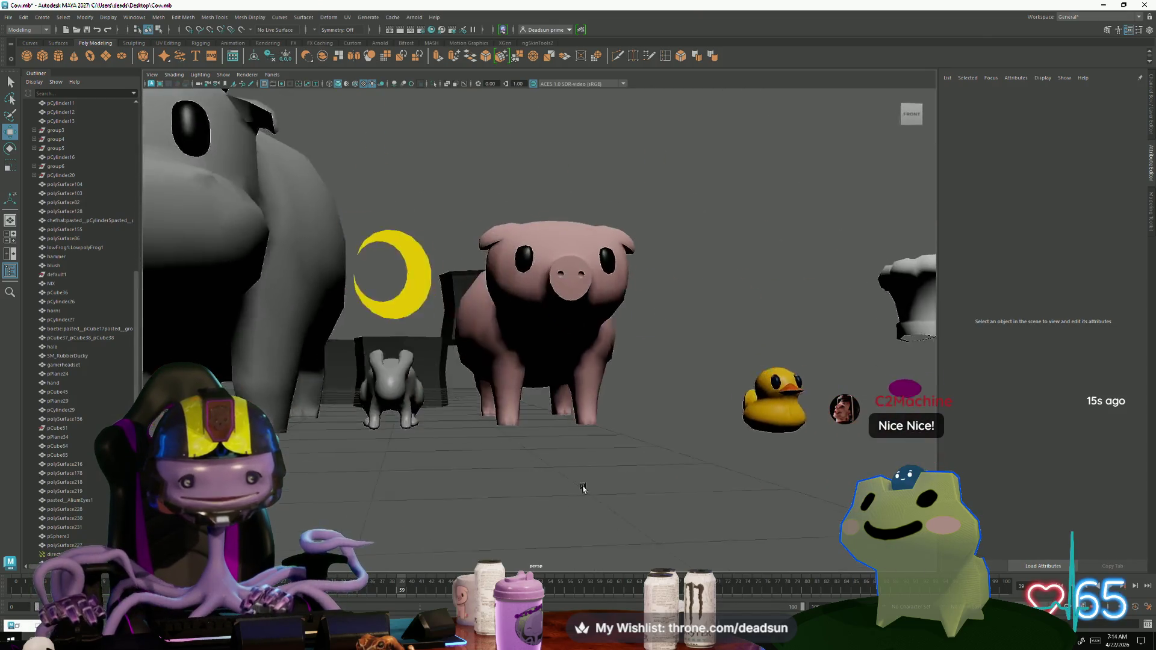
key("ctrl+z")
key("ctrl+z")
key("ctrl+z")
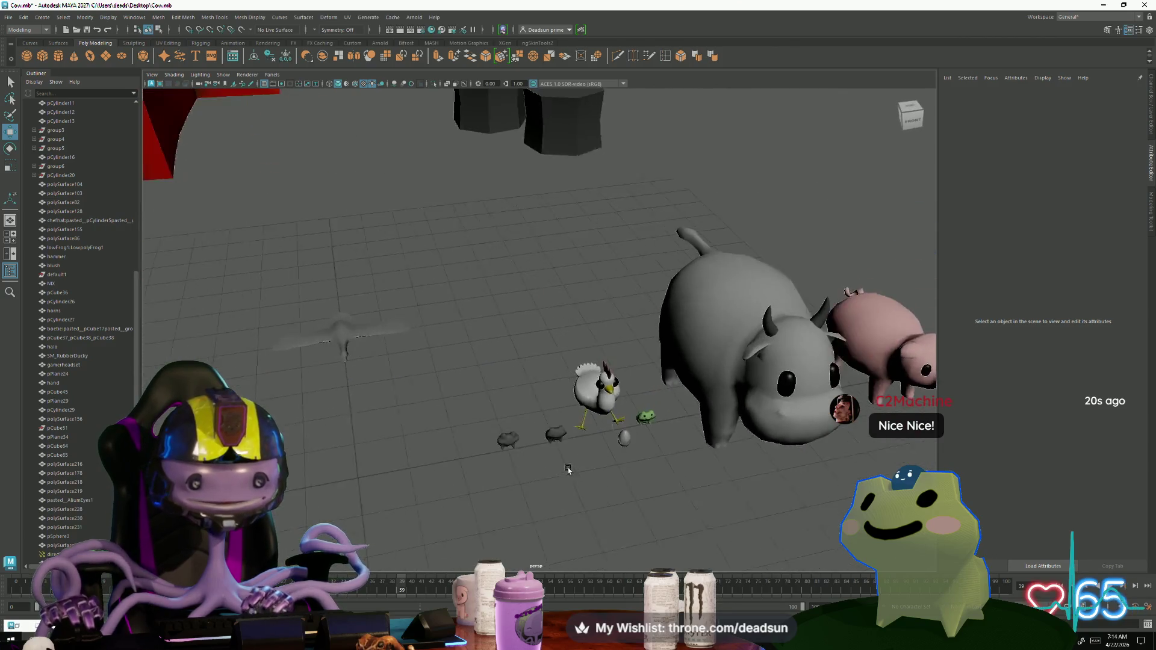
key("ctrl+z")
key("ctrl+z")
key("ctrl+z")
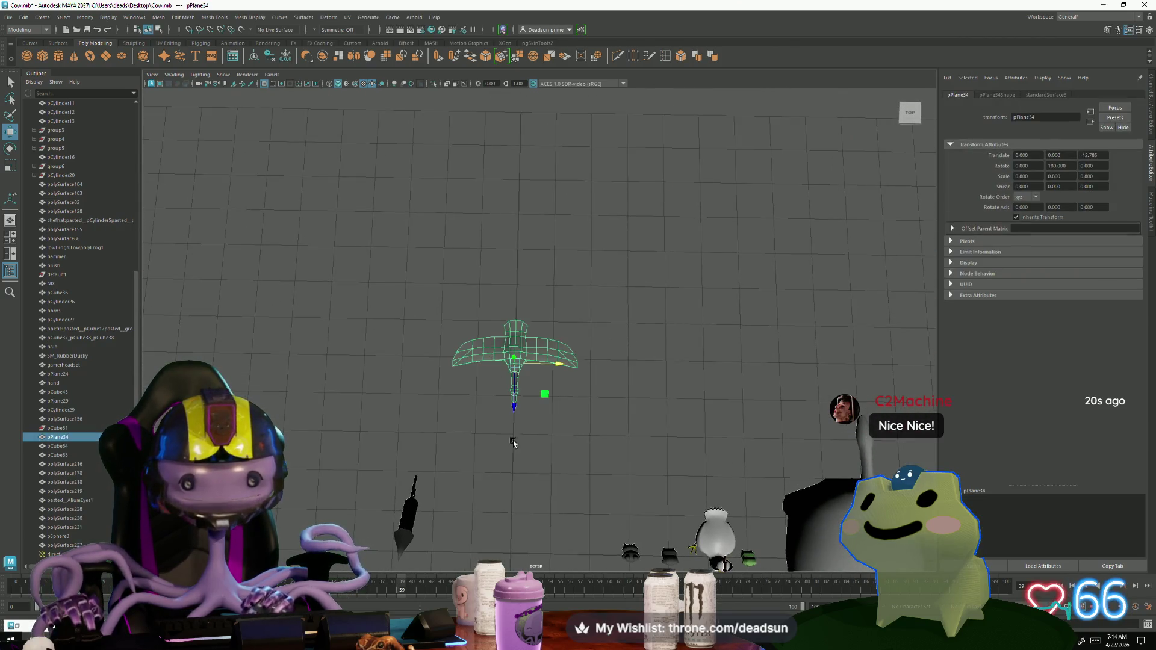
key("ctrl+z")
key("ctrl+z")
key("ctrl+z")
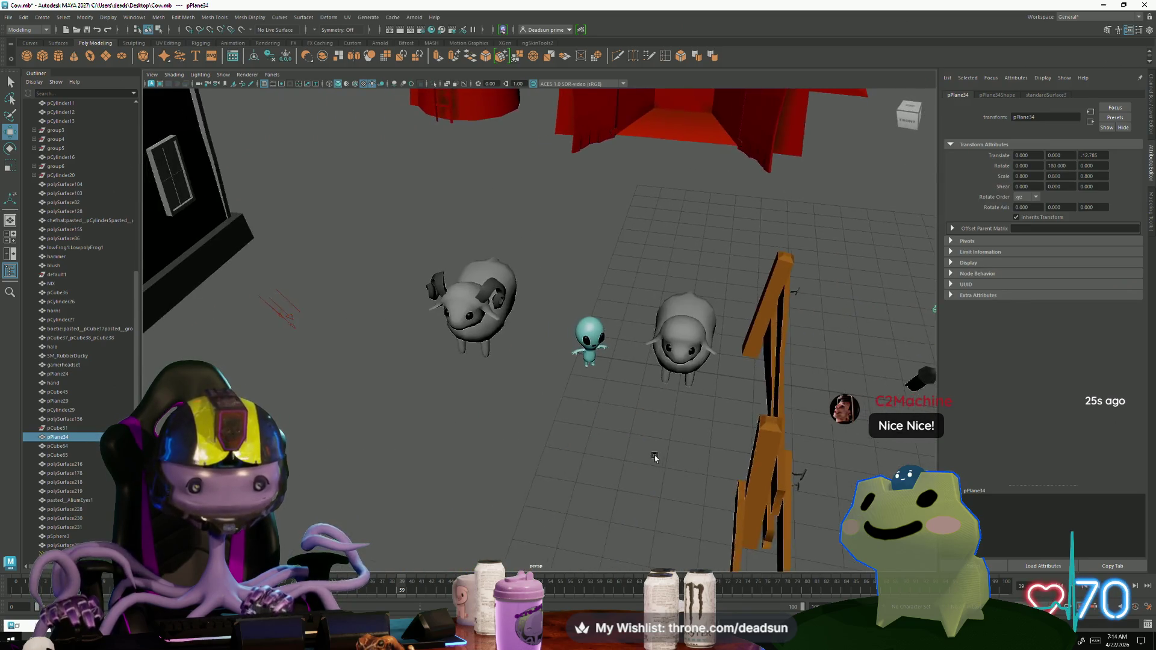
Step: Return to the wide house-and-barn view and bring up the ufoclawgame.mp4 video
right_click_drag(557, 451, 721, 566, "alt")
key("ctrl+z")
key("ctrl+z")
key("ctrl+z")
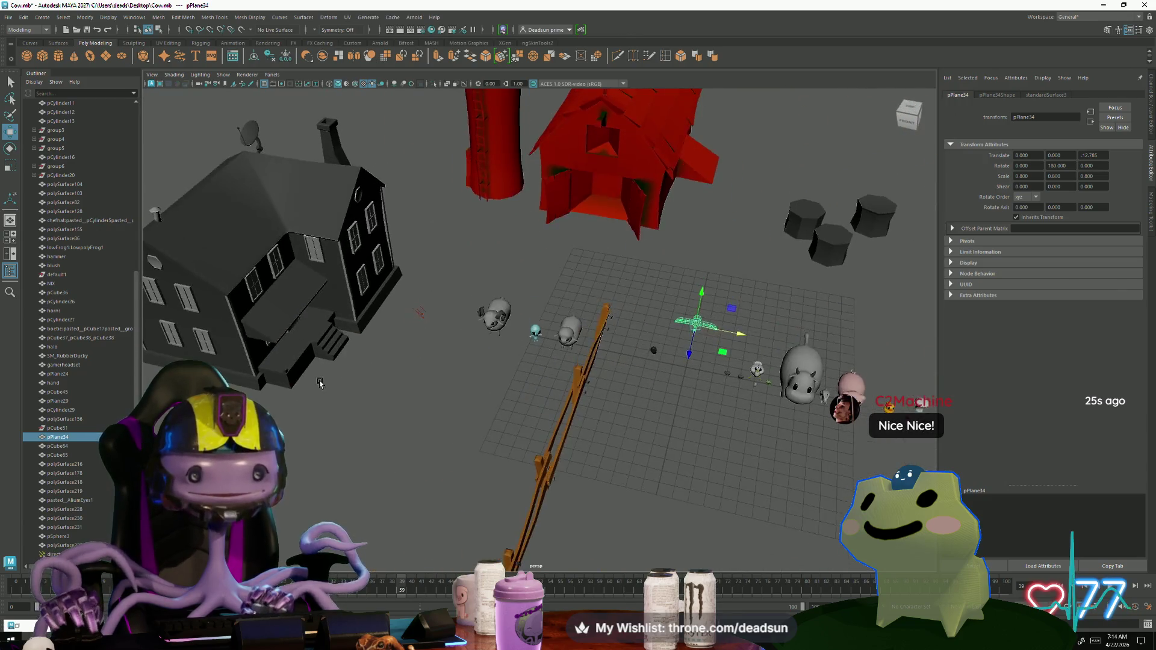
key("ctrl+z")
key("ctrl+z")
key("ctrl+z")
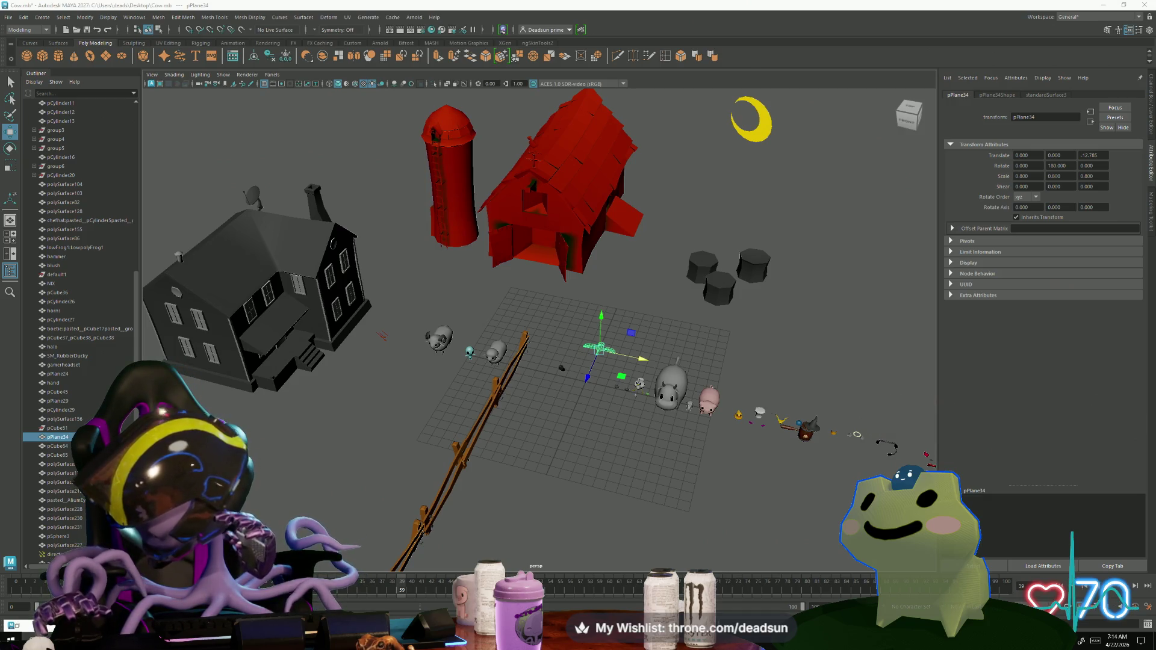
key("alt+Tab")
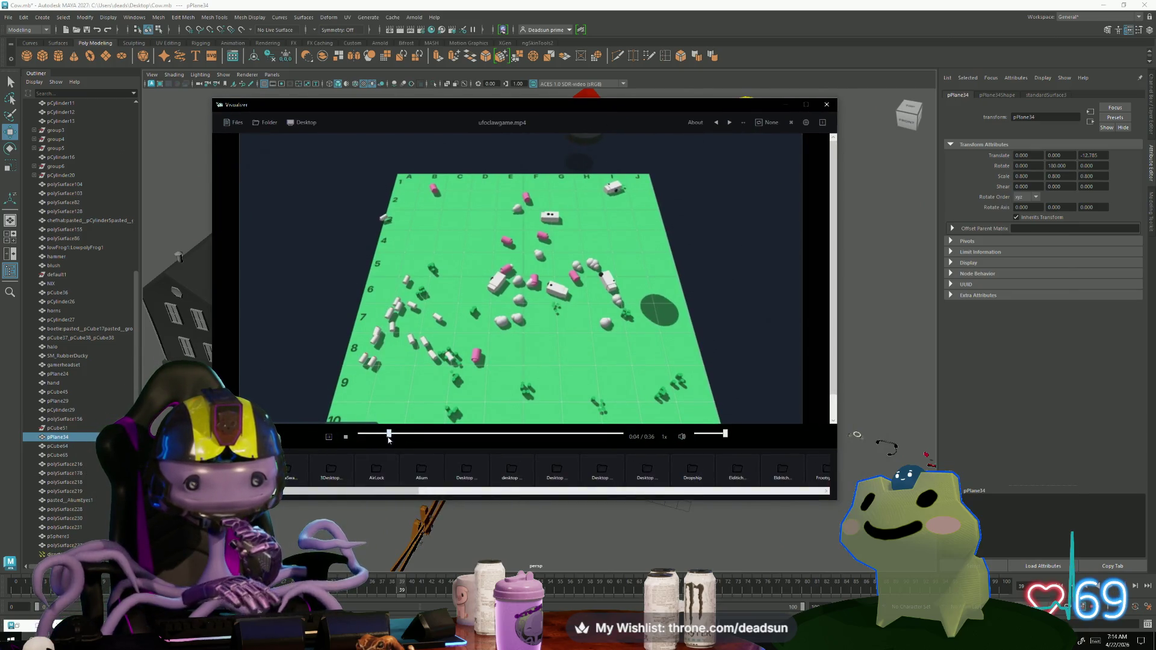
Step: Restart ufoclawgame.mp4 from 0:00, watch it fullscreen, then close the player
left_click_drag(389, 435, 363, 434)
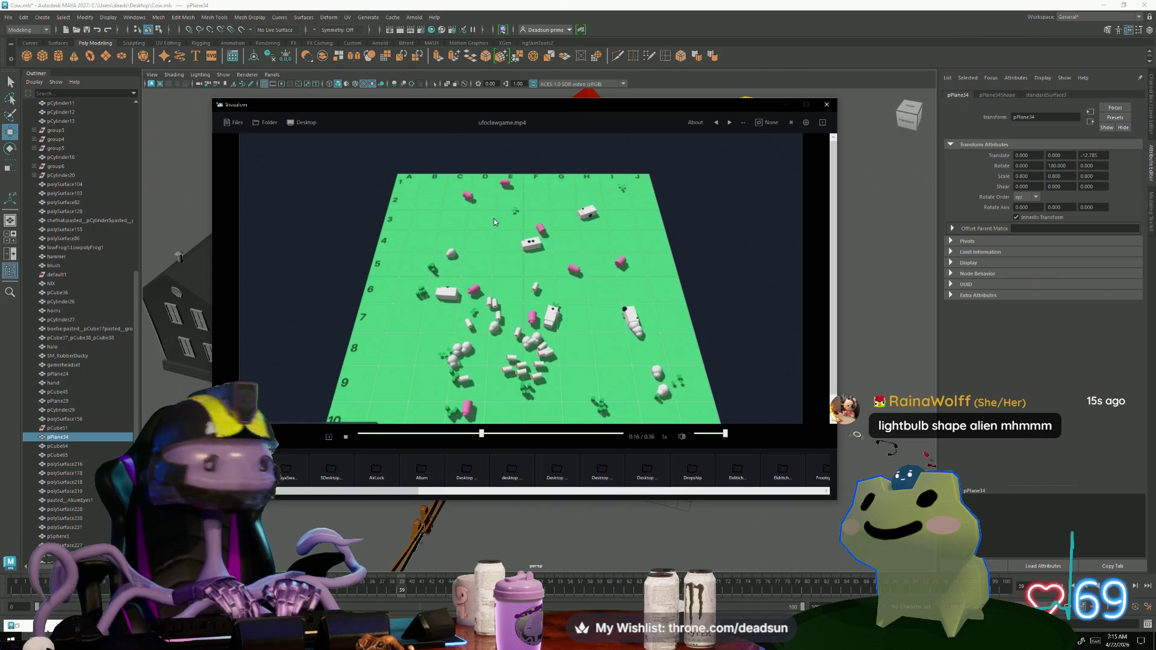
double_click(734, 169)
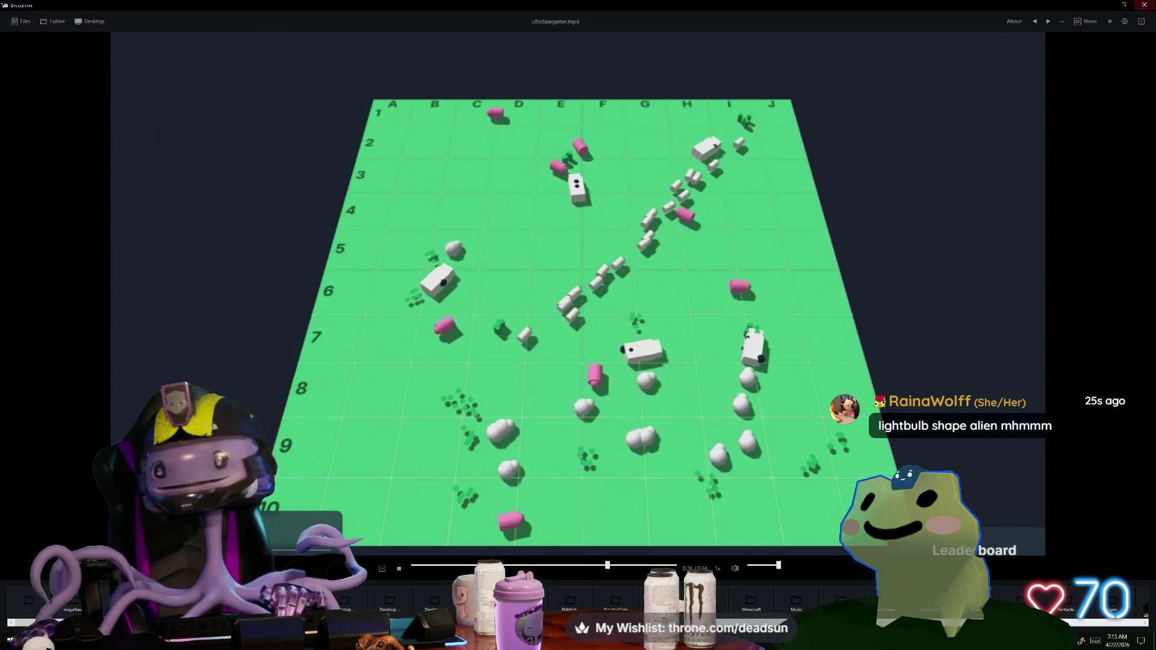
left_click(1144, 5)
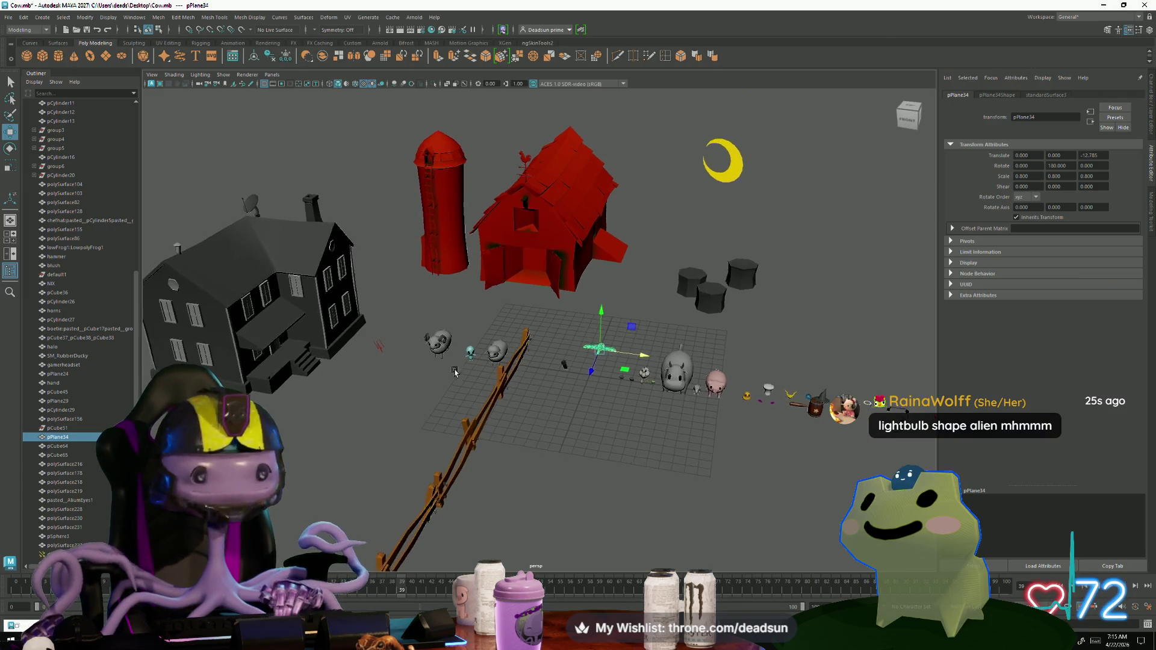
left_click_drag(454, 372, 527, 425, "alt")
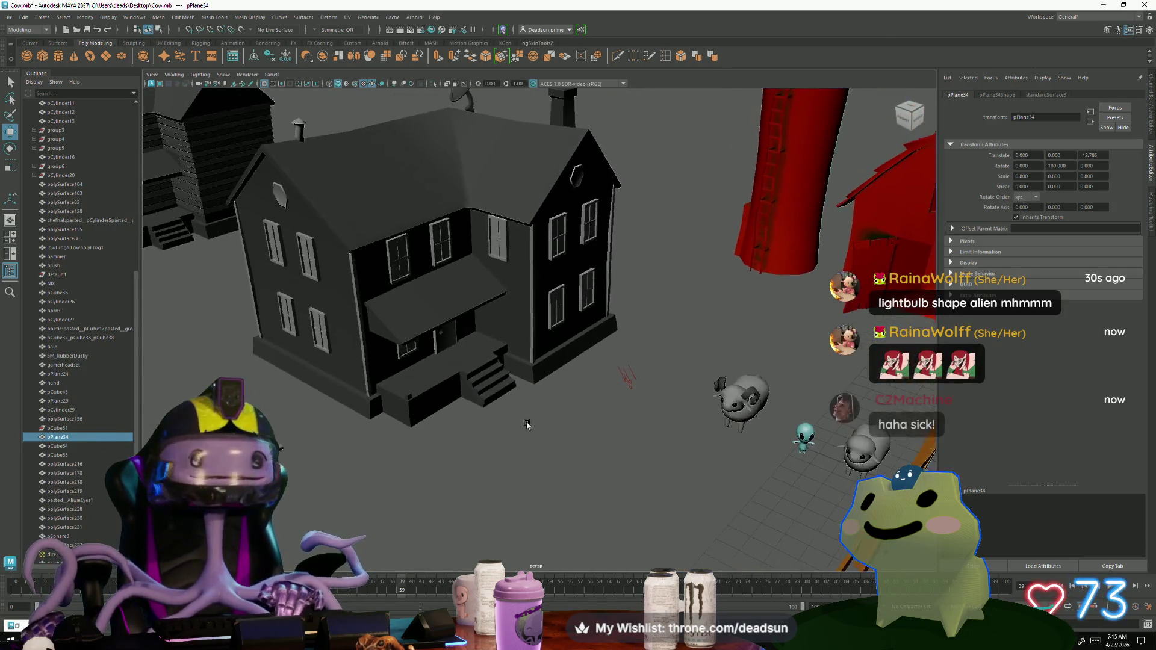
scroll(527, 426, "up", 3)
scroll(527, 425, "down", 10)
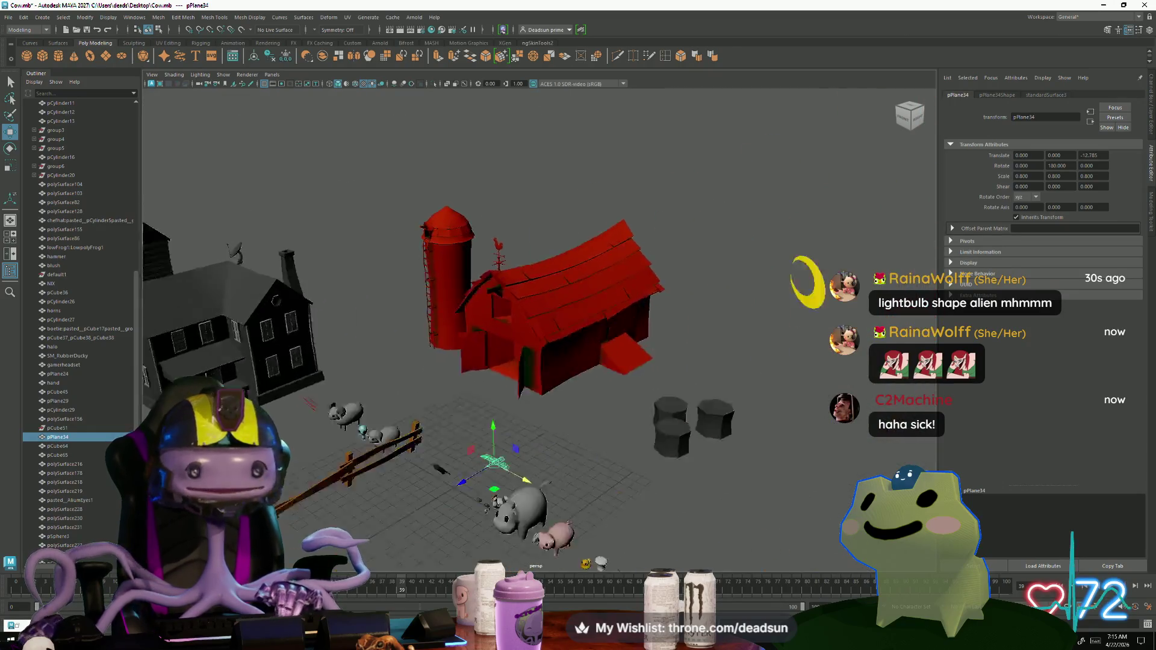
scroll(495, 499, "up", 6)
mouse_move(495, 500)
left_mouse_down("alt")
mouse_move(455, 499)
mouse_move(512, 460)
mouse_move(542, 464)
mouse_move(483, 466)
left_mouse_up("alt")
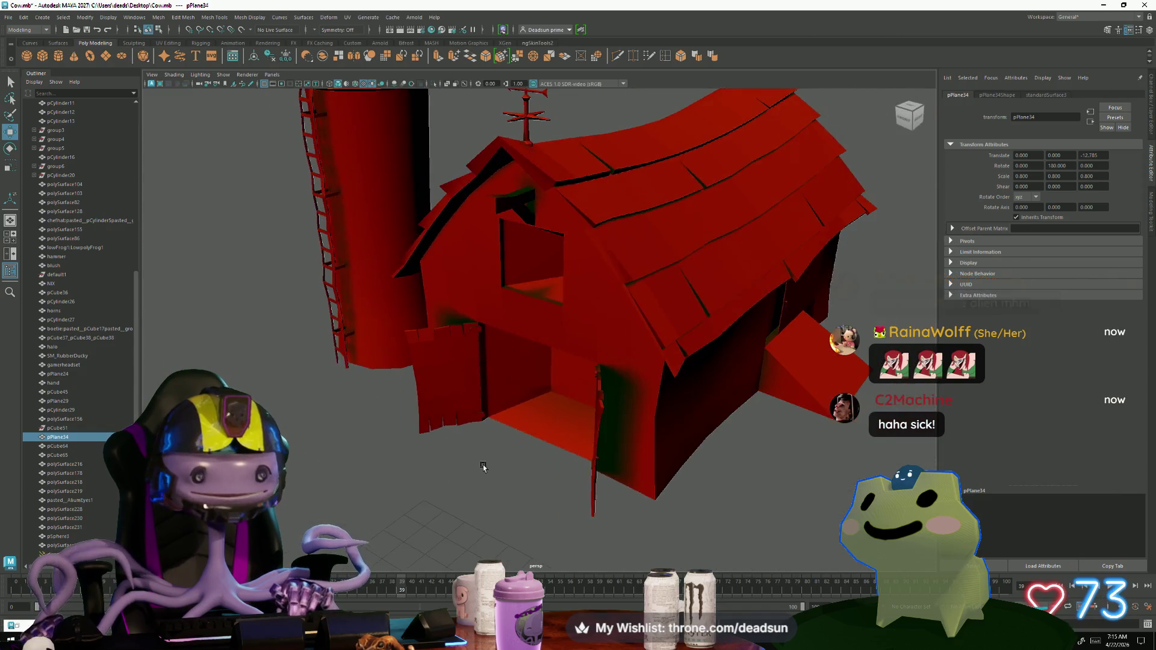
left_click(624, 306)
right_click_drag(595, 458, 435, 210, "alt")
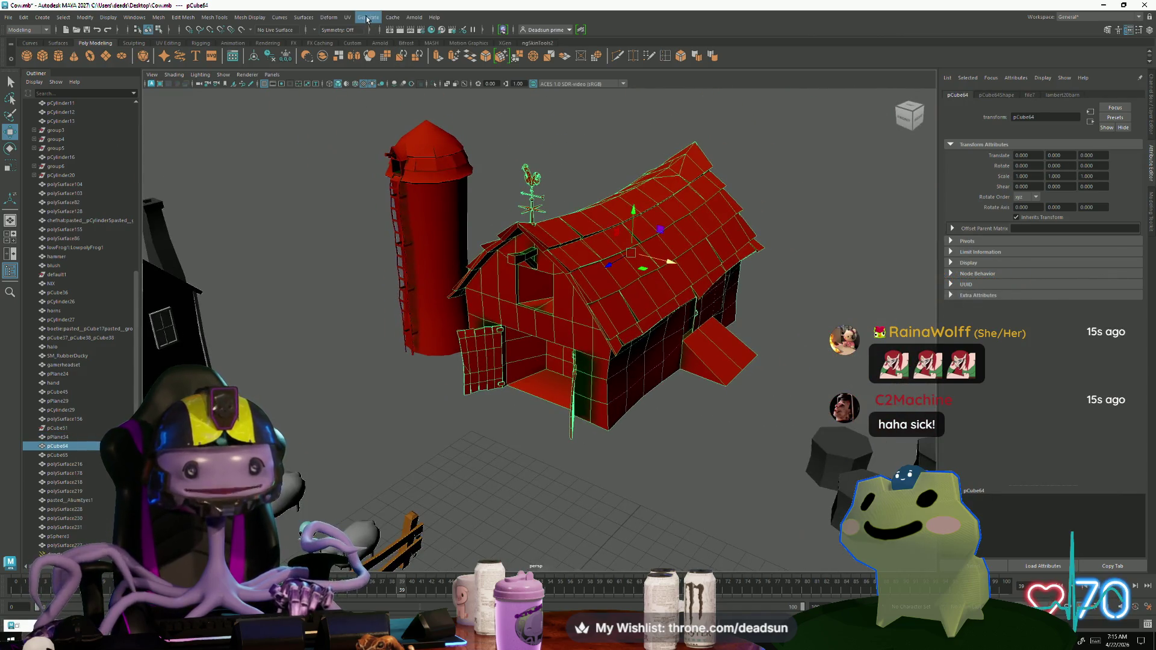
left_click(348, 17)
left_click(369, 28)
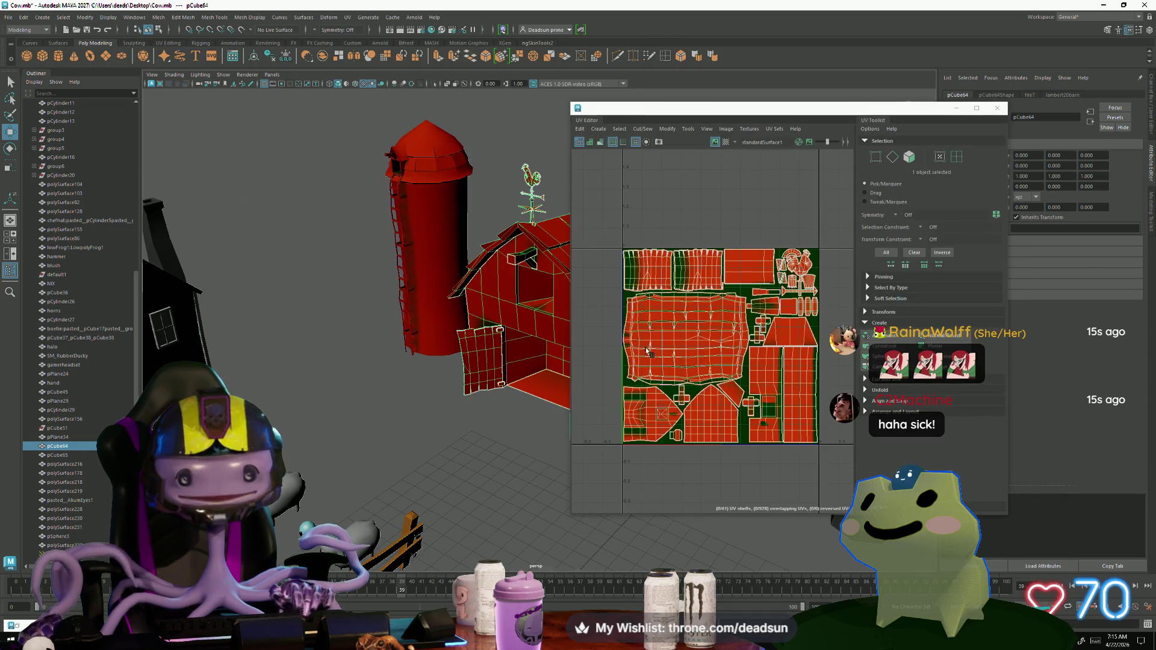
scroll(663, 349, "up", 5)
scroll(669, 349, "down", 3)
scroll(674, 348, "up", 1)
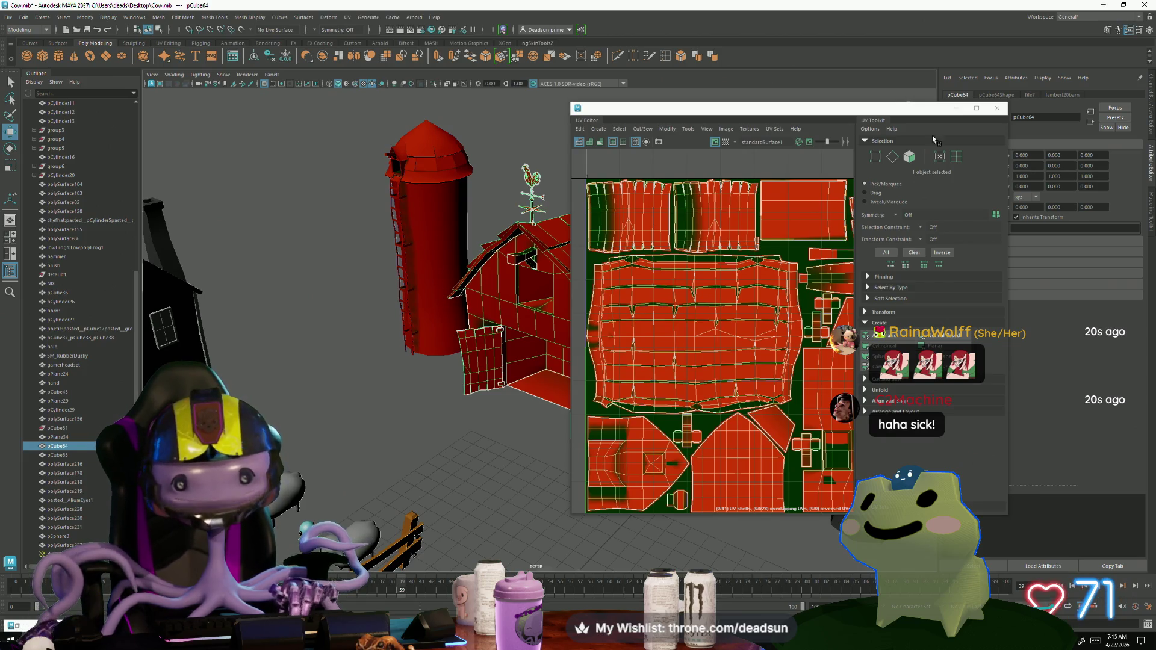
left_click(997, 109)
Step: Move the viewport onto the cow, pig and chicken, then bring up the Juna's Frog window
scroll(487, 455, "down", 5)
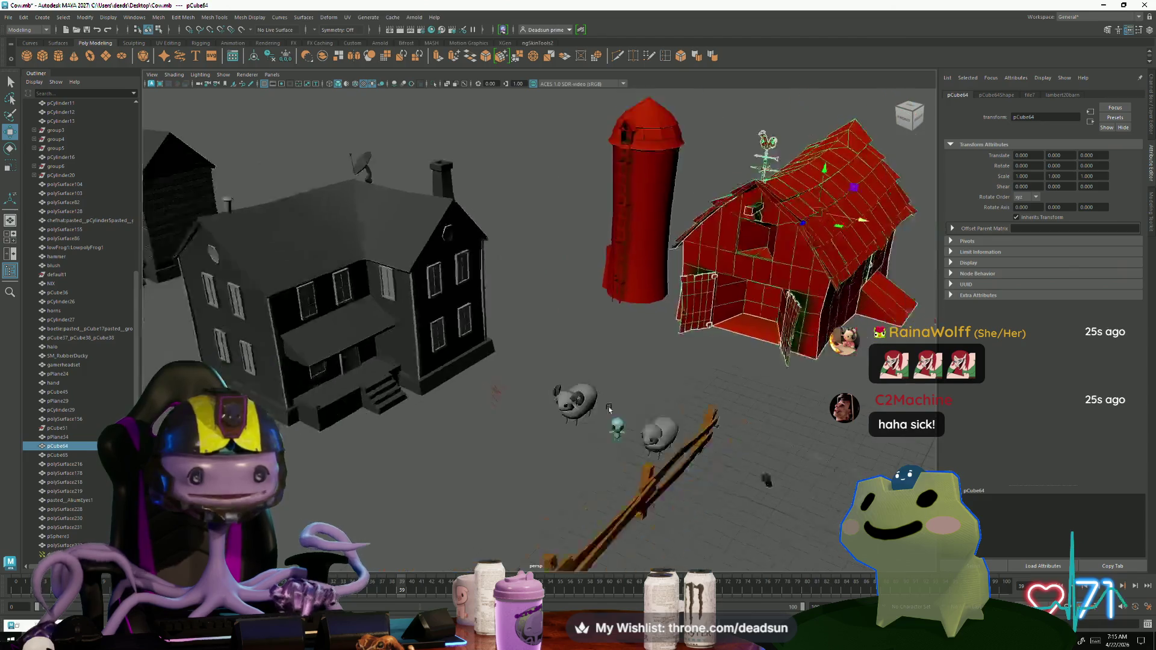
scroll(455, 424, "down", 2)
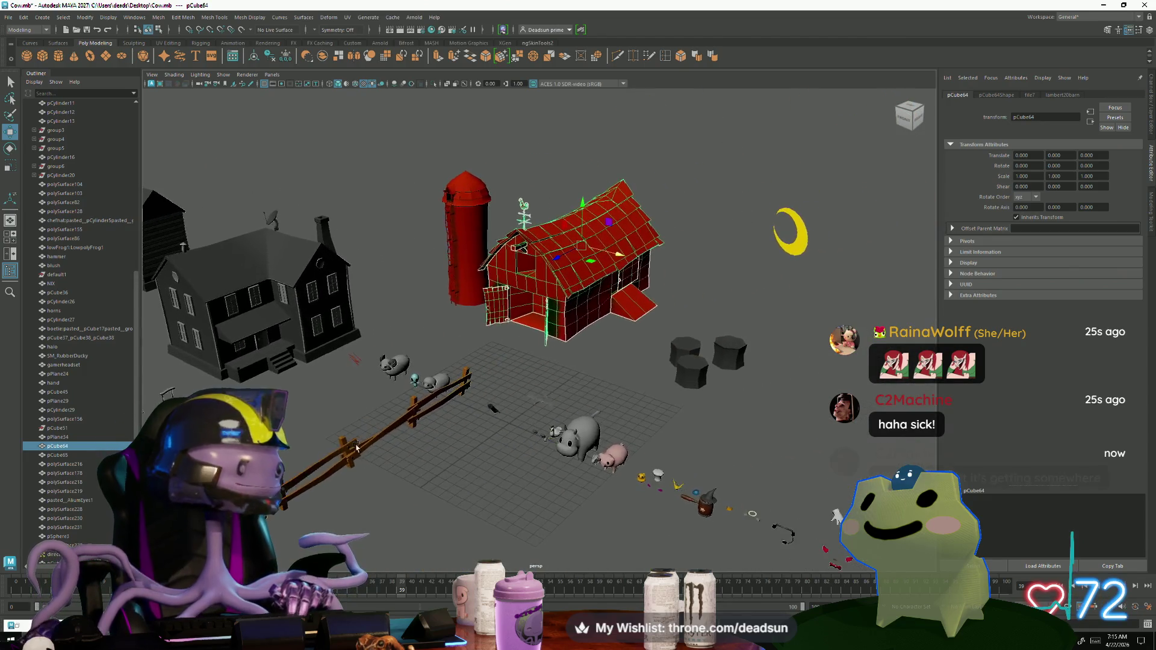
left_click_drag(455, 424, 367, 354, "alt")
scroll(542, 504, "up", 3)
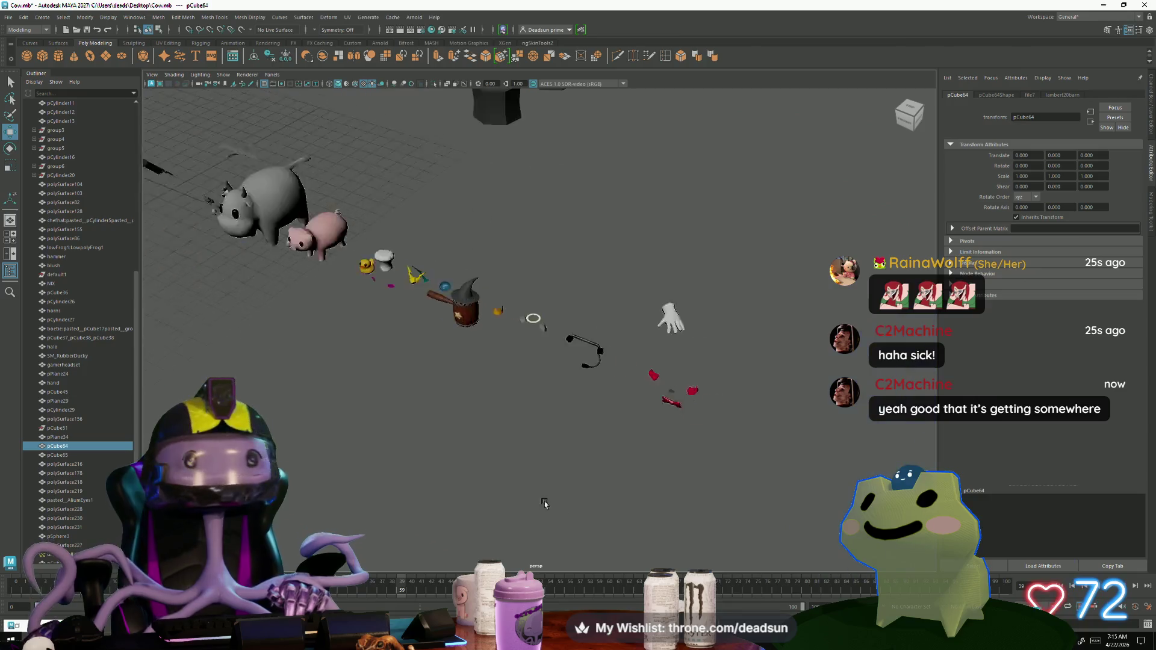
mouse_move(542, 503)
middle_mouse_down("alt")
mouse_move(498, 464)
mouse_move(731, 513)
mouse_move(727, 456)
middle_mouse_up("alt")
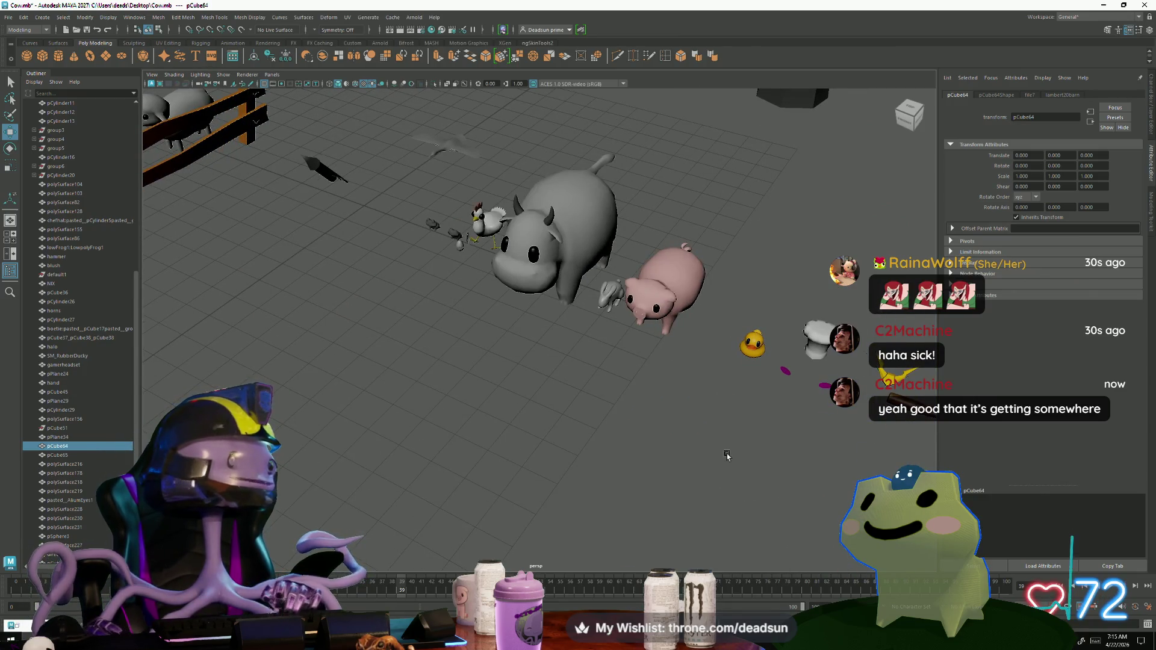
key("alt+Tab")
key("alt+Tab")
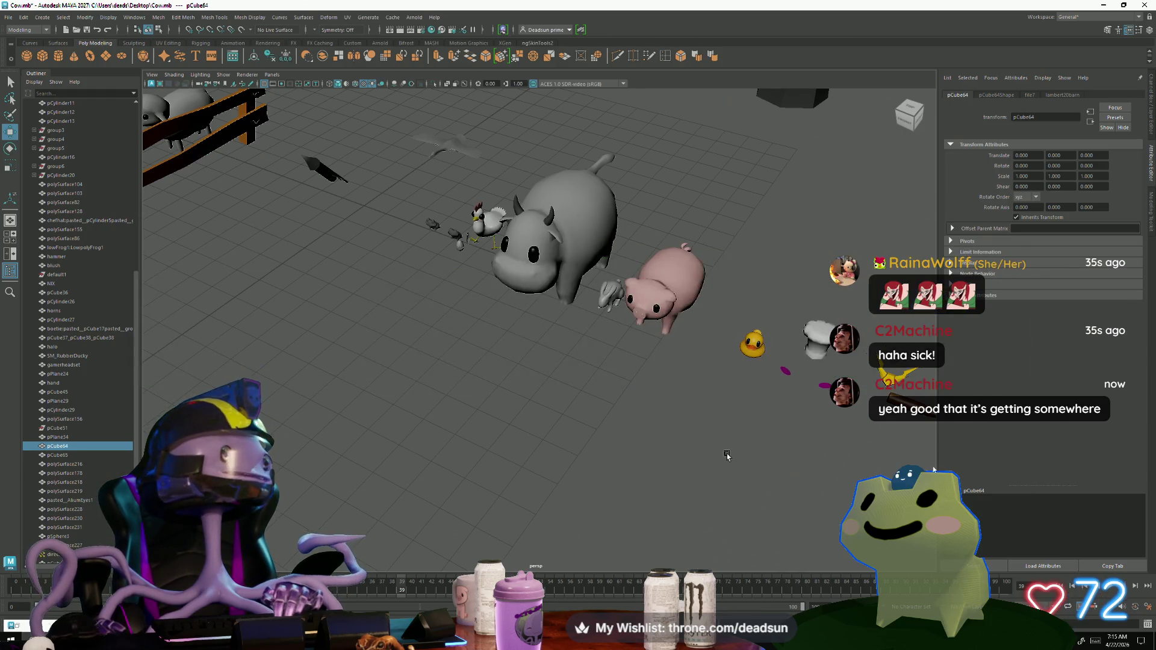
key("alt+Tab")
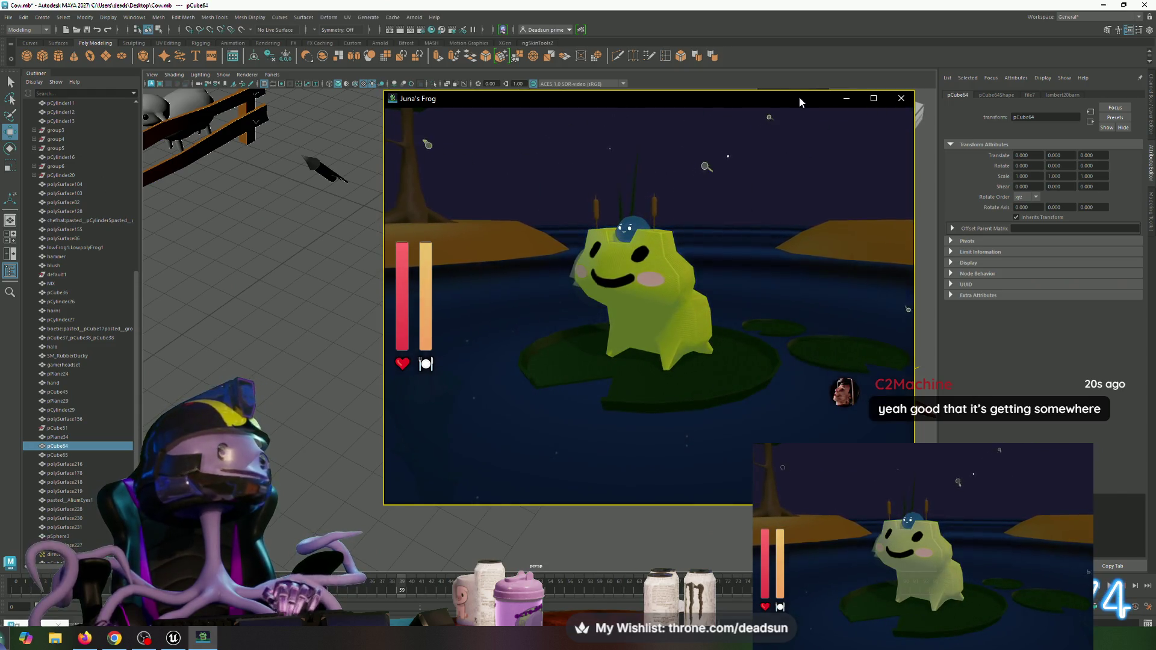
Step: Move the Juna's Frog window left, pet the frog, and set its Body Color Hue to 120
left_click_drag(800, 96, 646, 94)
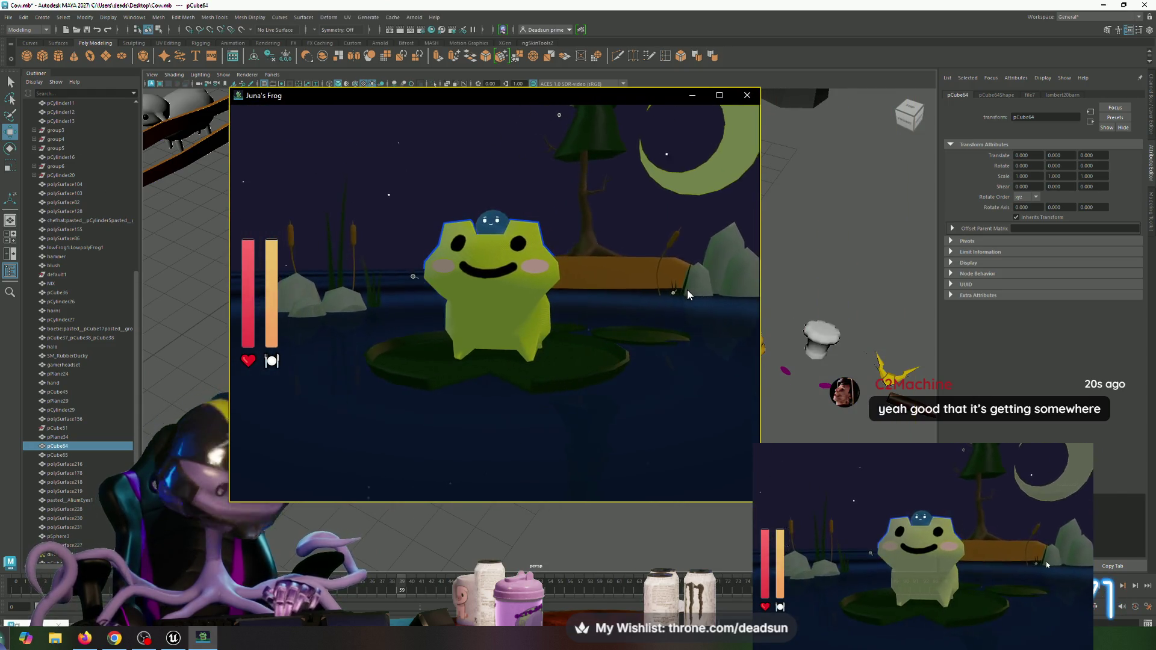
left_click(688, 293)
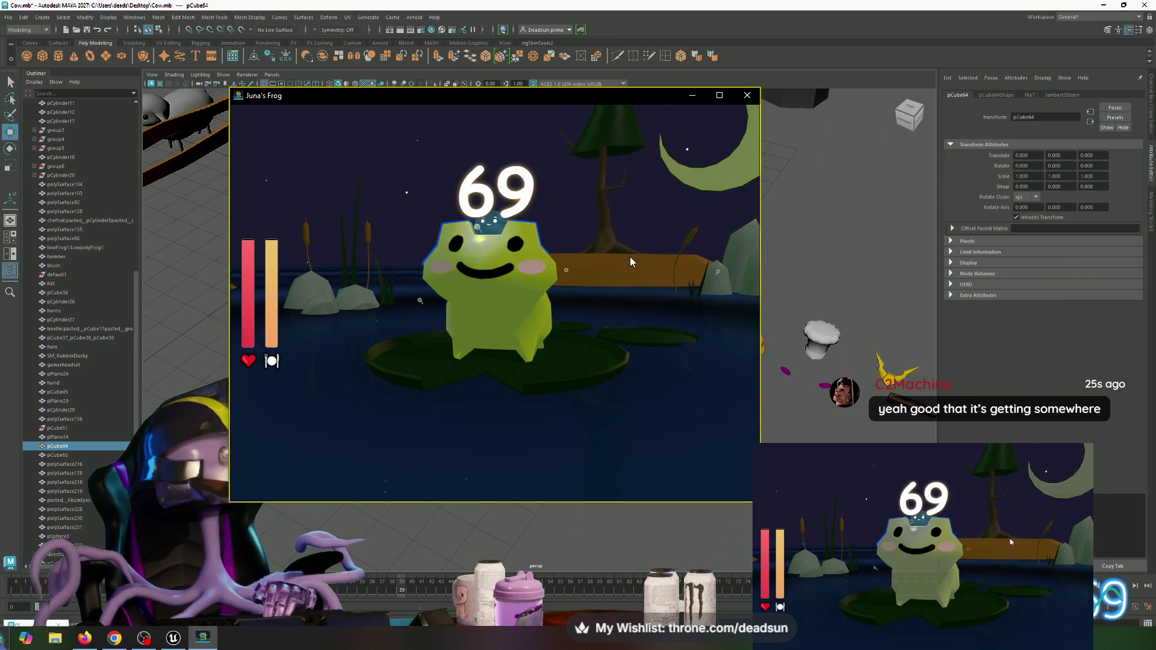
right_click(653, 301)
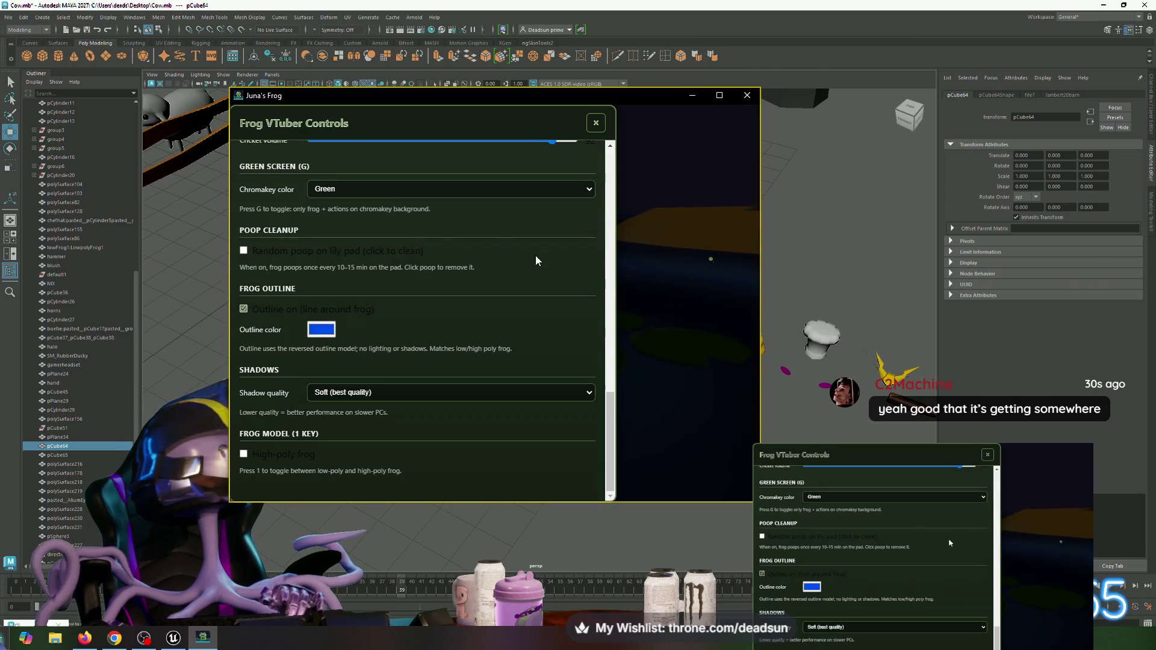
scroll(423, 222, "up", 15)
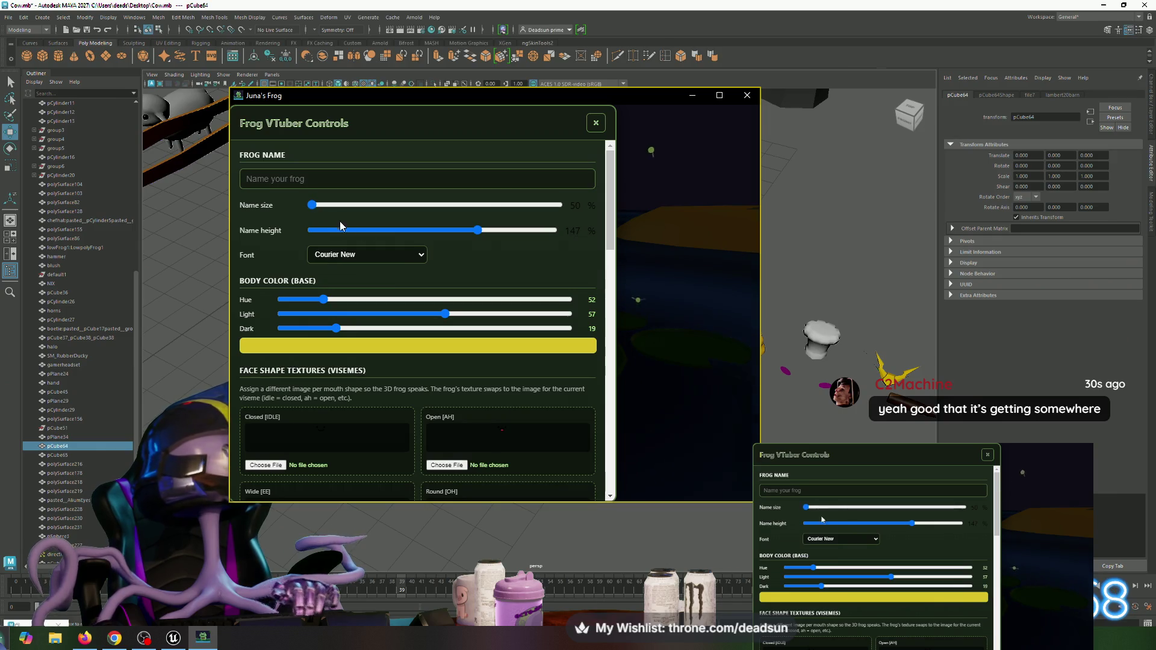
left_click_drag(325, 301, 490, 295)
left_click(597, 123)
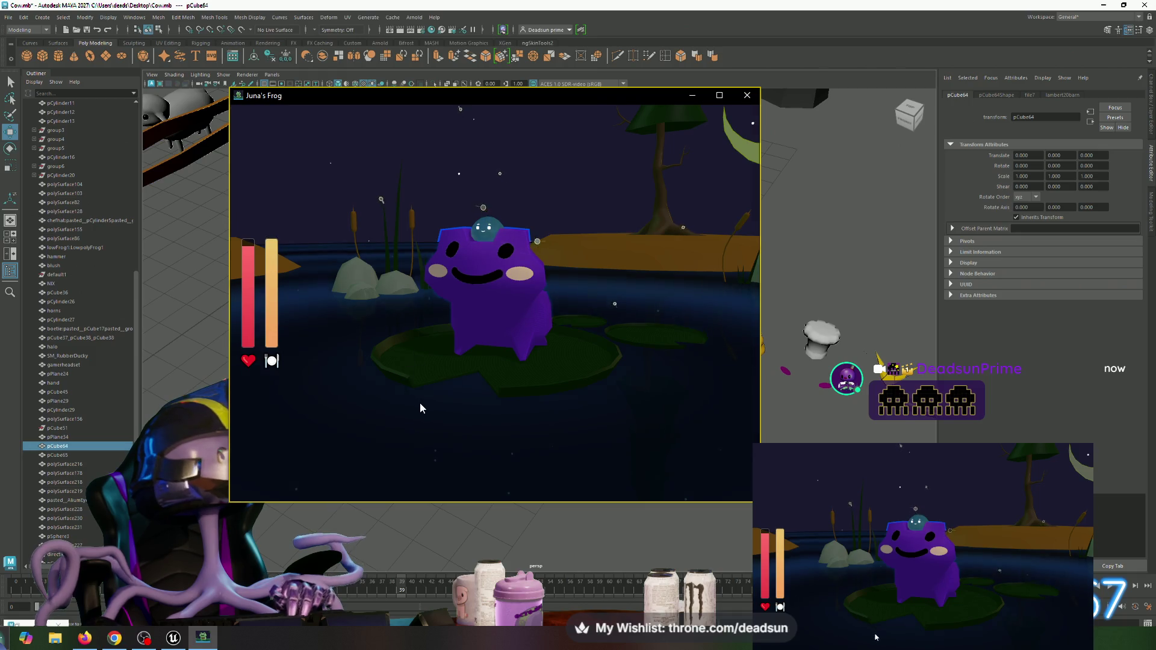
key("Escape")
key("Escape")
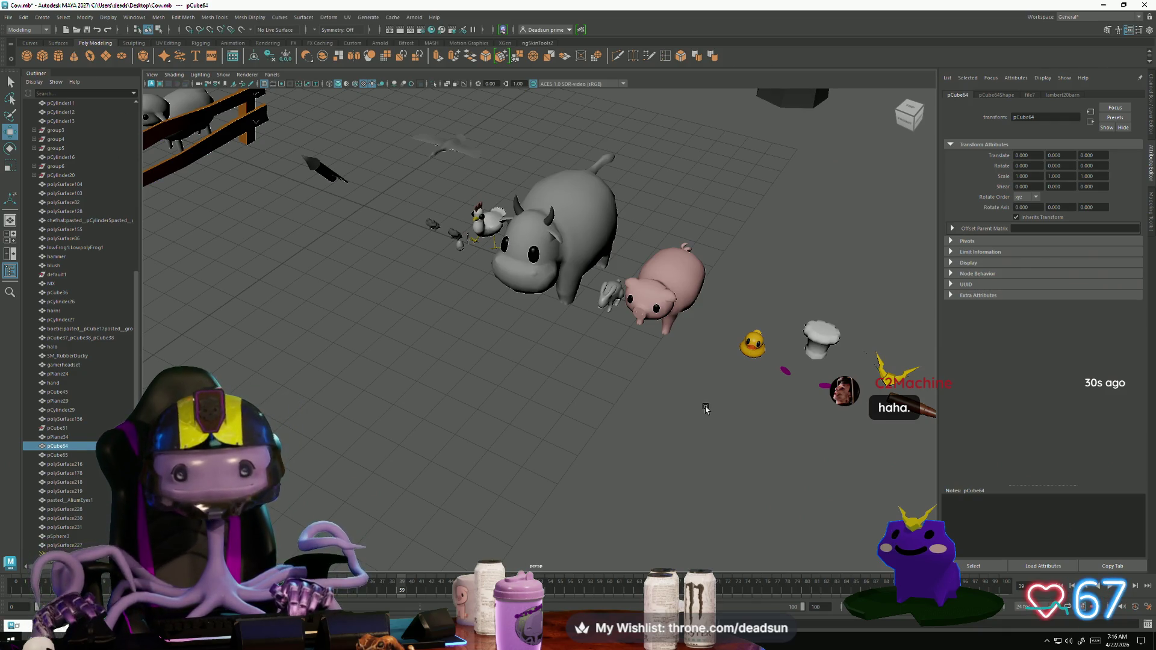
Step: Frame the alien figure and orbit the farm scene to a new angle
scroll(661, 353, "down", 5)
scroll(597, 460, "up", 3)
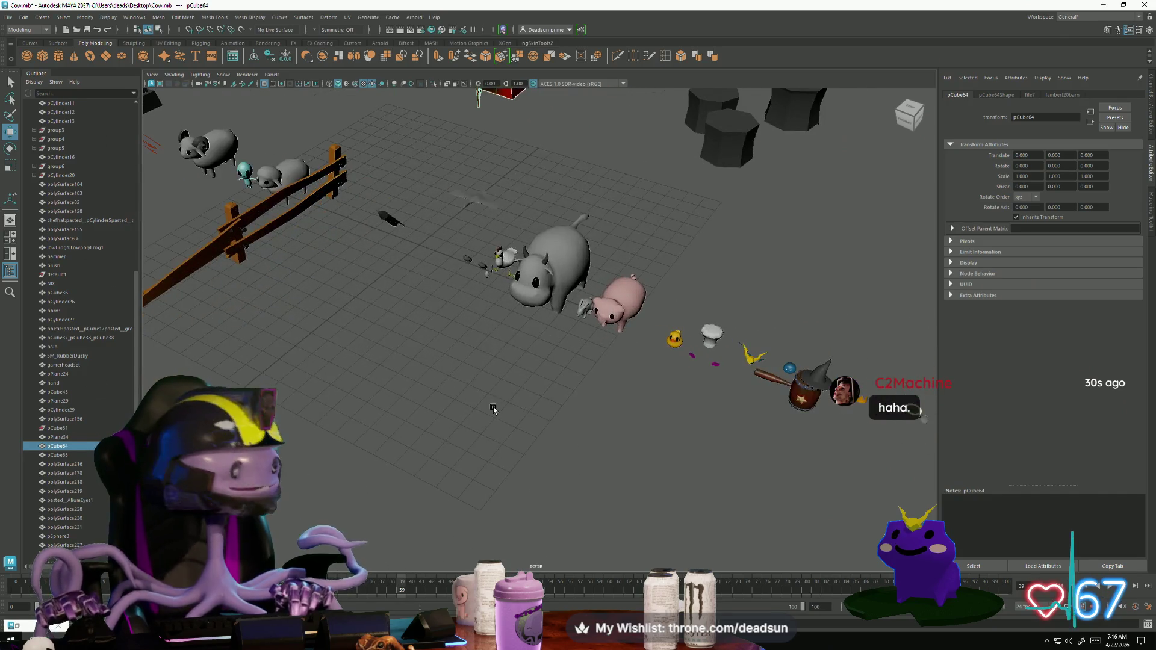
scroll(597, 460, "up", 3)
left_click_drag(597, 460, 692, 428, "alt")
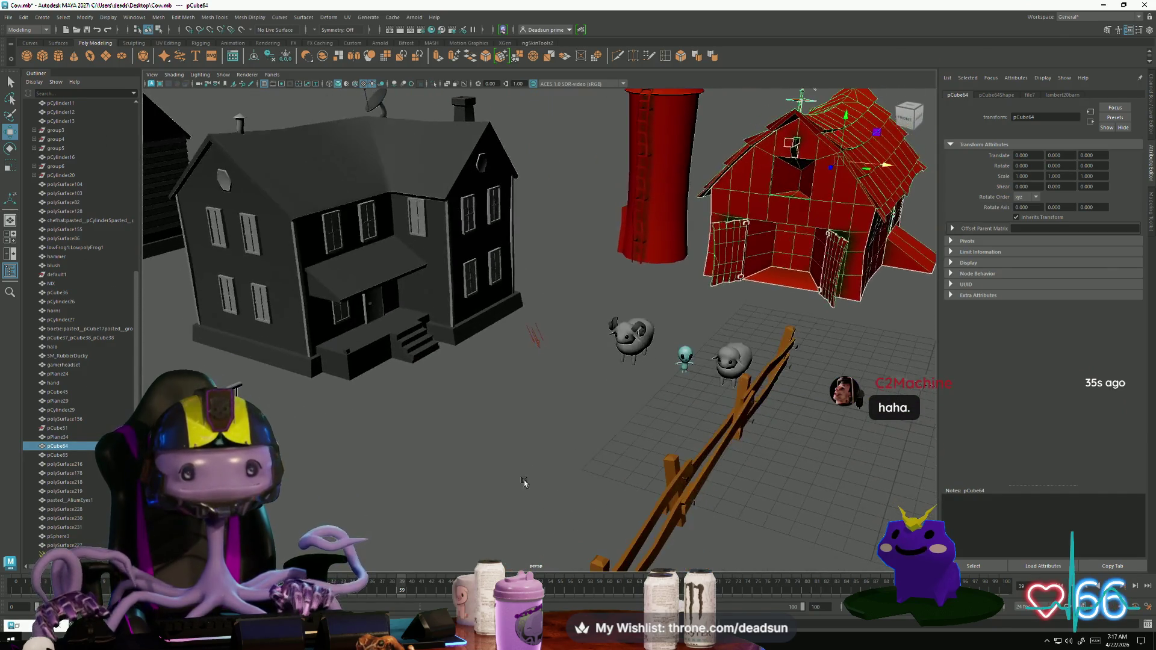
left_click(686, 356)
key("f")
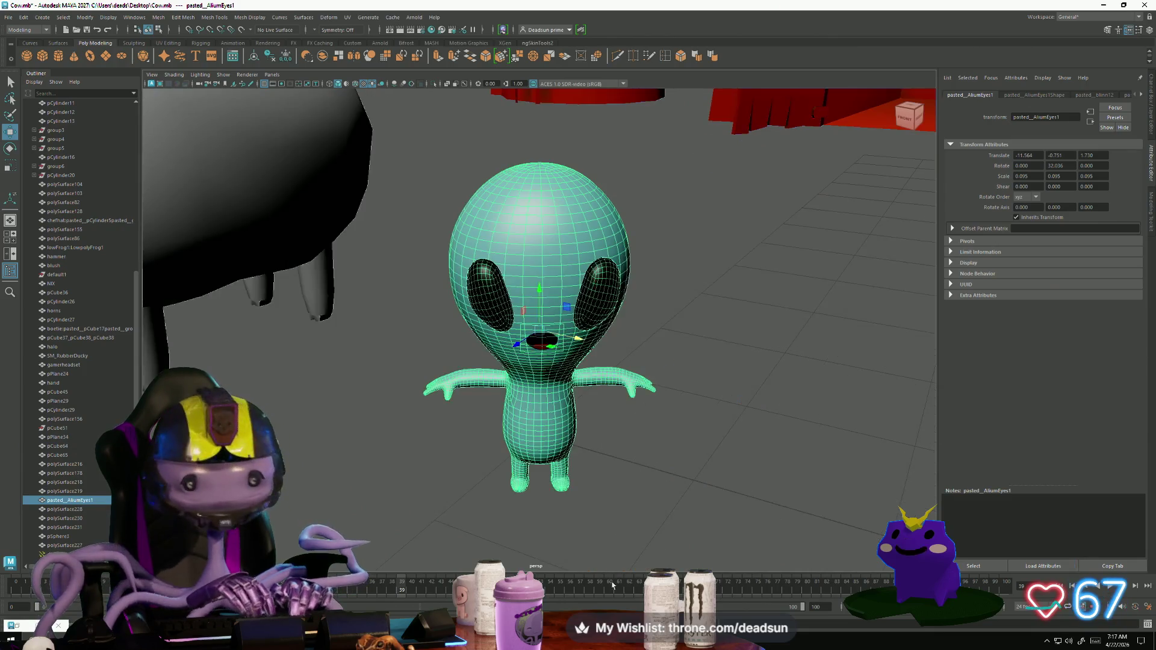
left_click(627, 509)
mouse_move(627, 508)
left_mouse_down("alt")
mouse_move(602, 490)
mouse_move(499, 477)
mouse_move(553, 480)
mouse_move(451, 480)
mouse_move(530, 482)
mouse_move(439, 460)
mouse_move(393, 483)
left_mouse_up("alt")
scroll(393, 484, "down", 10)
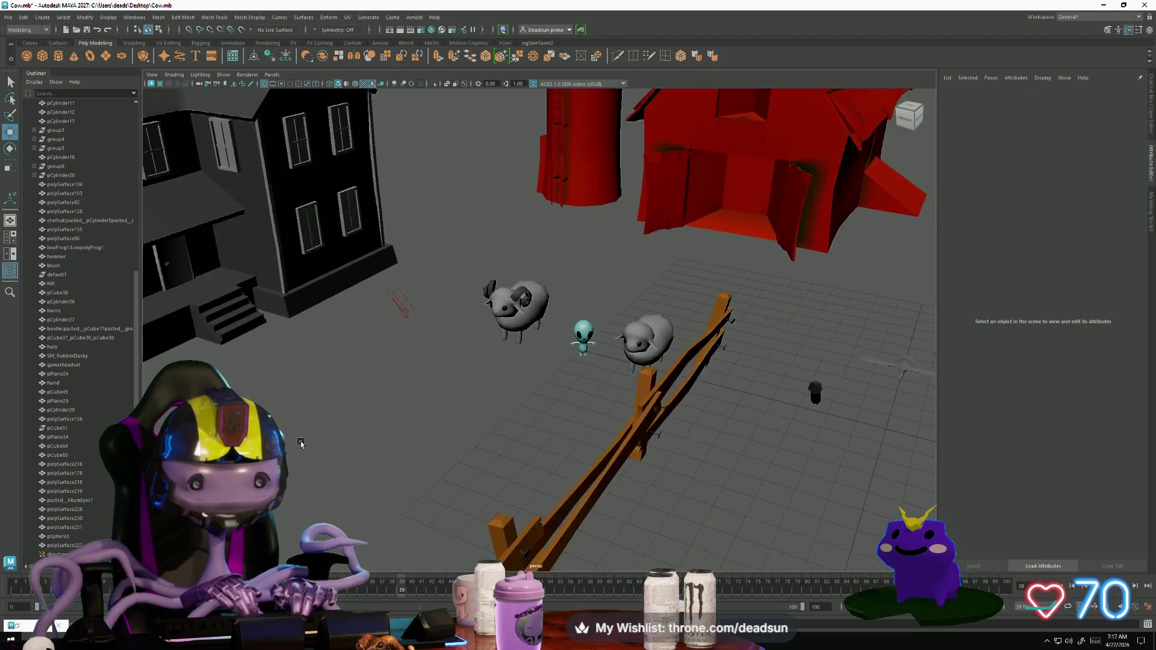
left_click_drag(376, 443, 370, 432, "alt")
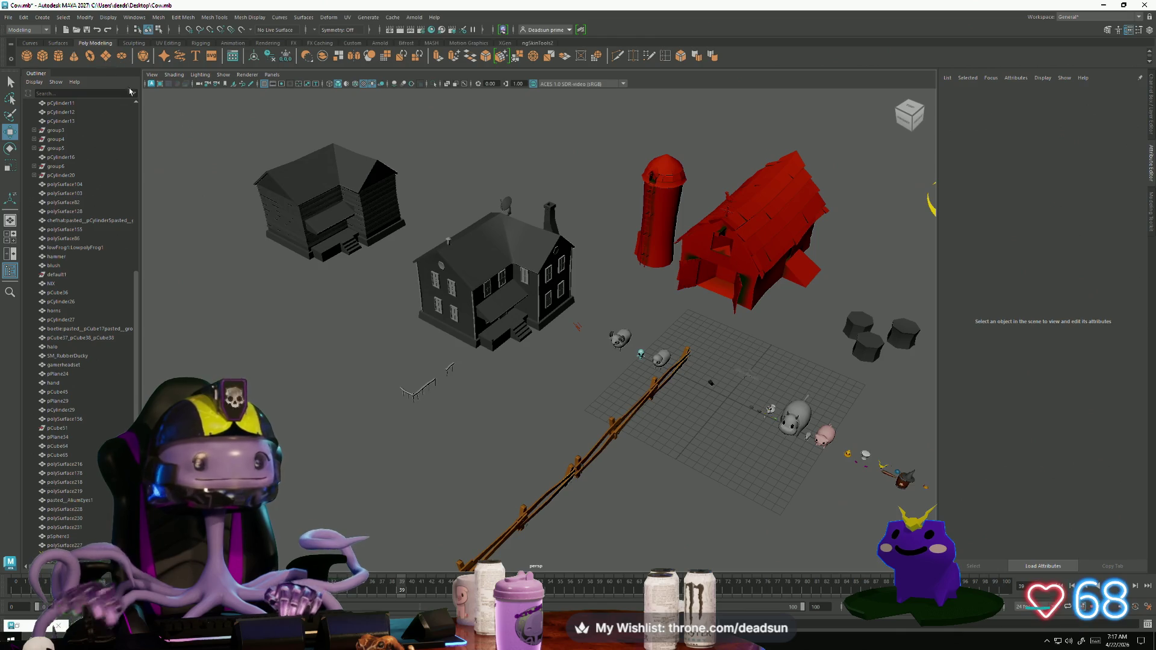
Step: Scale the ground plane pPlane35 up to 157.02, then select the farmhouse
left_click(723, 407)
key("r")
left_click_drag(726, 402, 818, 382)
left_click_drag(726, 400, 317, 291, "alt")
mouse_move(235, 303)
left_mouse_down("alt")
mouse_move(253, 325)
mouse_move(366, 379)
mouse_move(316, 383)
mouse_move(341, 408)
mouse_move(459, 473)
mouse_move(540, 460)
mouse_move(538, 515)
mouse_move(558, 446)
mouse_move(532, 468)
mouse_move(504, 469)
mouse_move(459, 401)
mouse_move(419, 413)
mouse_move(373, 405)
mouse_move(362, 448)
mouse_move(405, 439)
mouse_move(369, 452)
left_mouse_up("alt")
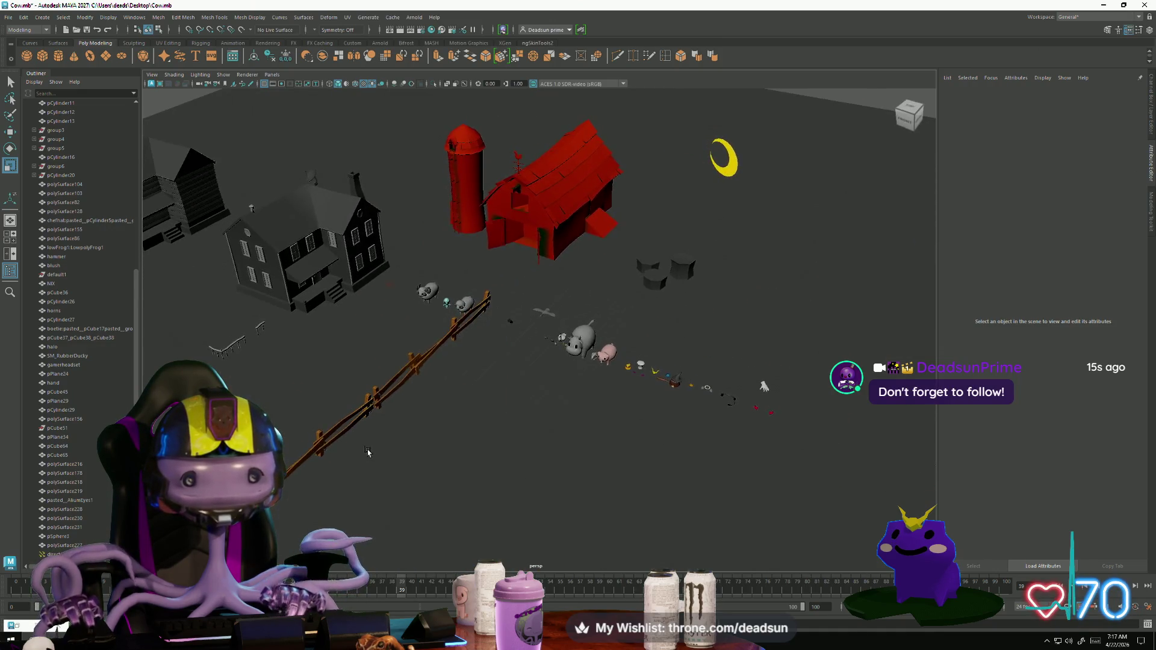
key("ctrl+z")
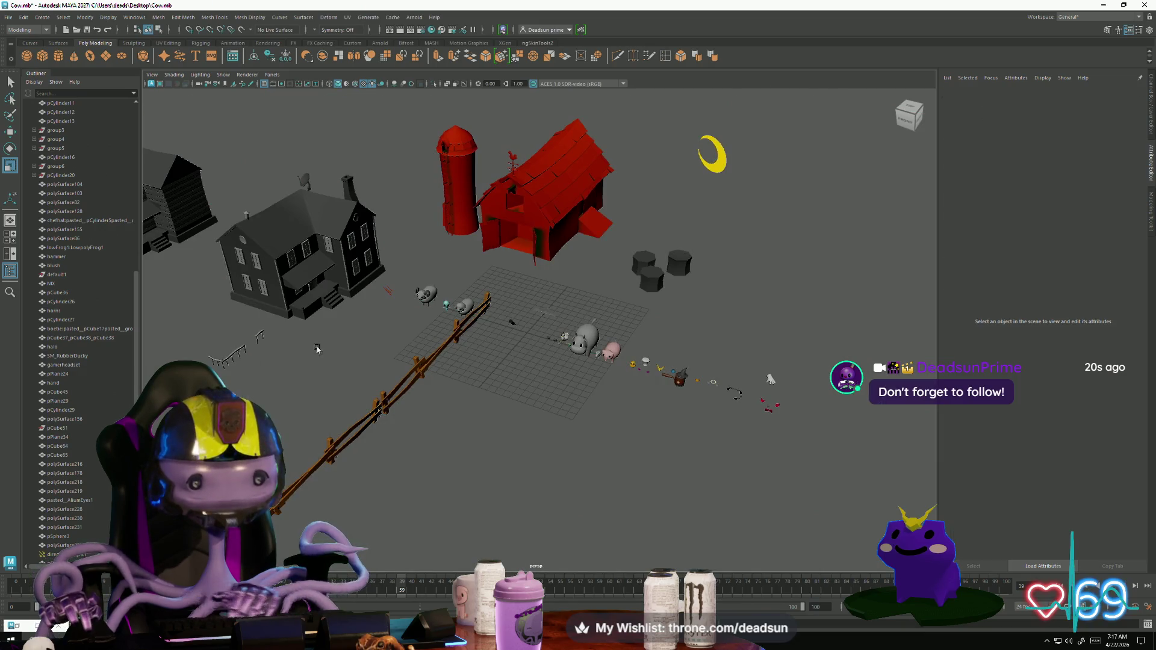
left_click(327, 311)
Step: Frame the farmhouse and orbit to a low frontal view of the porch
key("f")
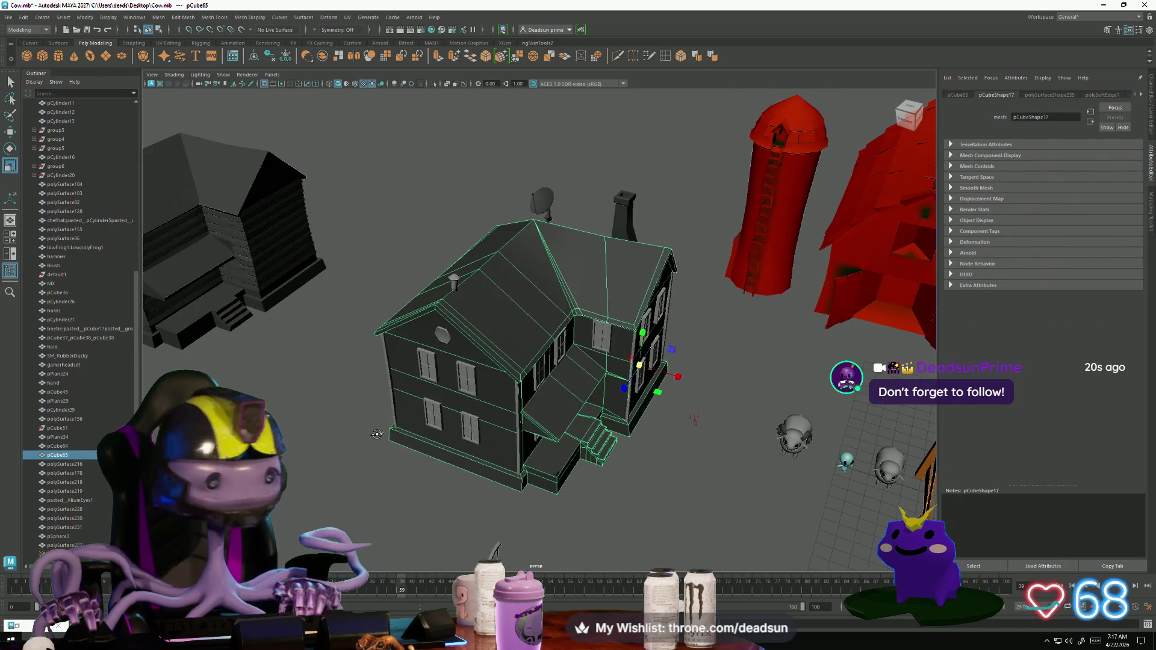
scroll(377, 434, "up", 5)
left_click_drag(422, 458, 444, 468, "alt")
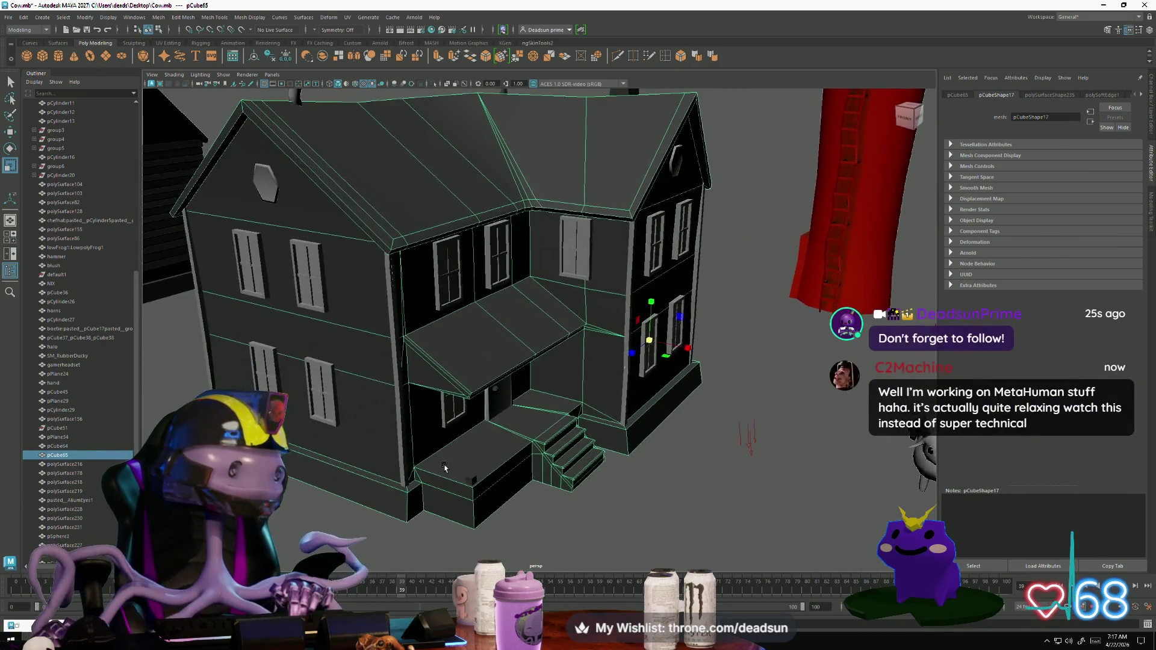
scroll(444, 468, "up", 5)
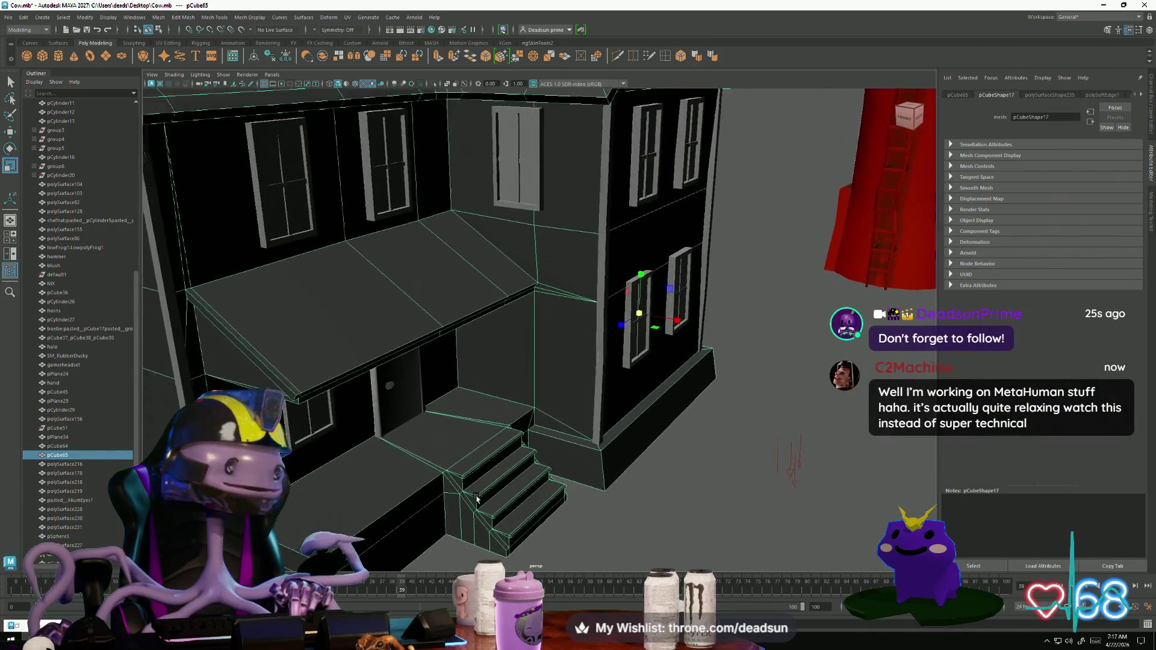
scroll(476, 498, "up", 1)
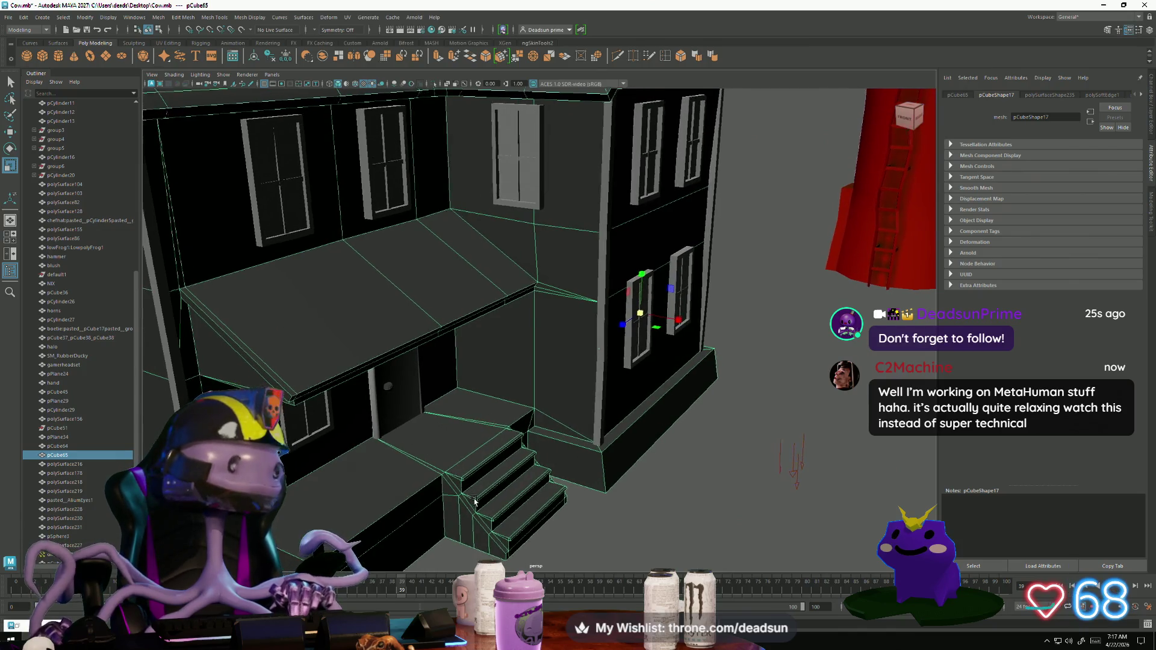
scroll(475, 501, "down", 3)
mouse_move(475, 501)
left_mouse_down("alt")
mouse_move(383, 410)
mouse_move(390, 462)
mouse_move(508, 278)
left_mouse_up("alt")
scroll(383, 410, "down", 5)
scroll(508, 278, "up", 6)
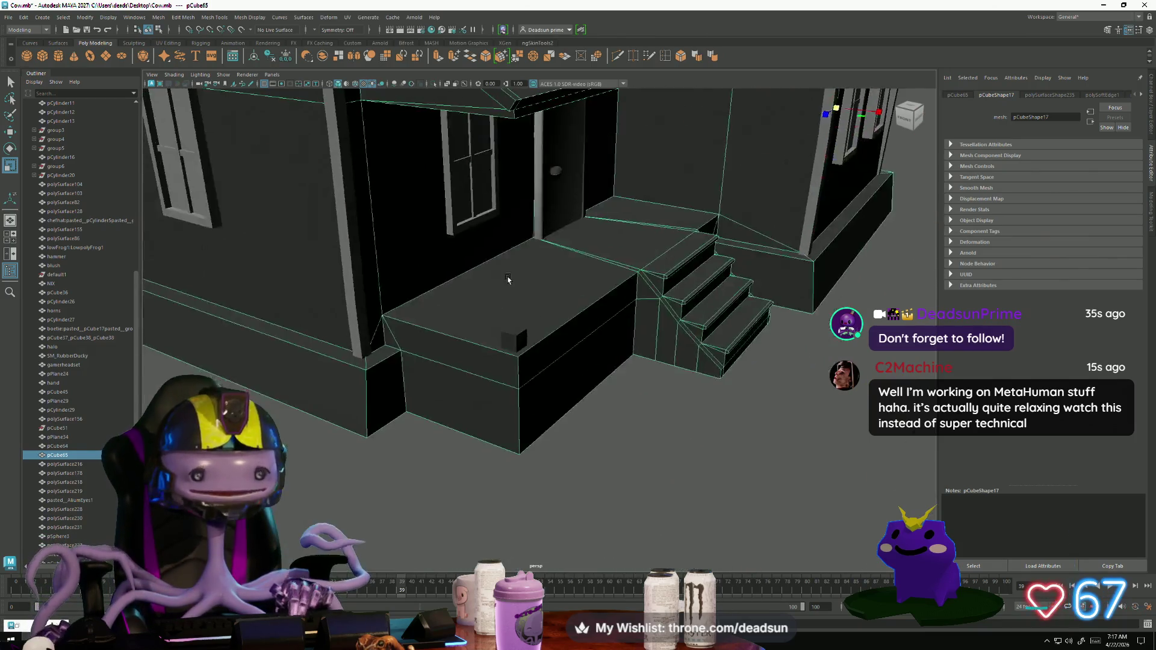
scroll(508, 278, "up", 3)
Step: Select the small porch cube pCube67 and switch to face mode for its top face
left_click(496, 341)
right_click_drag(498, 338, 494, 323)
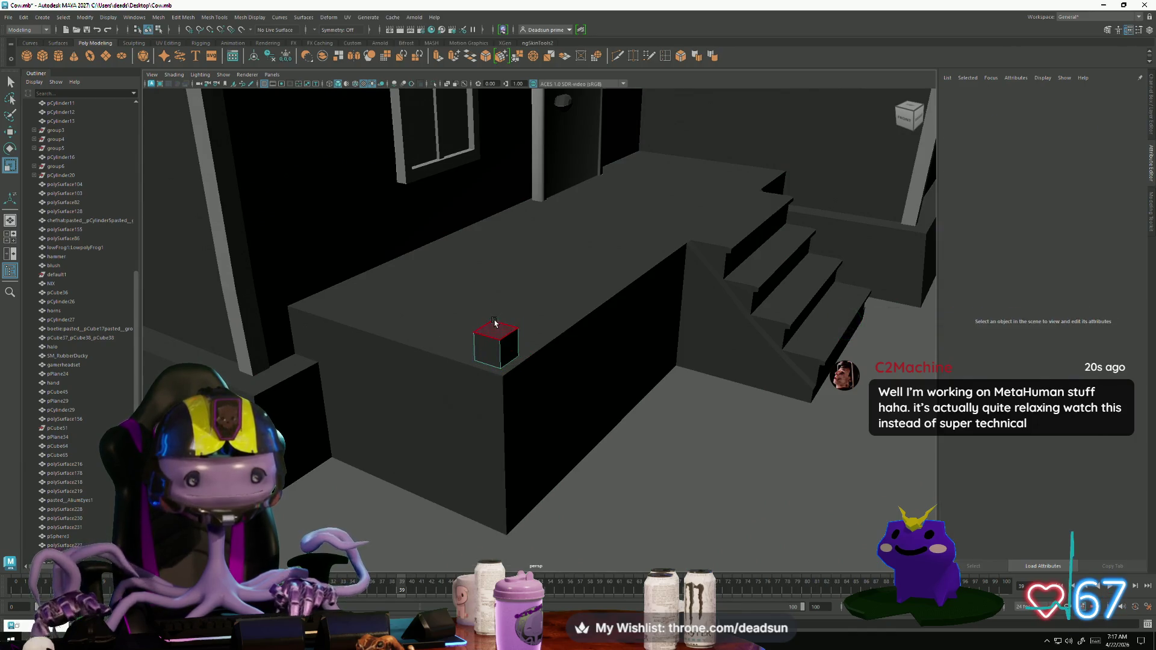
scroll(548, 384, "down", 5)
mouse_move(548, 383)
left_mouse_down("alt")
mouse_move(533, 458)
mouse_move(542, 417)
left_mouse_up("alt")
scroll(533, 457, "up", 6)
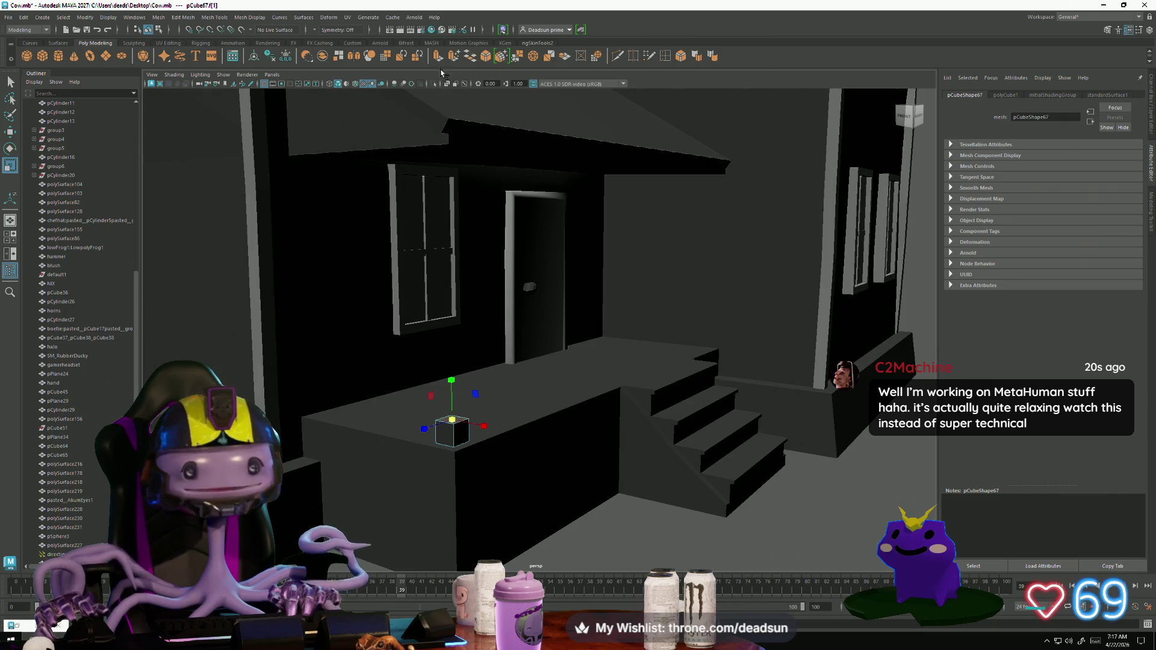
Step: Extrude the cube's top face twice, then undo the extrusions
key("ctrl+e")
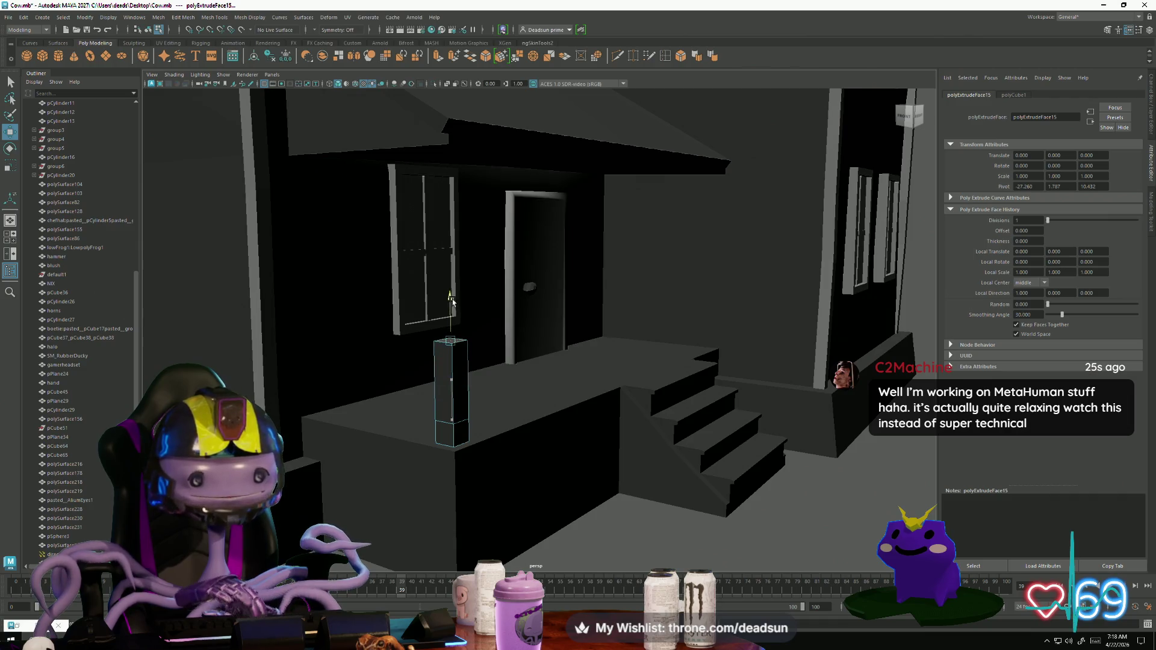
left_click(437, 55)
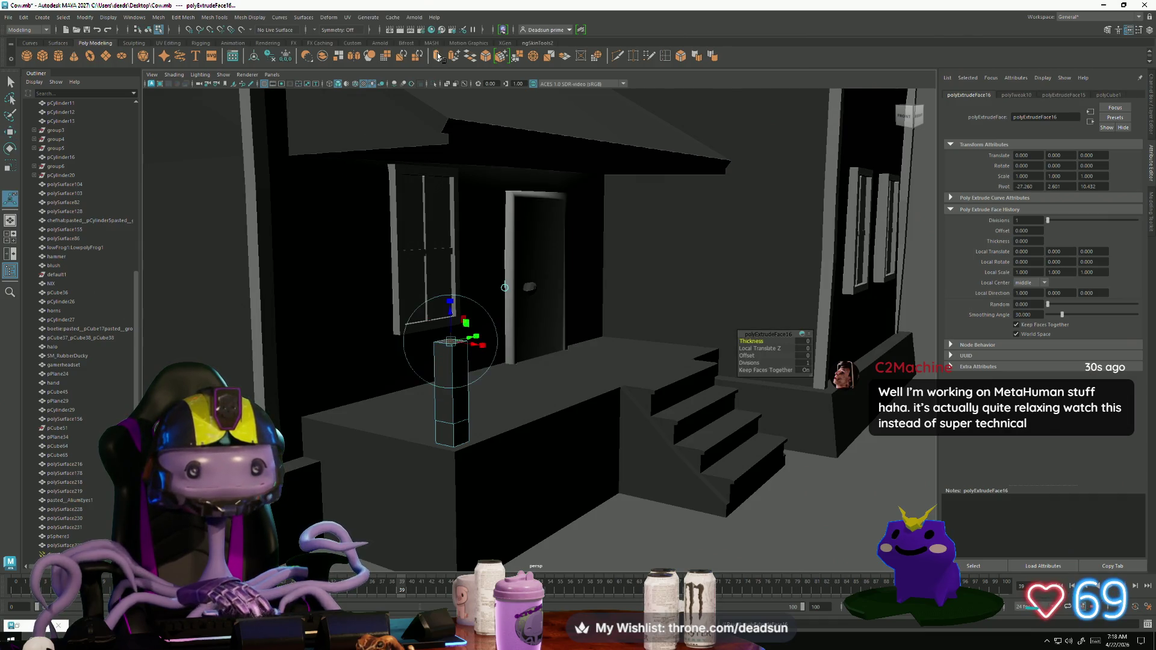
key("r")
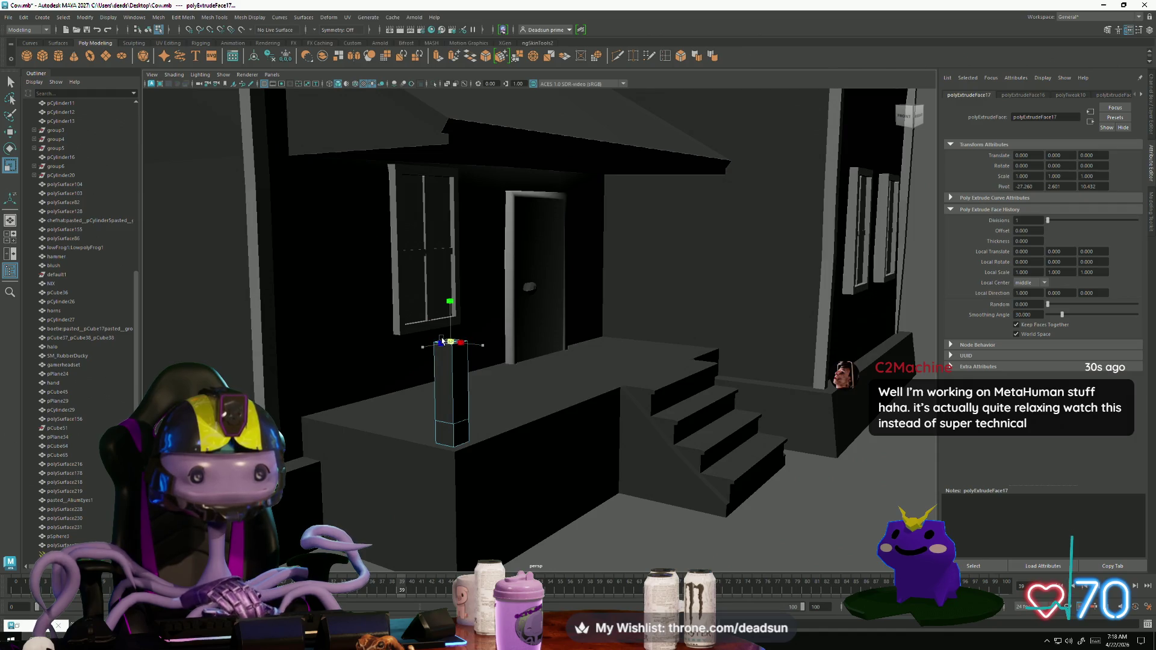
key("ctrl+z")
key("ctrl+z")
key("ctrl+z")
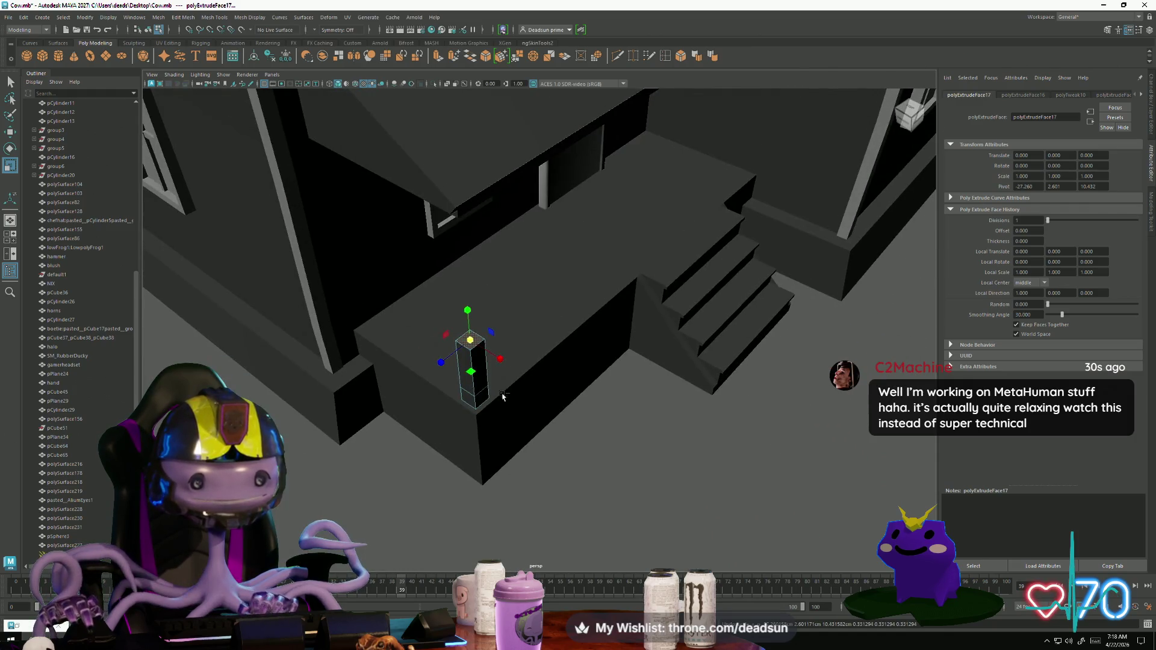
key("ctrl+z")
key("ctrl+z")
key("ctrl+z")
key("w")
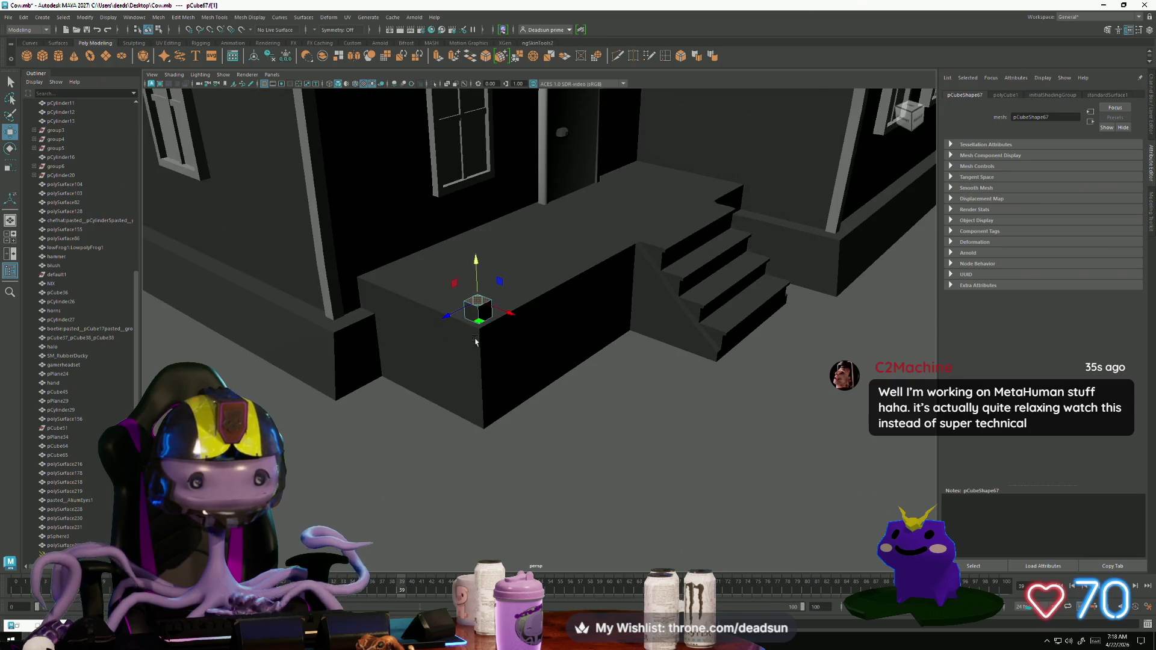
Step: Stretch the cube upward into a tall post, extruding and raising its top face
left_click_drag(475, 259, 474, 182)
key("f")
mouse_move(549, 387)
left_mouse_down("alt")
mouse_move(453, 382)
mouse_move(536, 301)
mouse_move(538, 335)
left_mouse_up("alt")
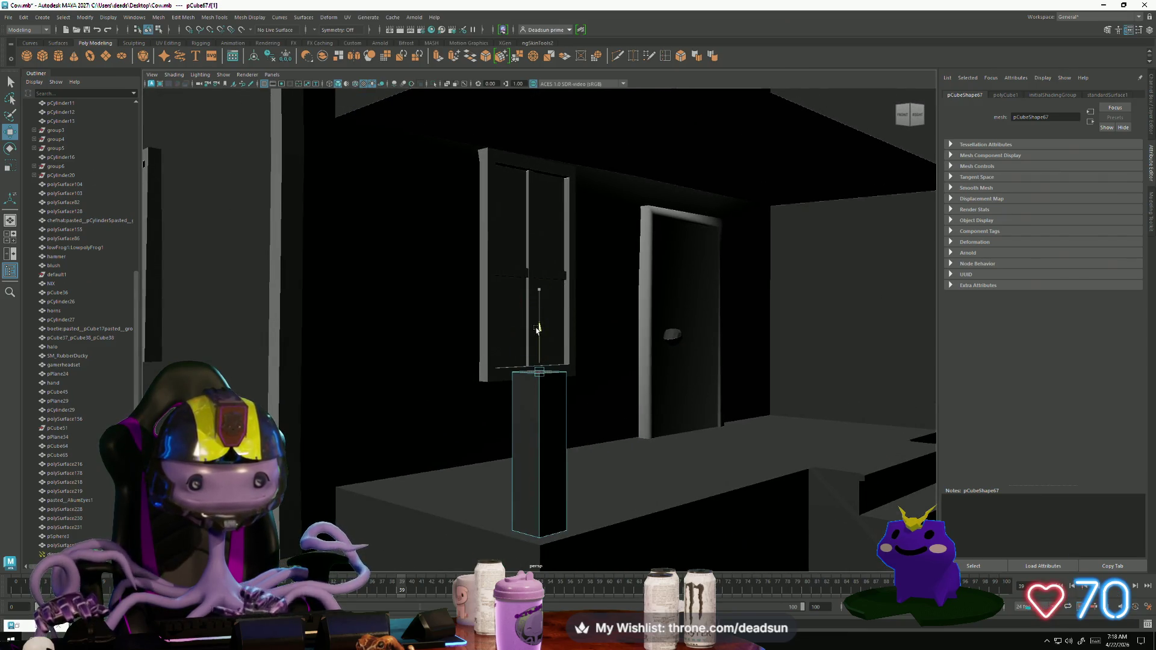
left_click(439, 56)
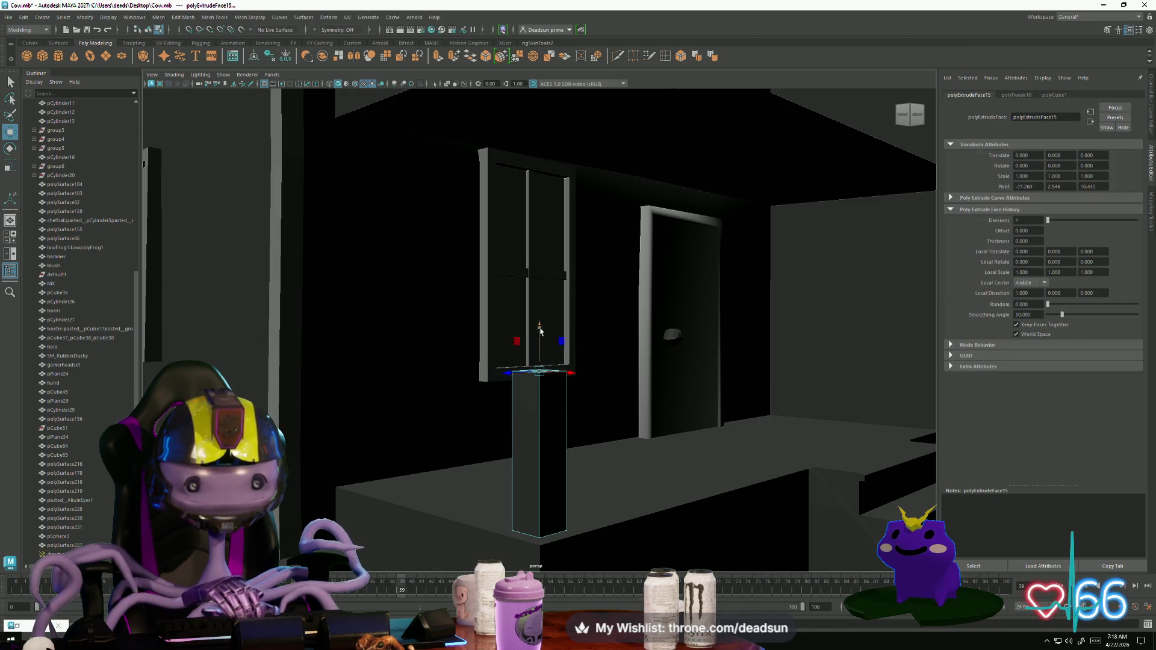
left_click_drag(540, 331, 540, 307)
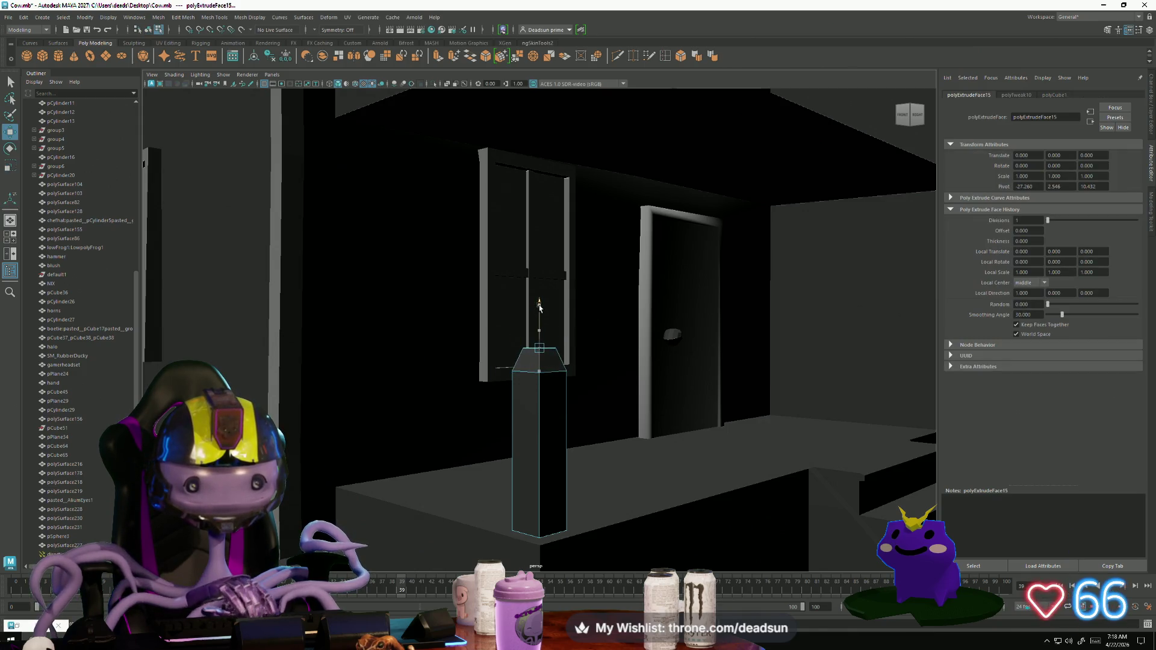
left_click(438, 56)
left_click_drag(539, 301, 537, 61)
middle_click_drag(538, 60, 515, 252, "alt")
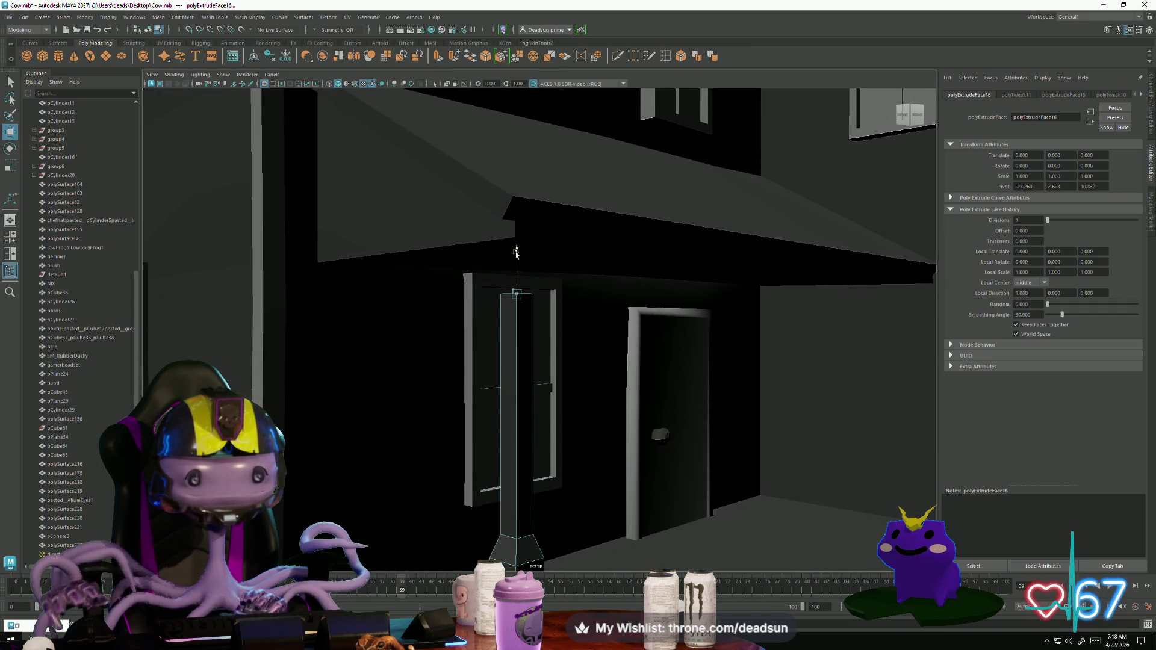
left_click_drag(516, 253, 516, 253)
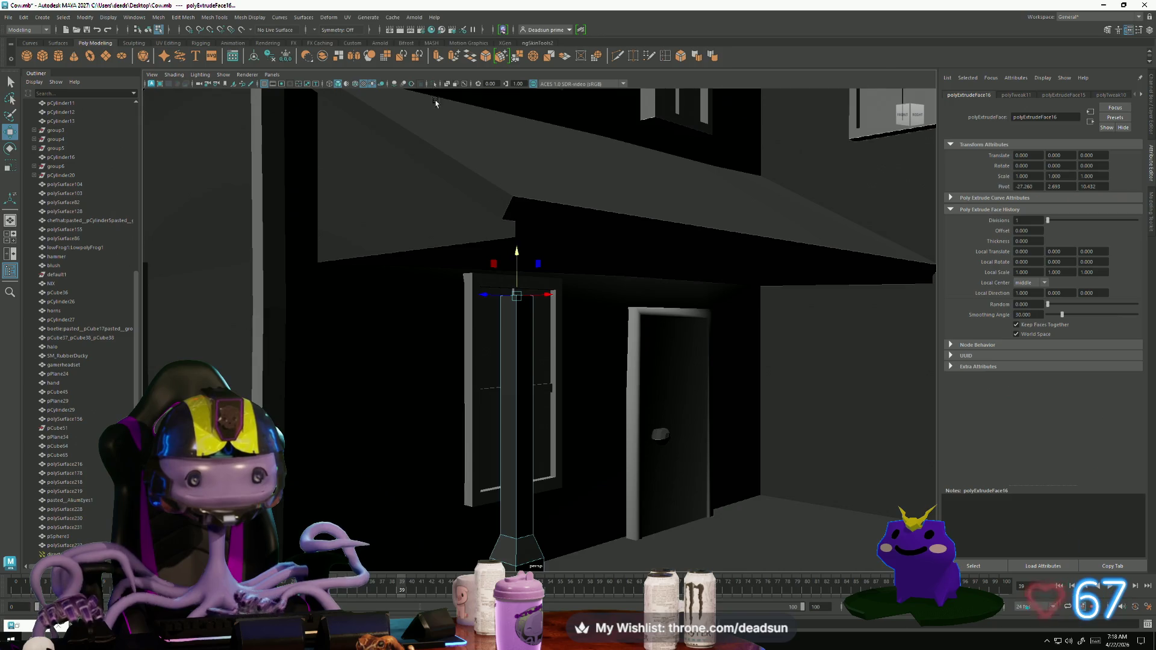
Step: Extrude the post's top face again and raise it up to the porch roof
left_click(432, 61)
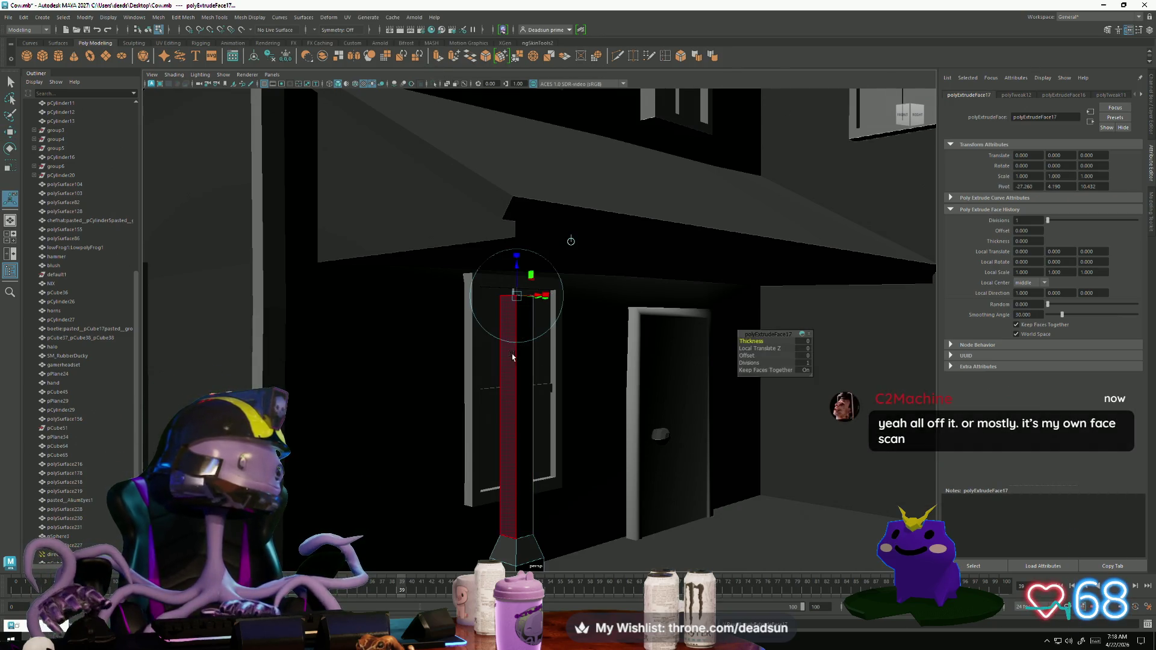
key("r")
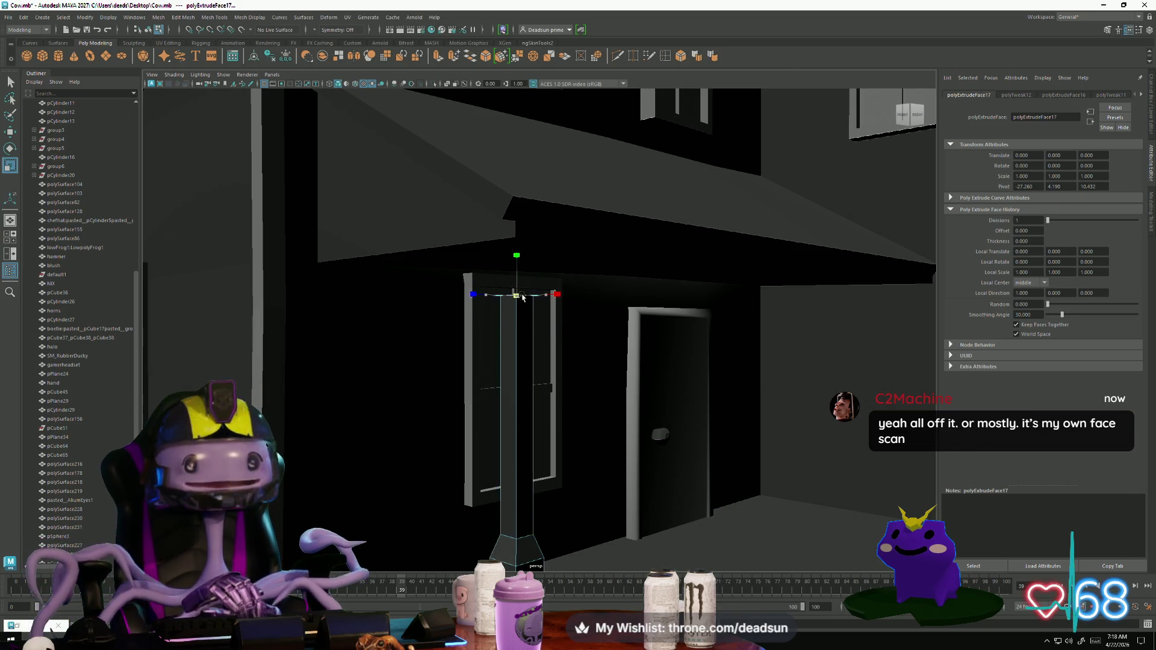
key("w")
left_click_drag(517, 253, 517, 229)
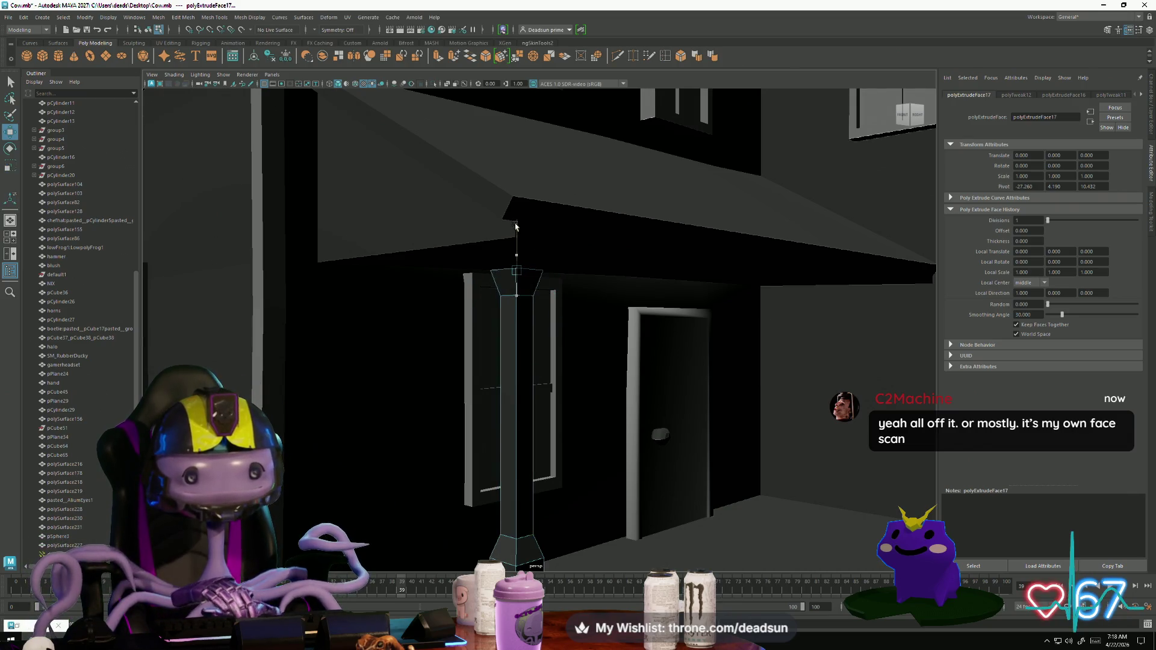
key("ctrl+e")
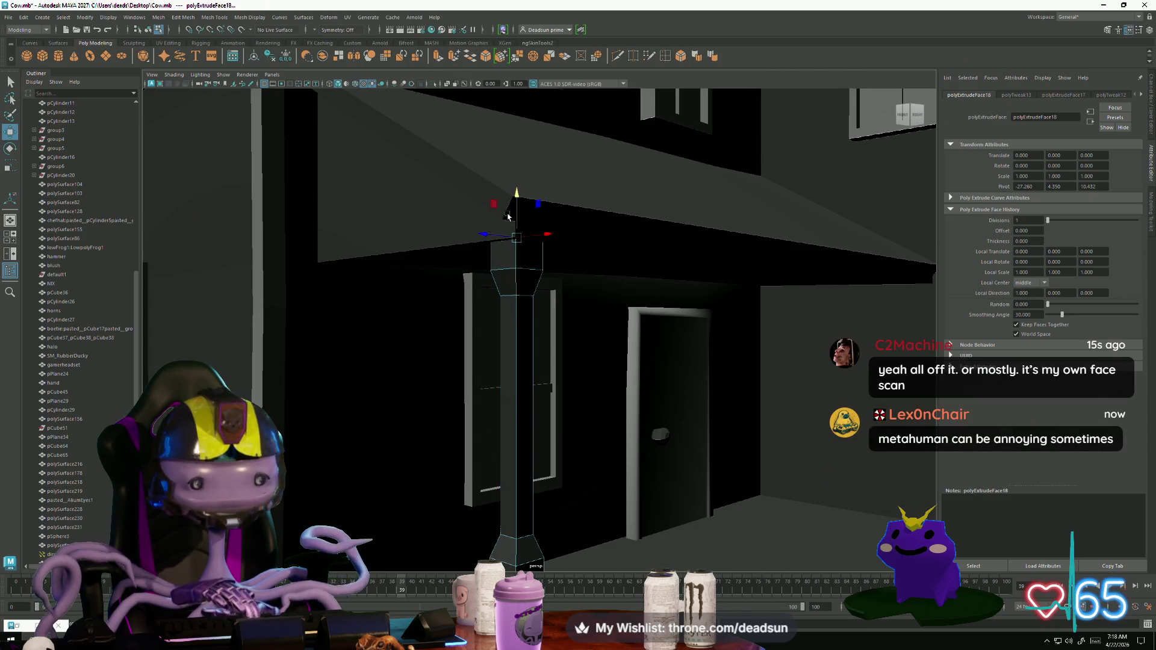
Step: Deselect and orbit to view the post beside the porch, then switch to Tentacle
left_click(492, 243)
mouse_move(469, 430)
left_mouse_down("alt")
mouse_move(444, 265)
mouse_move(518, 447)
left_mouse_up("alt")
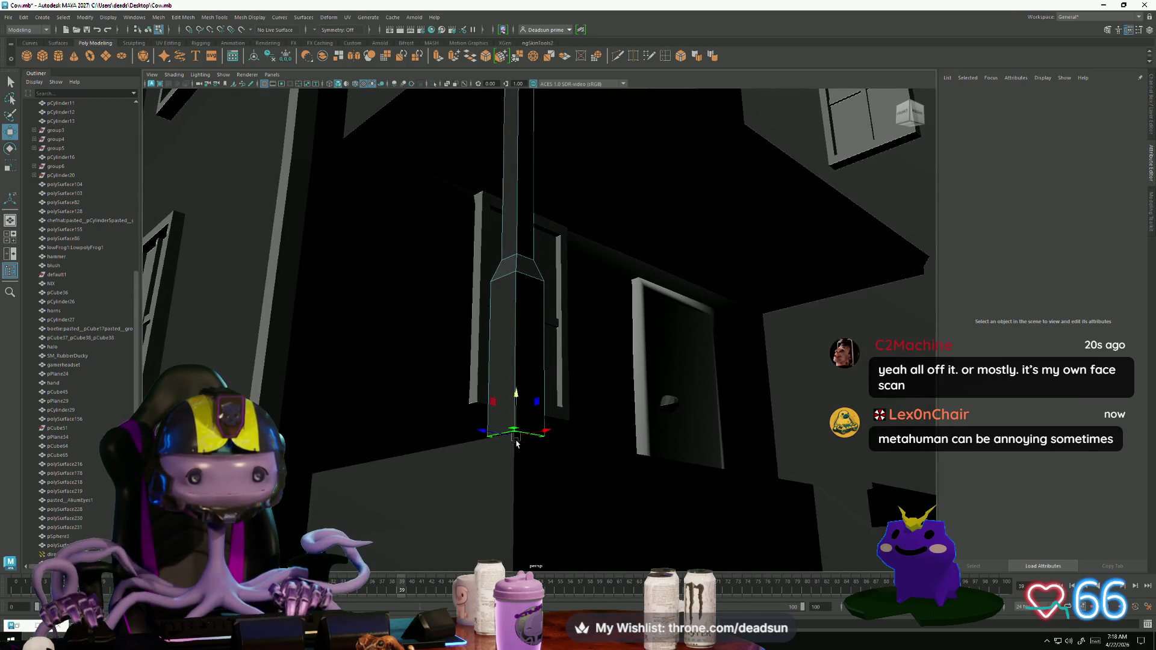
left_click(515, 425)
left_click_drag(517, 401, 363, 440, "alt")
left_click(403, 433)
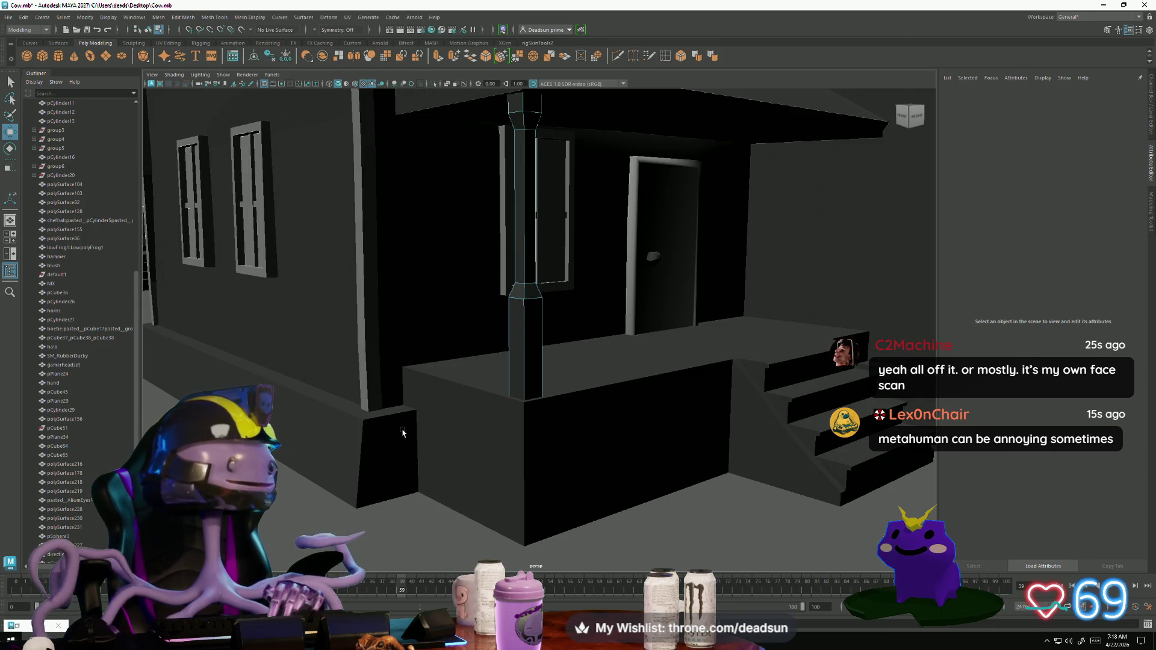
key("alt+Tab")
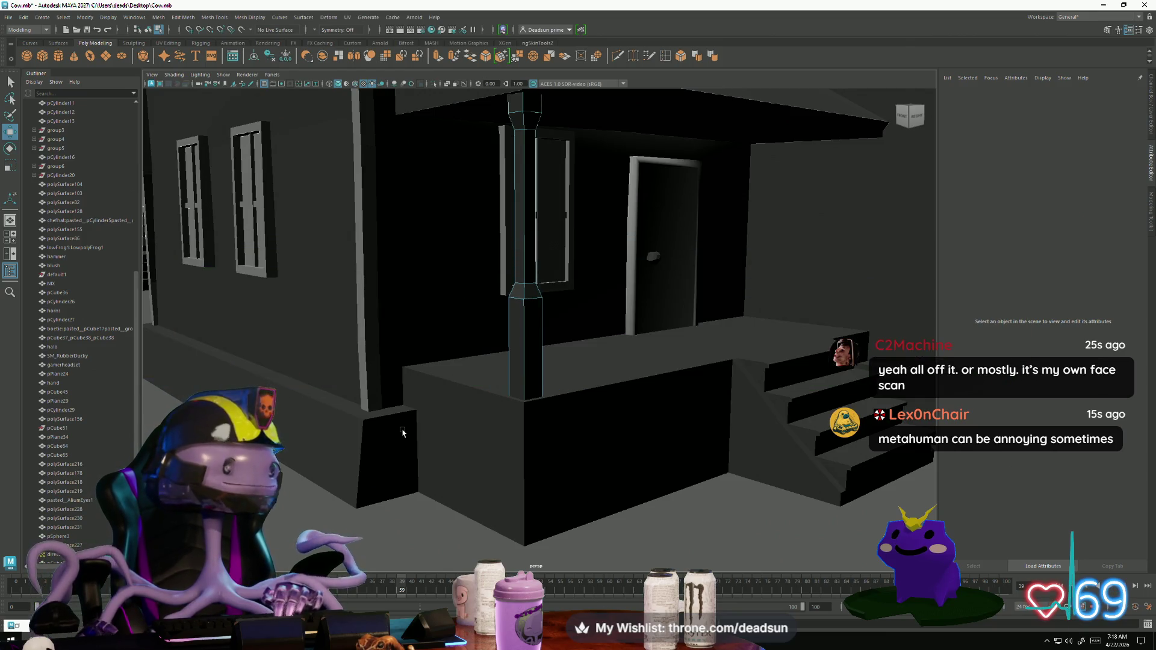
key("alt+Tab")
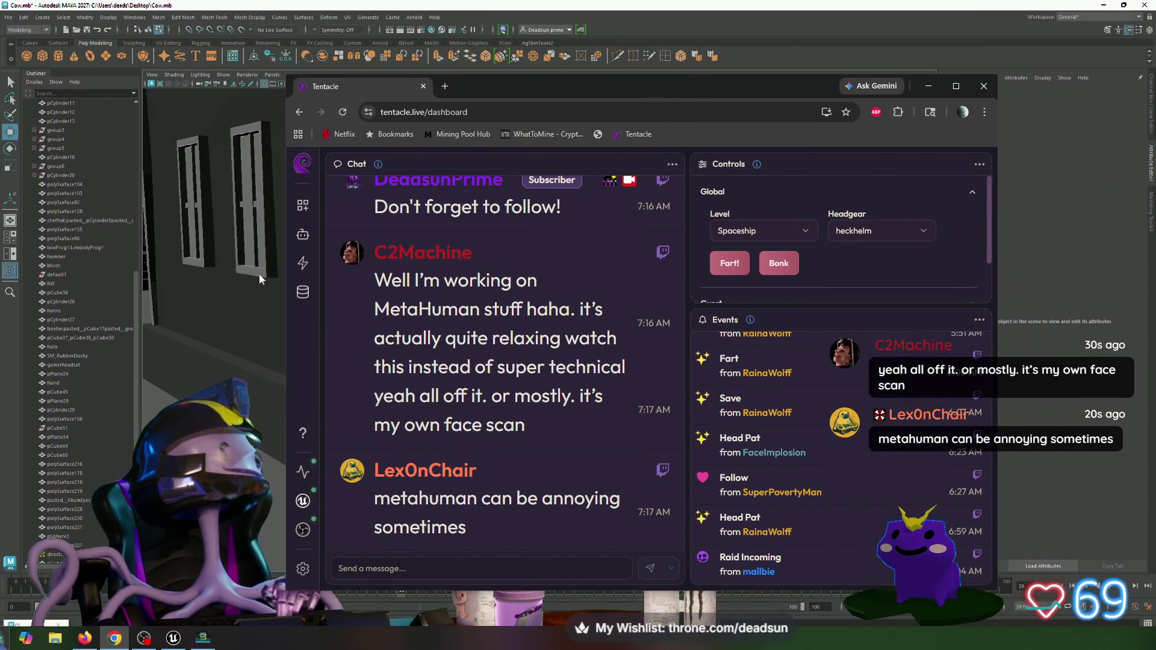
Step: Browse the Tentacle bot's command list, close the bot panel and minimize the dashboard
left_click(307, 238)
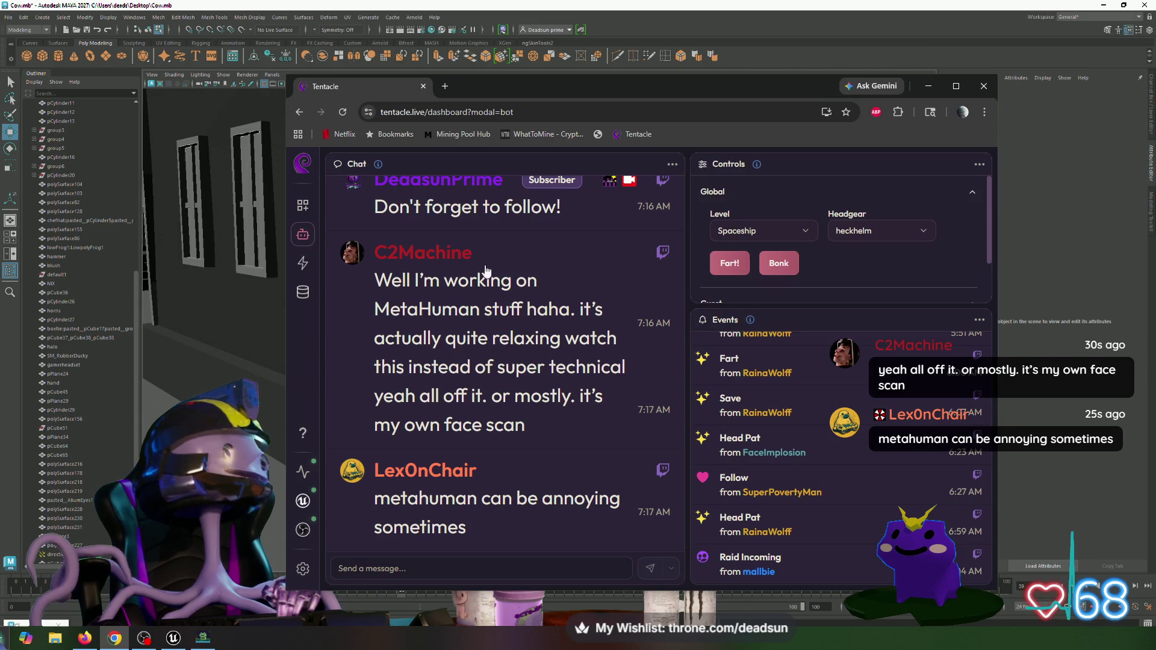
scroll(541, 353, "down", 4)
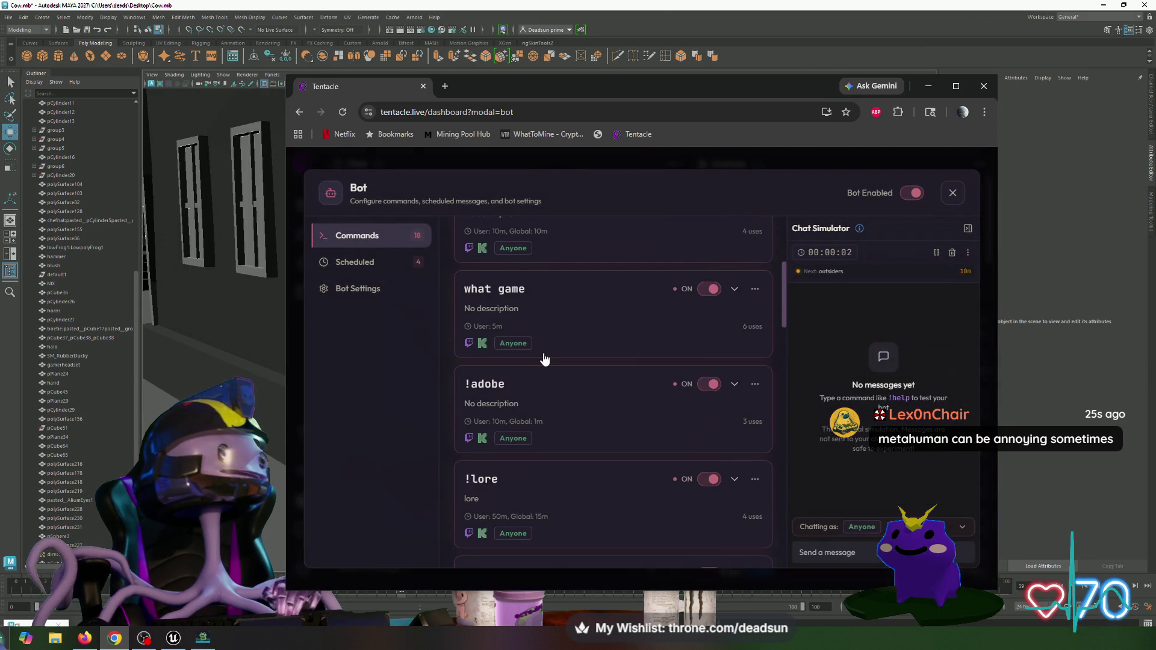
scroll(545, 353, "down", 3)
scroll(544, 347, "up", 8)
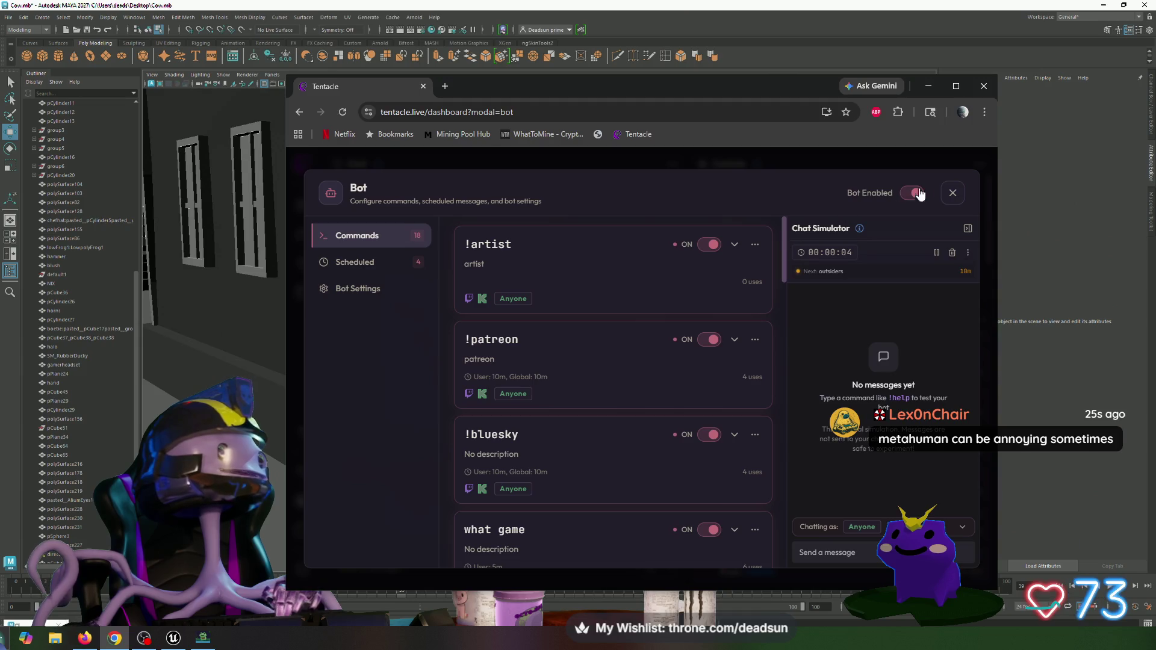
left_click(953, 193)
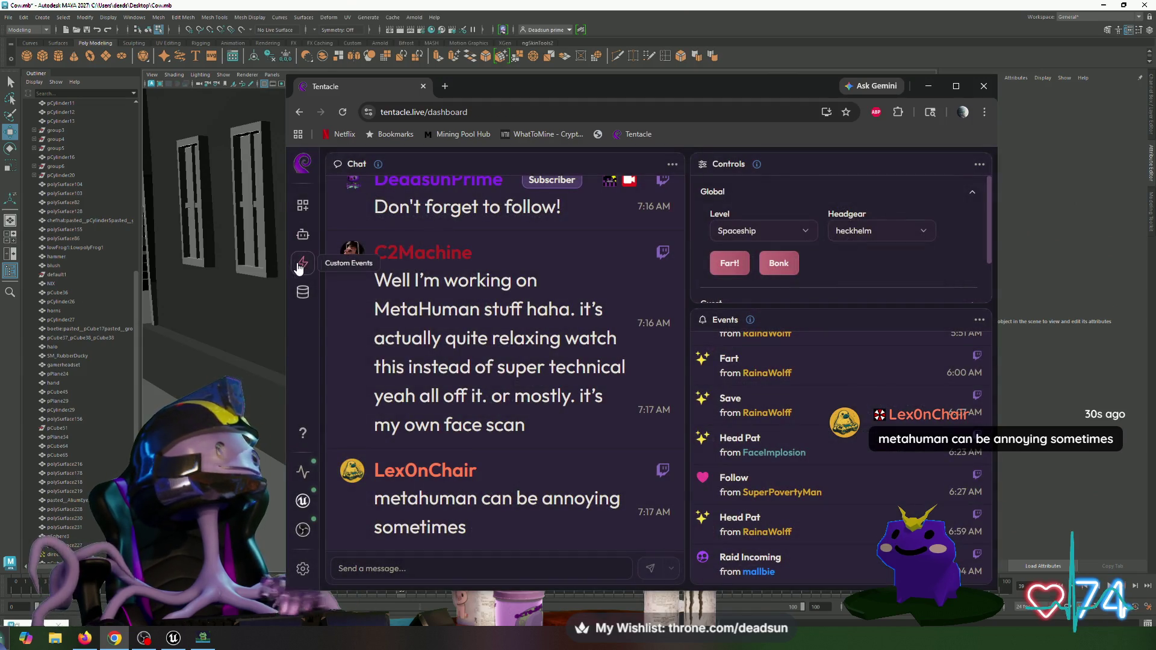
left_click_drag(492, 79, 522, 91)
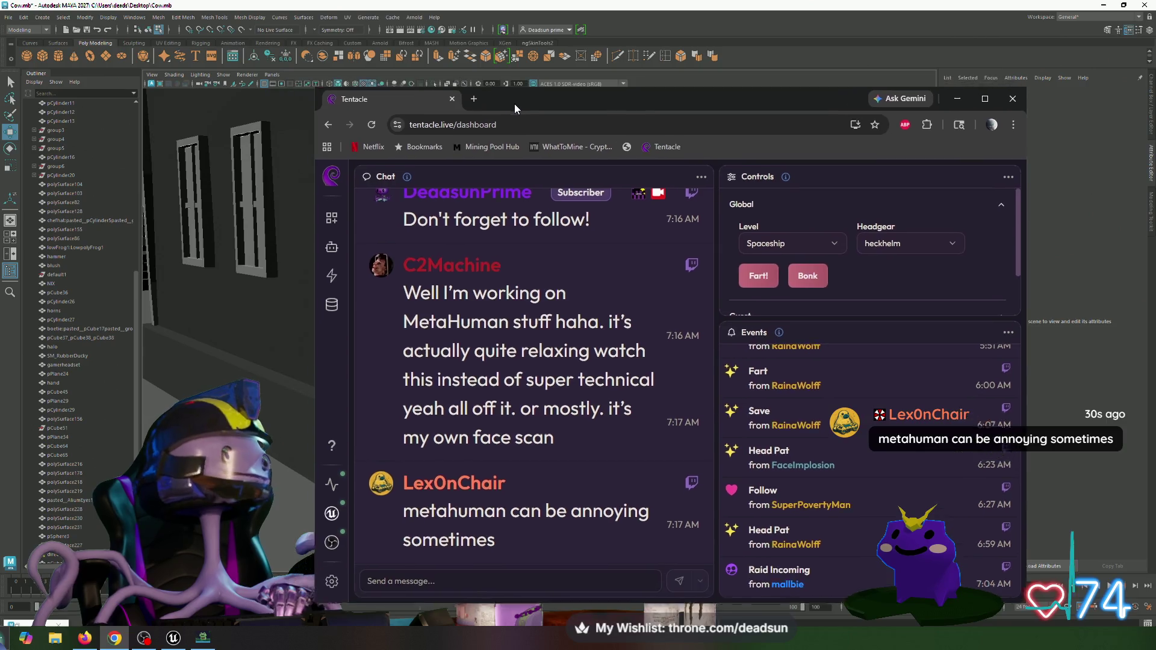
key("super+Down")
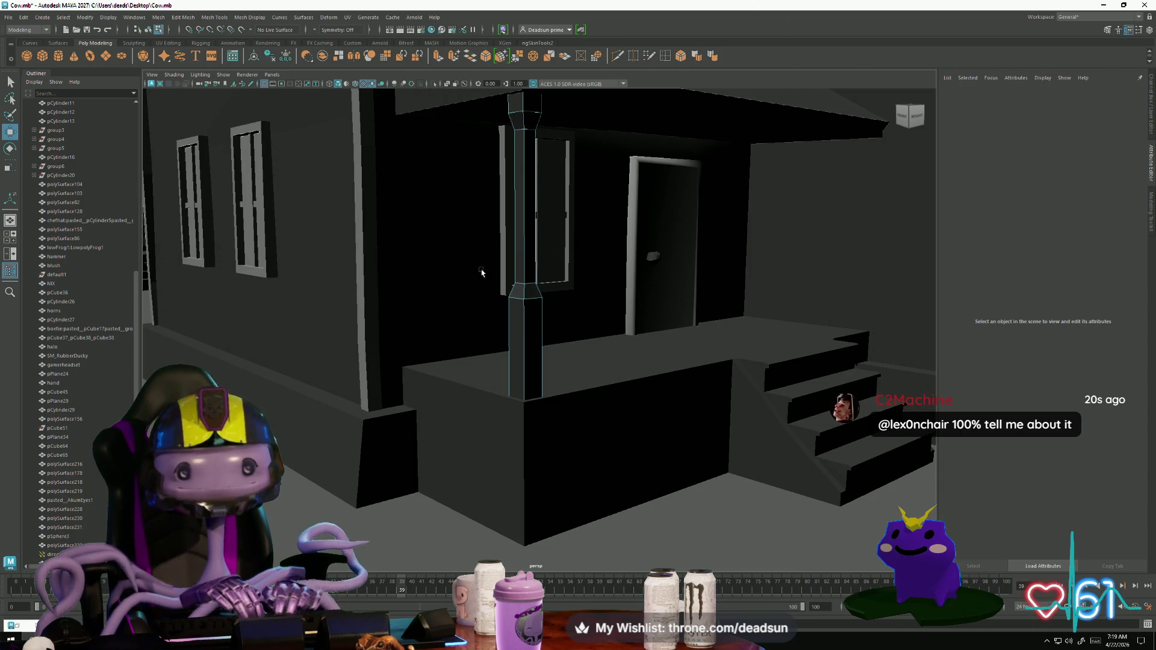
Step: Select the front door's face and apply Mesh Display > Harden Edge
left_click(631, 221)
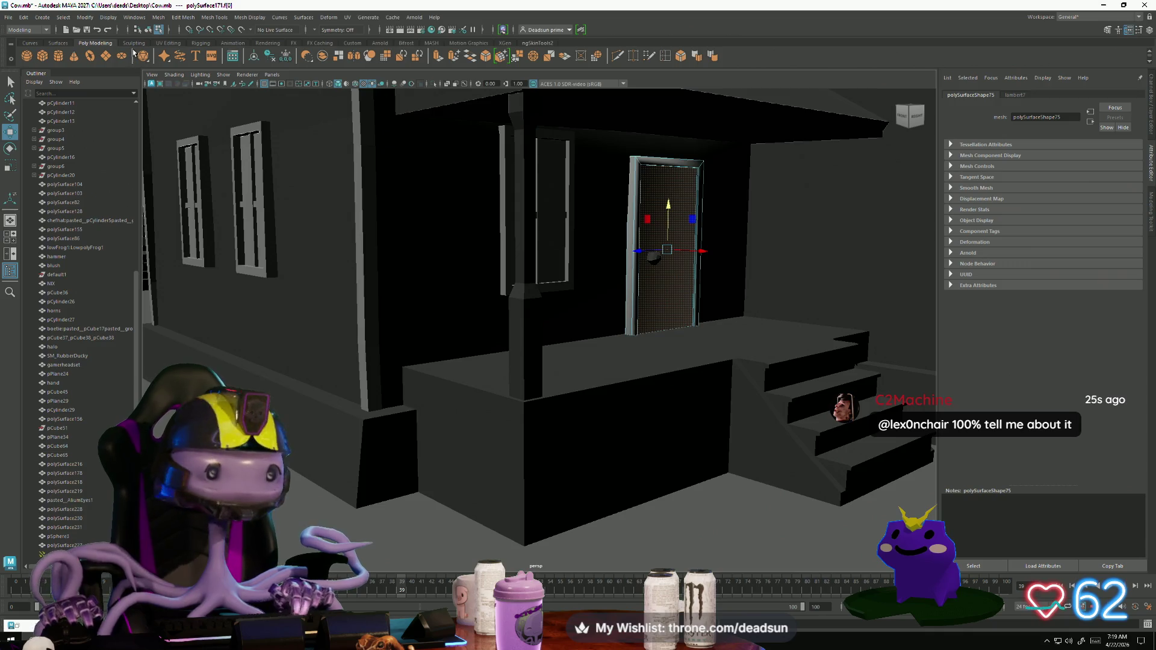
left_click(182, 18)
mouse_move(216, 19)
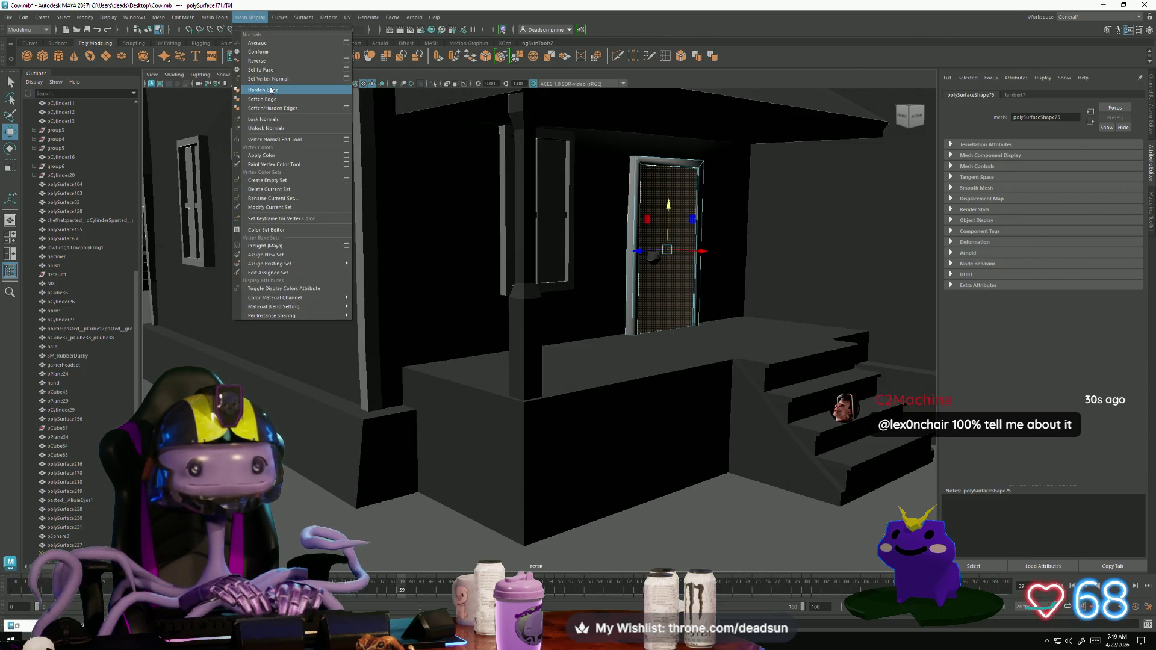
left_click(270, 90)
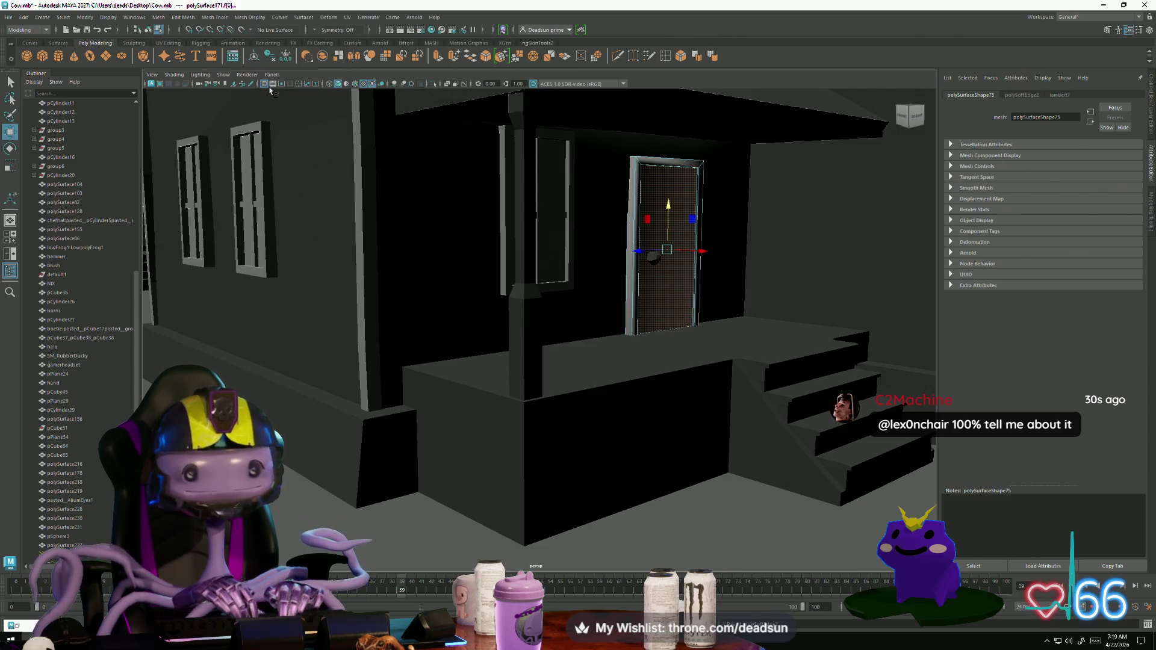
Step: Unlock the door's normals, then lock them again in object mode
left_click(215, 17)
mouse_move(235, 19)
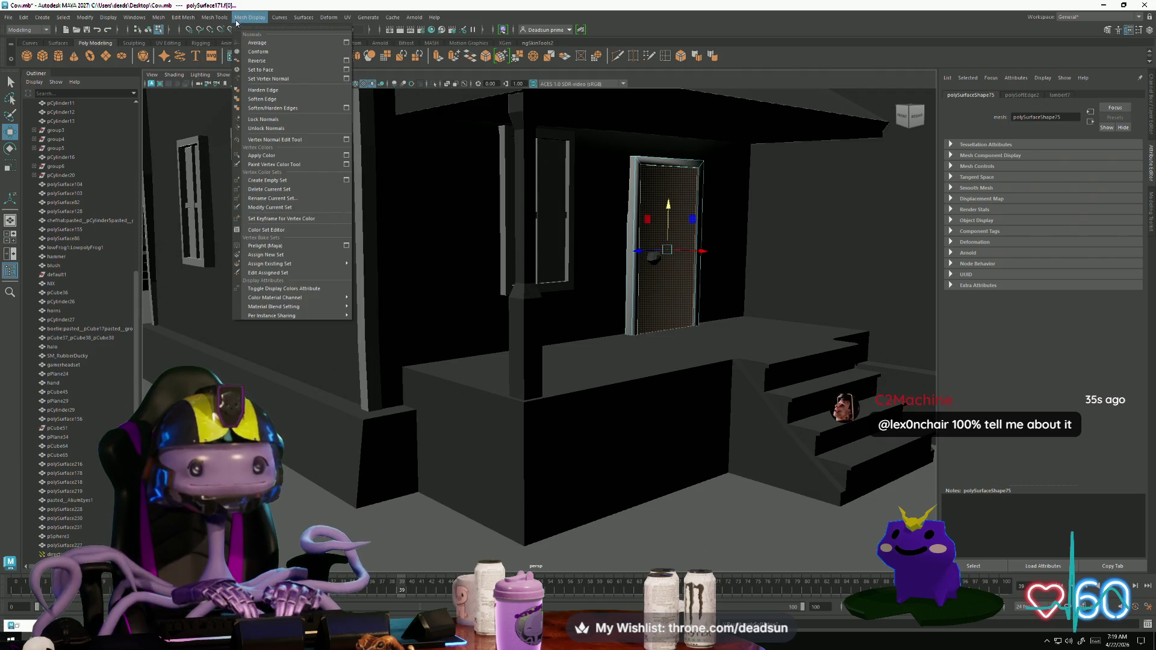
left_click(283, 129)
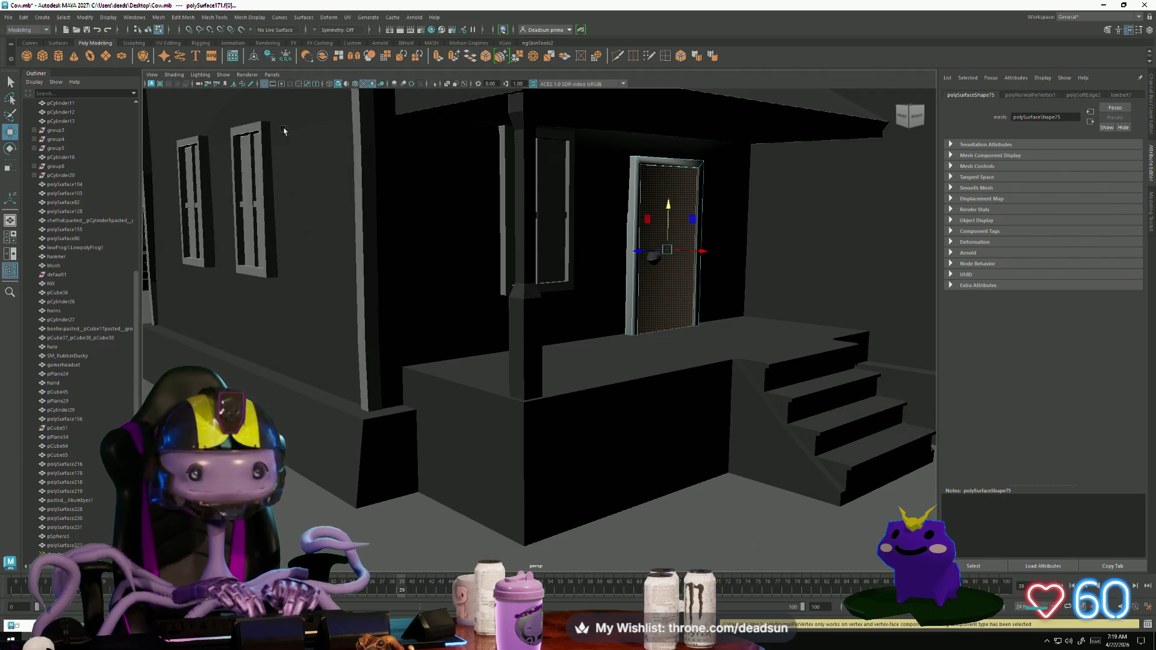
key("F8")
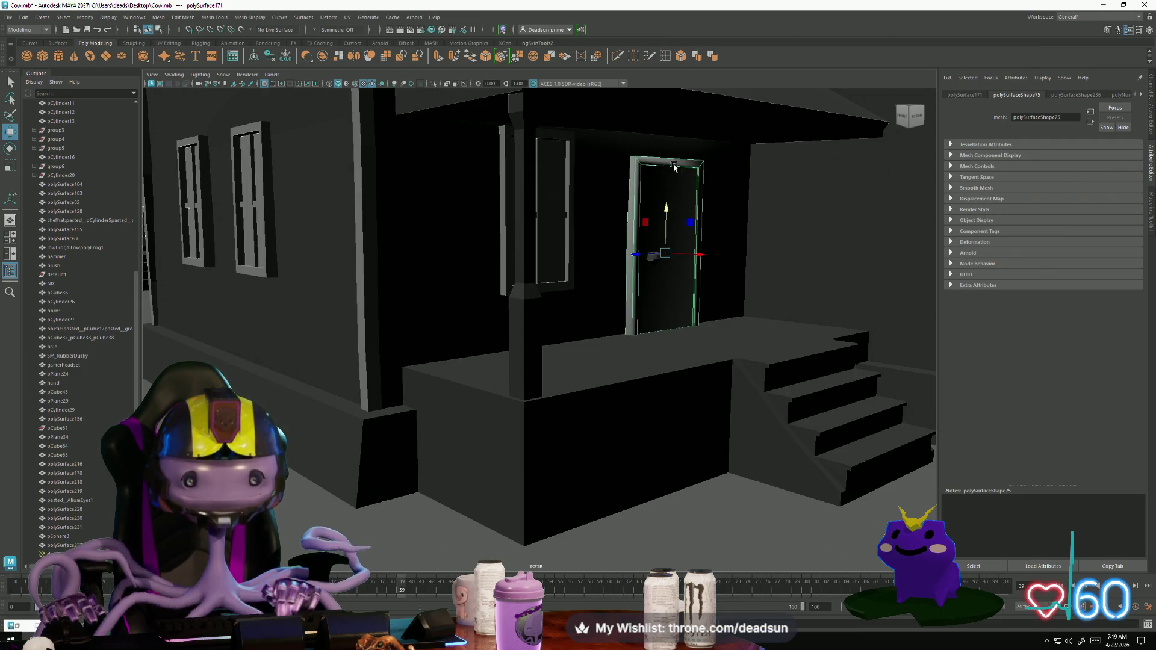
left_click(215, 17)
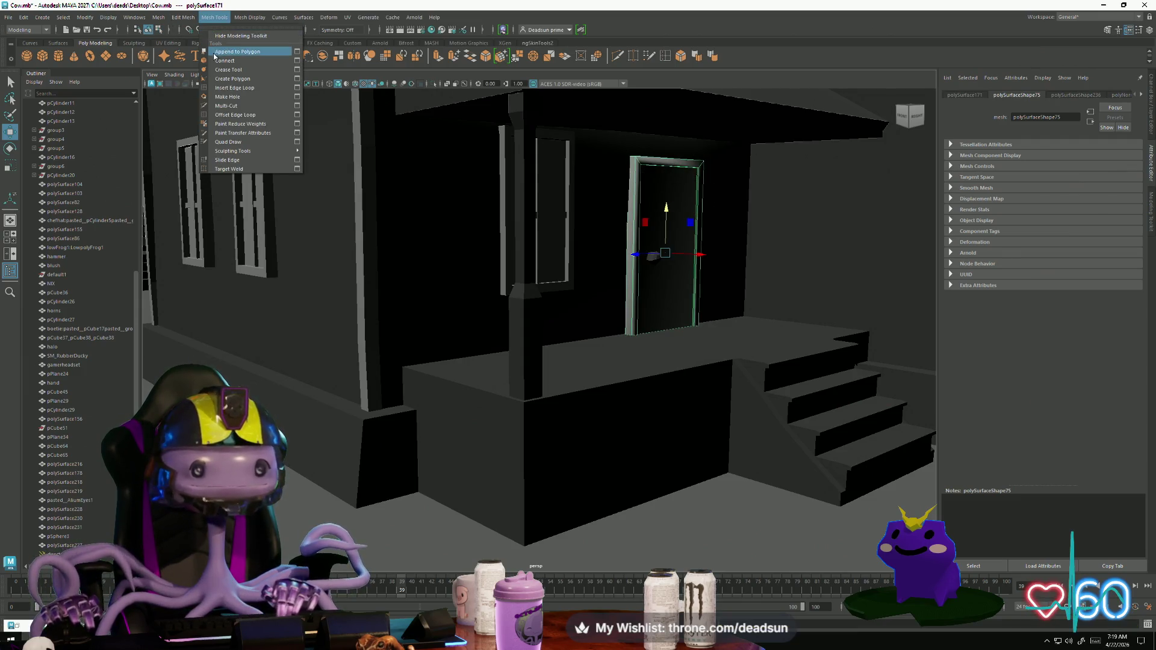
mouse_move(246, 19)
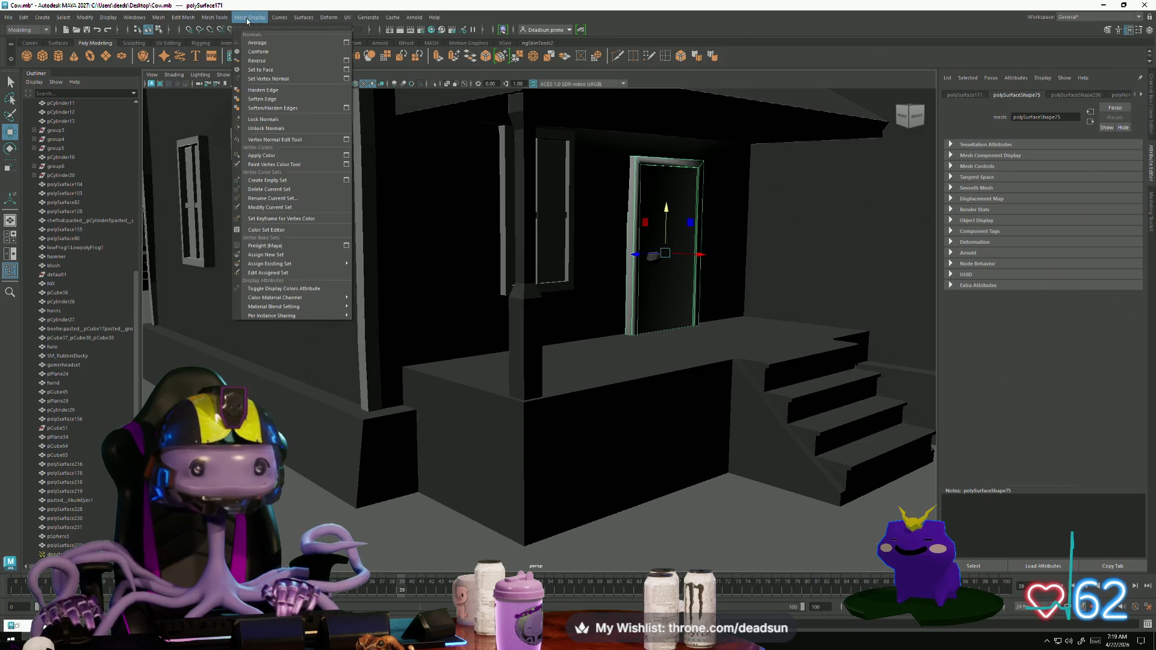
left_click(275, 122)
Step: Deselect the door, pull back to view the whole farm, and create a new poly cube
mouse_move(482, 217)
left_mouse_down("alt")
mouse_move(582, 248)
mouse_move(379, 463)
mouse_move(384, 425)
mouse_move(485, 433)
mouse_move(451, 379)
mouse_move(422, 392)
mouse_move(630, 467)
mouse_move(421, 431)
mouse_move(273, 364)
mouse_move(364, 367)
mouse_move(486, 432)
mouse_move(337, 327)
mouse_move(416, 371)
mouse_move(403, 350)
mouse_move(440, 338)
mouse_move(506, 418)
mouse_move(336, 375)
mouse_move(316, 391)
mouse_move(335, 392)
mouse_move(331, 408)
mouse_move(305, 402)
left_mouse_up("alt")
right_click(581, 248)
middle_click_drag(305, 402, 325, 405, "alt")
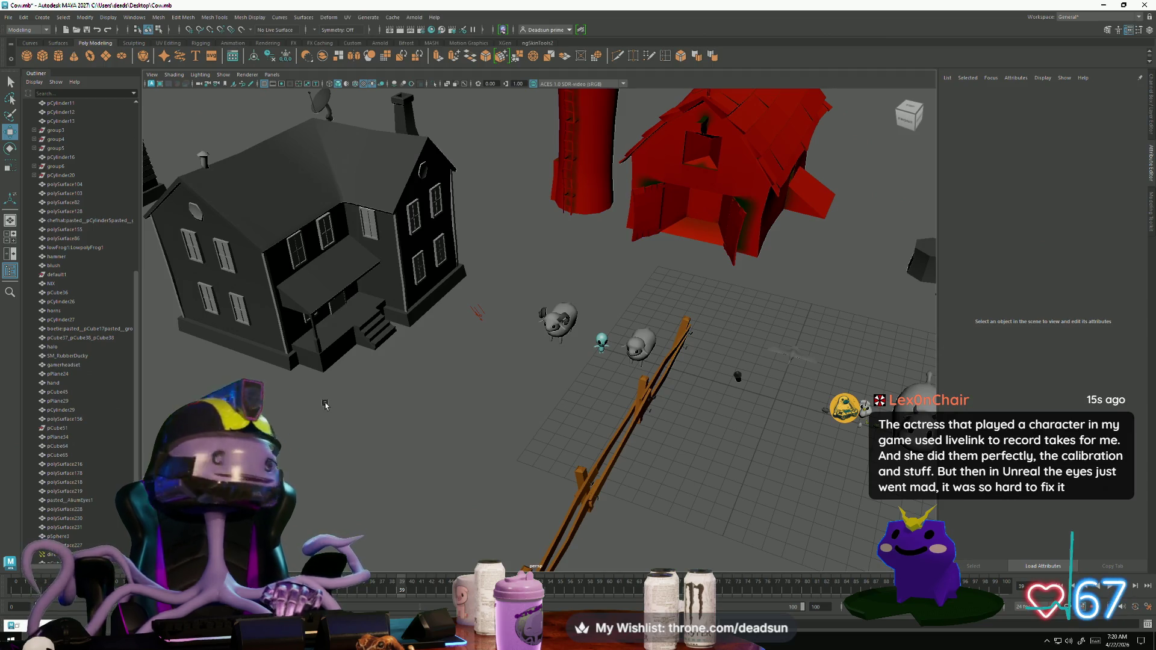
left_click_drag(325, 405, 354, 410, "alt")
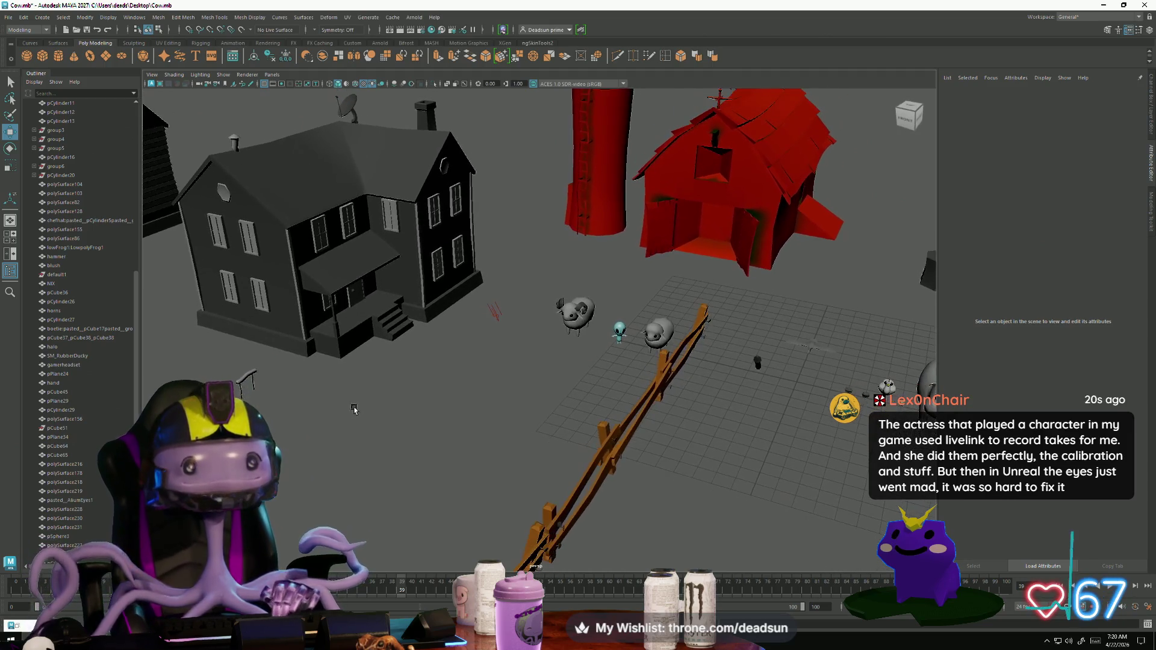
left_click(438, 56)
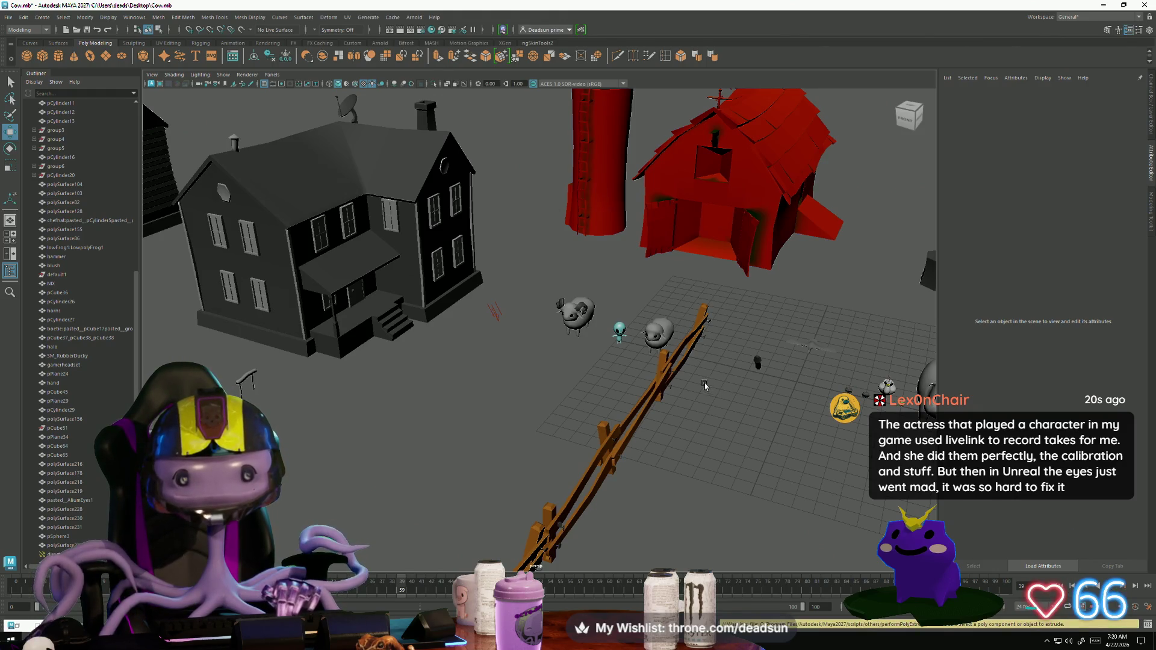
scroll(705, 386, "down", 5)
scroll(705, 385, "up", 3)
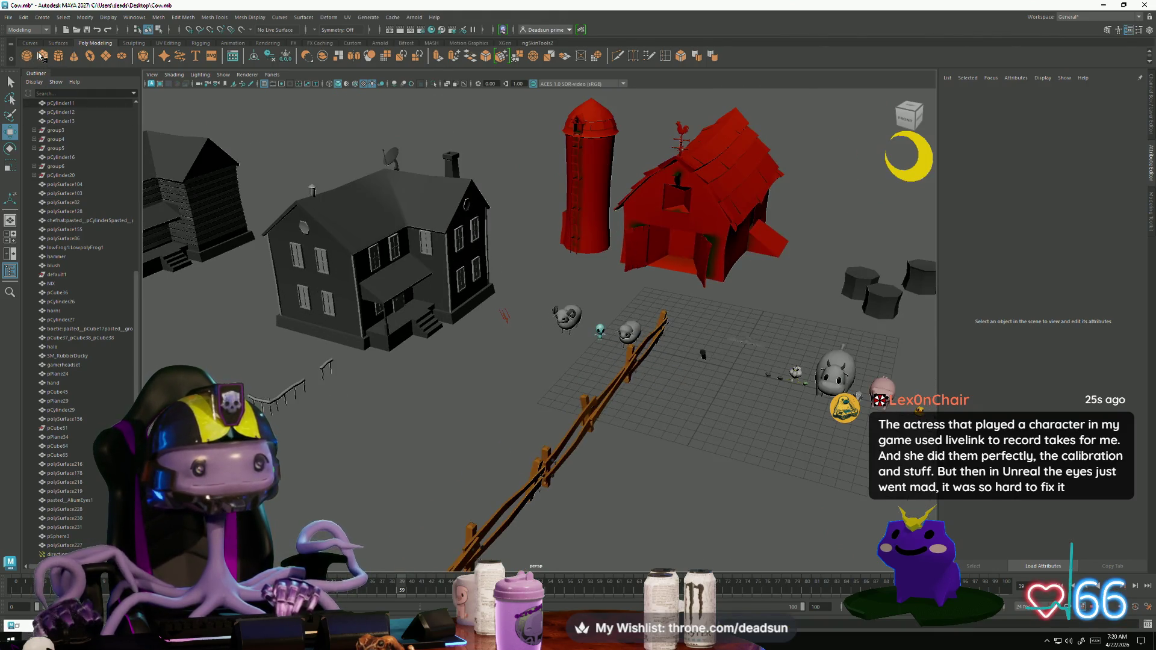
left_click(40, 57)
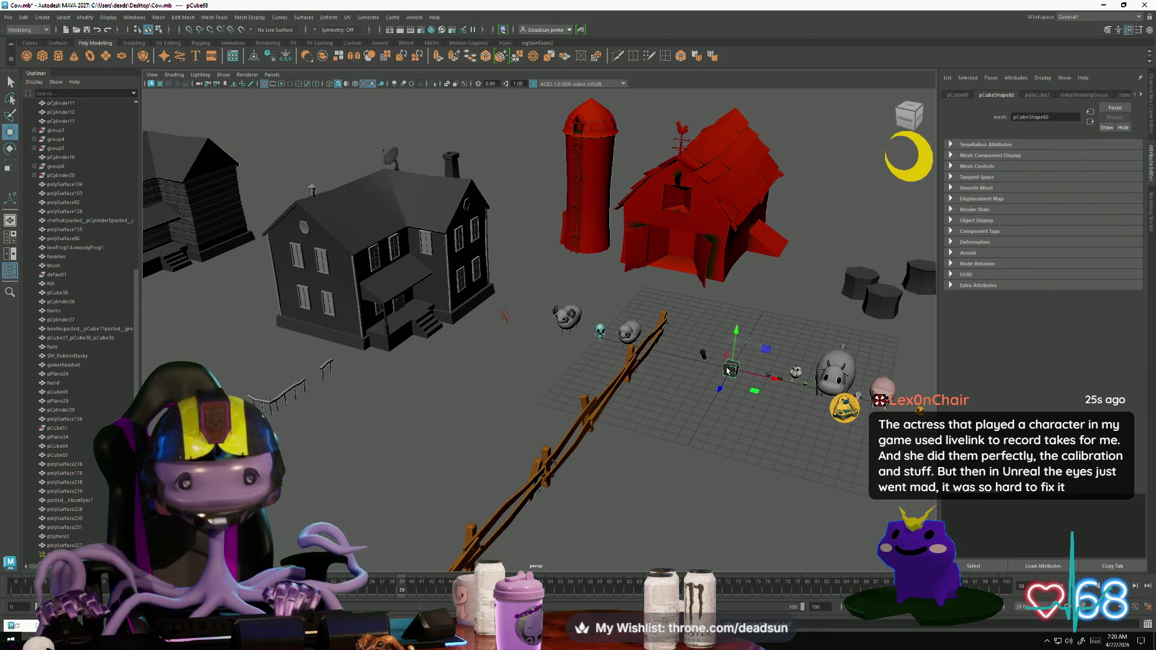
Step: Move the new cube onto the house porch, scale it, and raise it onto the porch top
left_click_drag(727, 370, 393, 343)
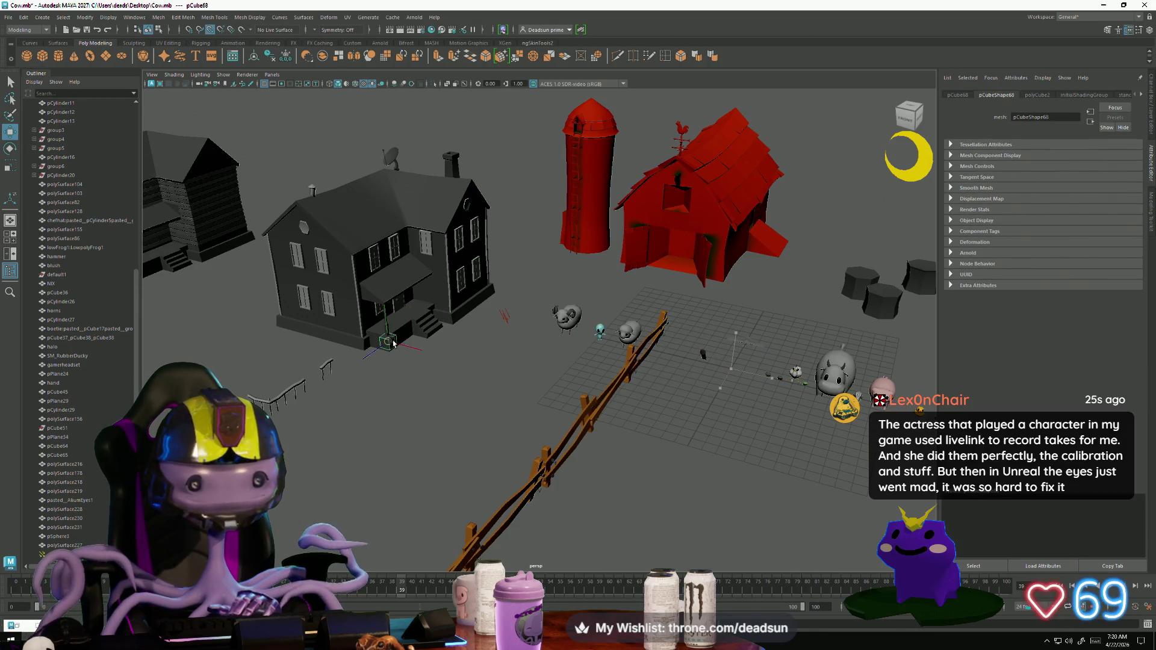
key("e")
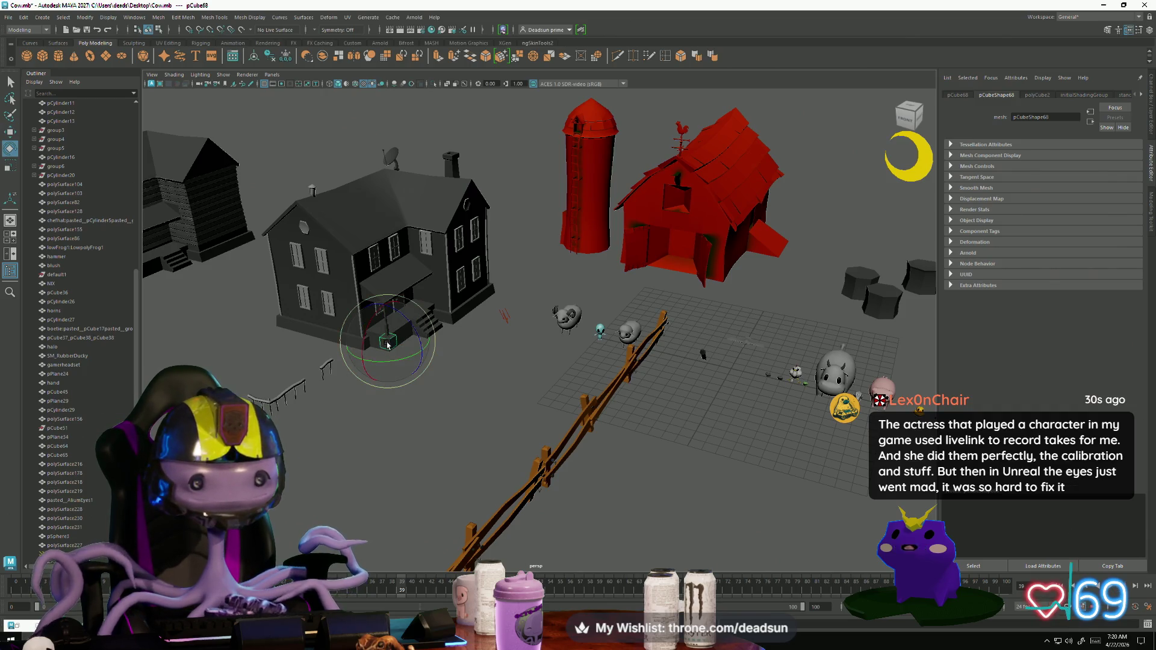
key("r")
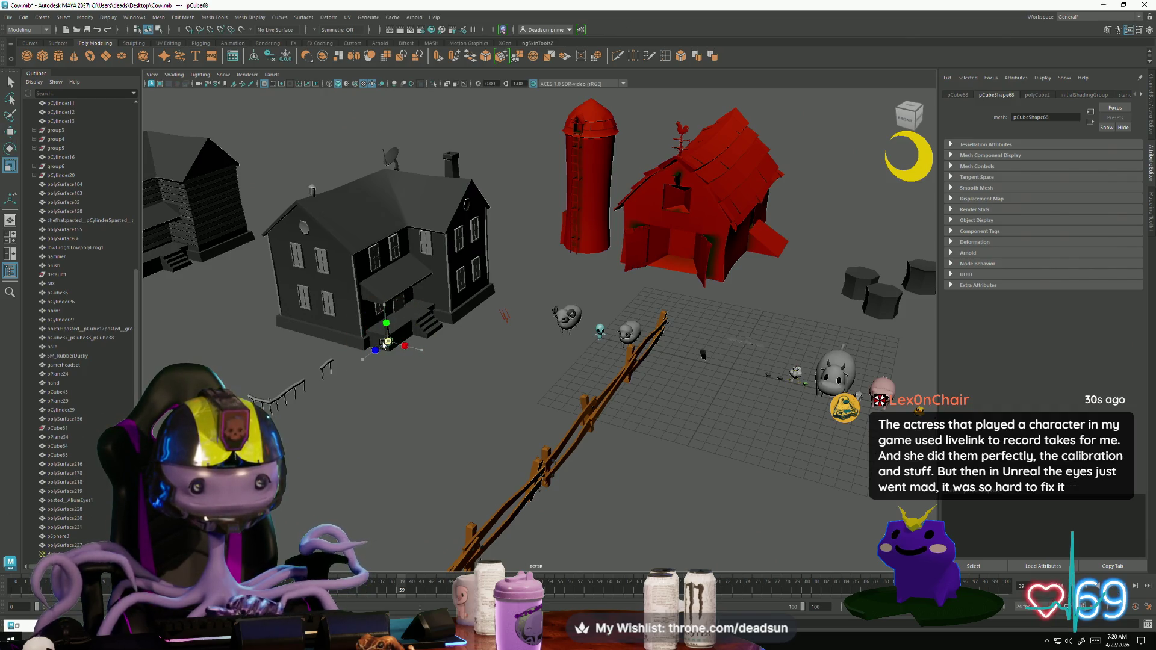
key("f")
scroll(152, 284, "down", 3)
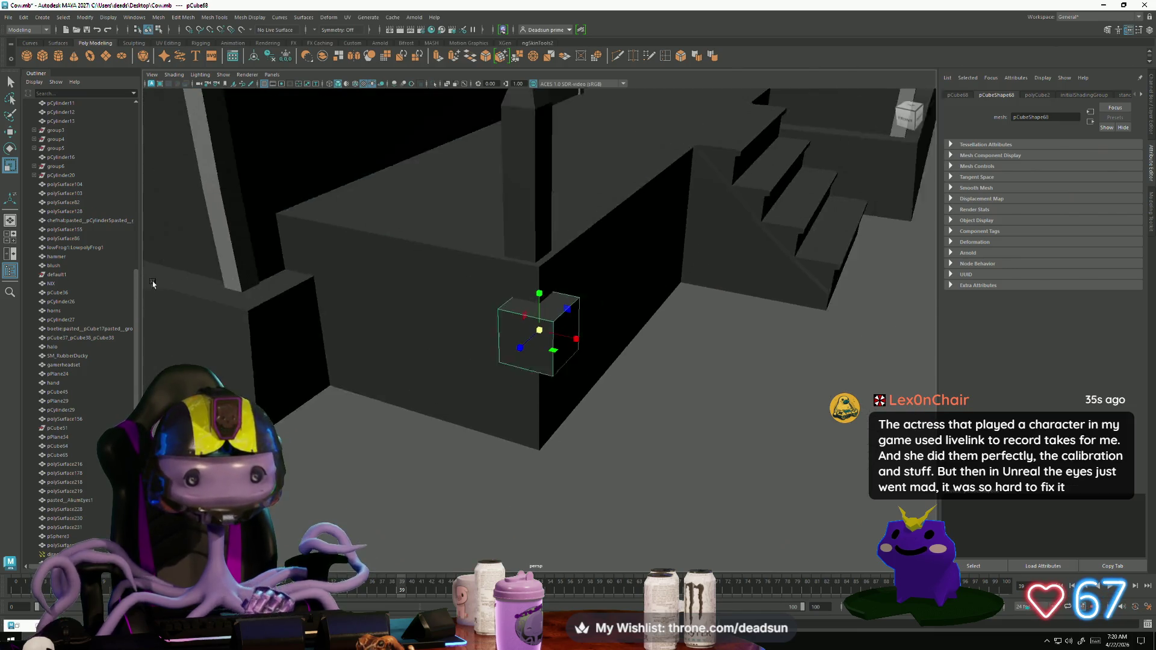
mouse_move(153, 284)
left_mouse_down("alt")
mouse_move(485, 374)
mouse_move(470, 378)
mouse_move(479, 198)
left_mouse_up("alt")
key("w")
mouse_move(479, 197)
left_mouse_down("alt")
mouse_move(540, 224)
mouse_move(481, 229)
mouse_move(492, 233)
mouse_move(449, 272)
left_mouse_up("alt")
left_click(412, 331)
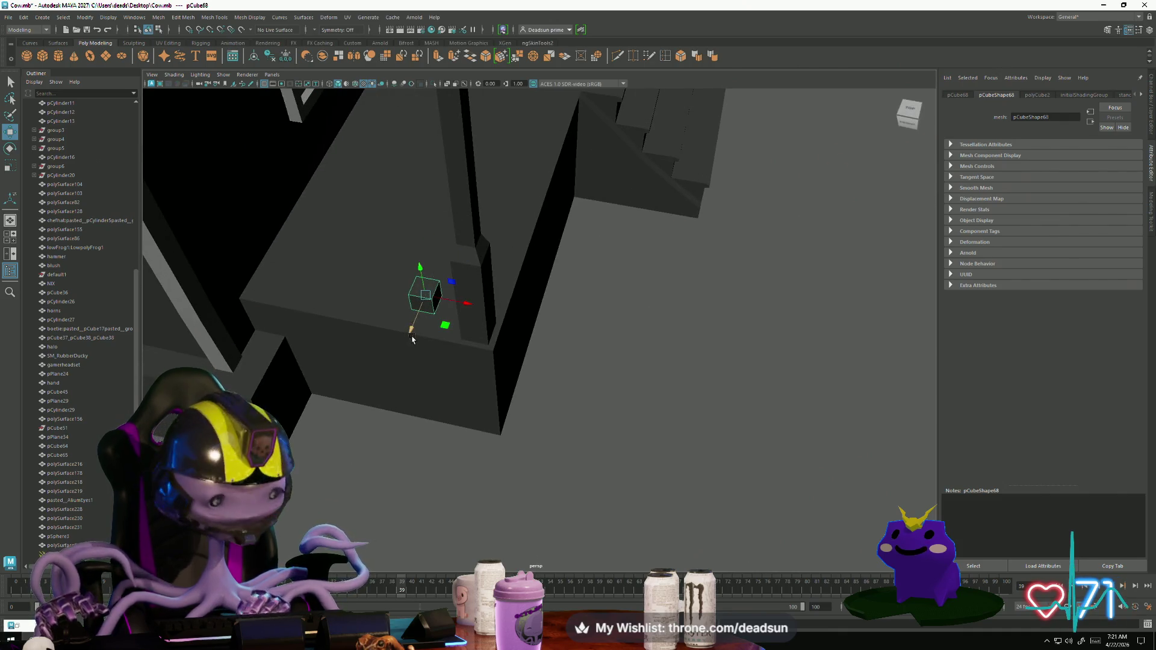
Step: Duplicate the cube, slide the copy along the porch, and stretch it into a rail
key("ctrl+d")
mouse_move(412, 332)
left_mouse_down()
mouse_move(429, 296)
mouse_move(472, 344)
mouse_move(454, 323)
mouse_move(493, 319)
mouse_move(569, 433)
mouse_move(550, 421)
left_mouse_up()
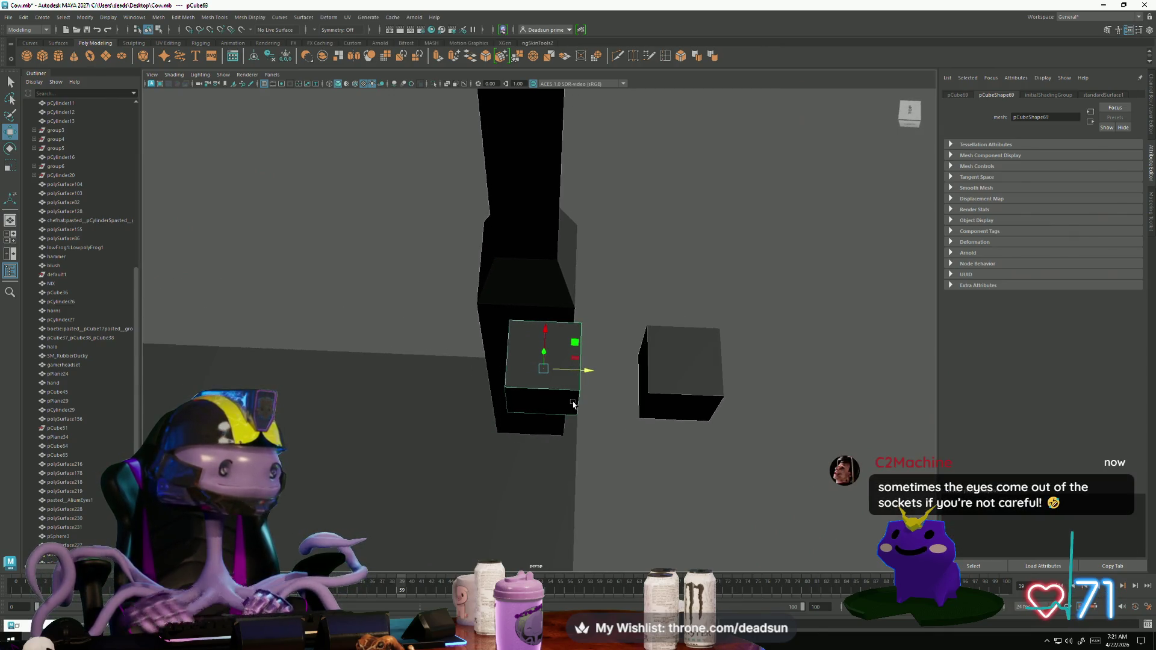
mouse_move(588, 370)
left_mouse_down()
mouse_move(569, 368)
mouse_move(515, 313)
mouse_move(501, 328)
left_mouse_up()
key("r")
left_click_drag(511, 379, 555, 377, "alt")
left_click_drag(529, 326, 506, 352)
right_click_drag(494, 344, 494, 367)
left_click_drag(495, 368, 541, 352, "alt")
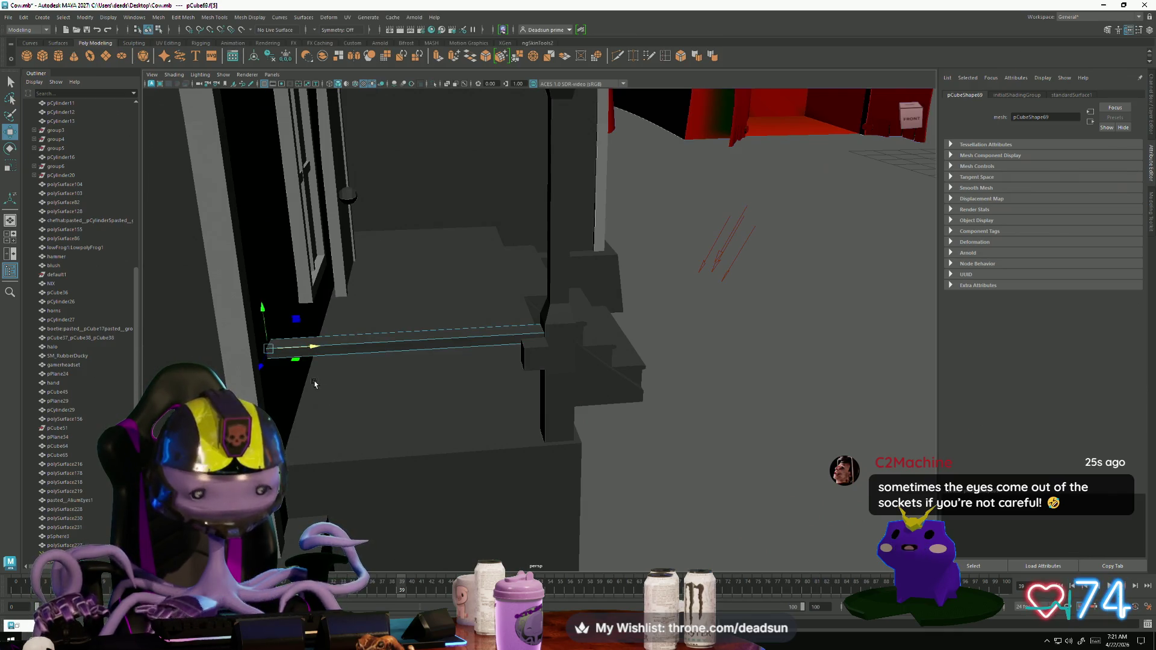
Step: Extend the rail plank by moving its end face
left_click(352, 382)
mouse_move(503, 359)
left_mouse_down("alt")
mouse_move(584, 421)
mouse_move(715, 440)
mouse_move(581, 421)
mouse_move(770, 490)
mouse_move(482, 421)
mouse_move(452, 392)
mouse_move(432, 399)
left_mouse_up("alt")
left_click(506, 420)
mouse_move(482, 353)
left_mouse_down()
mouse_move(609, 367)
mouse_move(384, 335)
left_mouse_up()
left_click(477, 369)
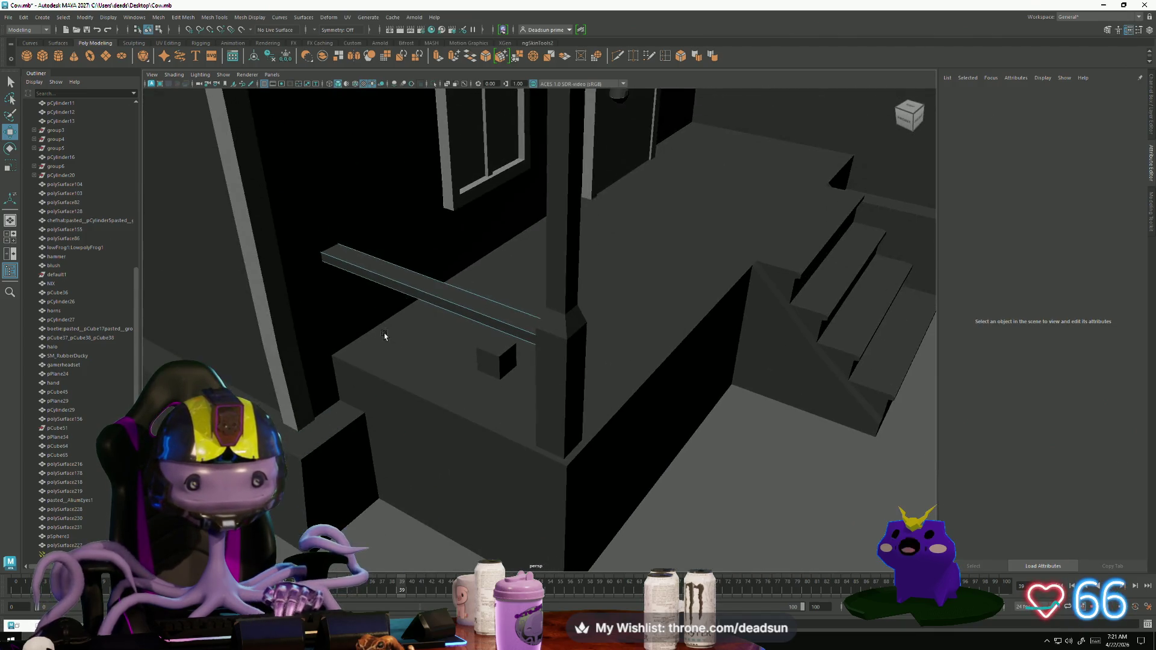
Step: Rotate the diagonal rail beam to run along the porch front and slide it into place
right_click_drag(473, 319, 515, 306)
mouse_move(515, 306)
left_mouse_down("alt")
mouse_move(418, 357)
mouse_move(470, 429)
left_mouse_up("alt")
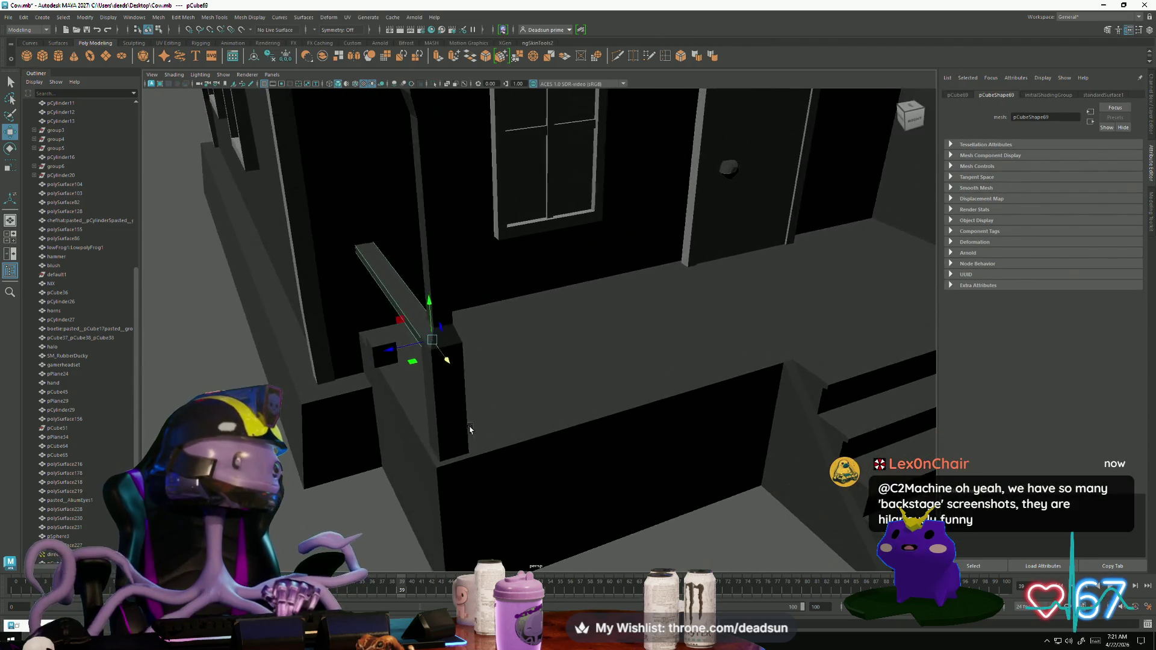
mouse_move(470, 429)
right_mouse_down("alt")
mouse_move(392, 404)
mouse_move(414, 395)
right_mouse_up("alt")
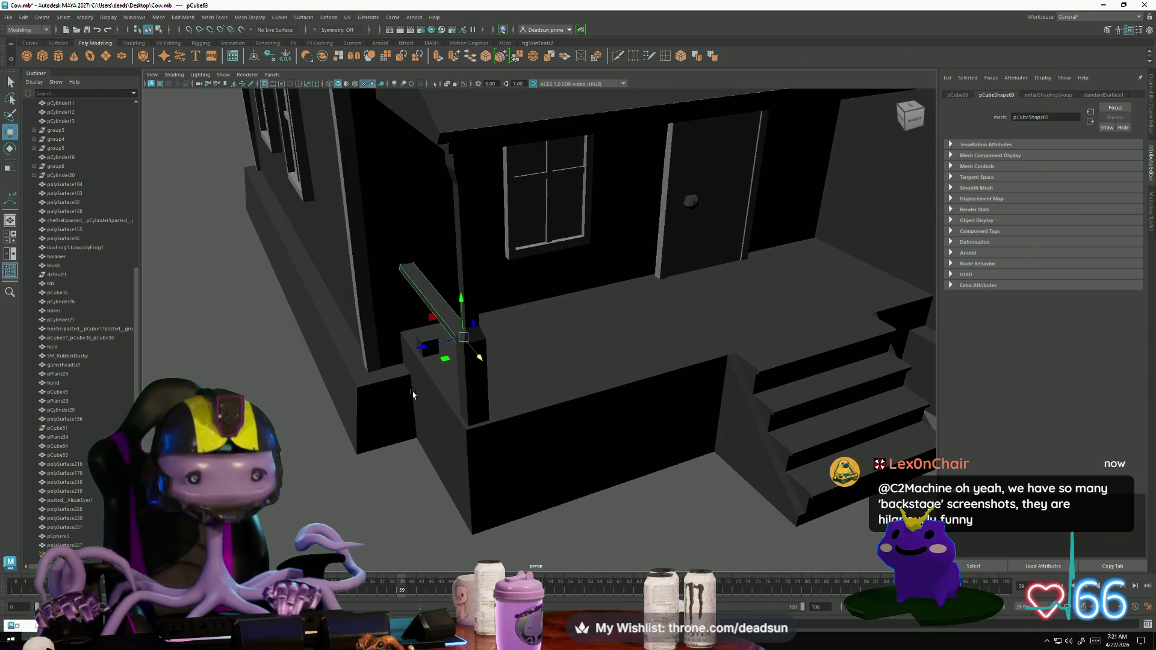
key("e")
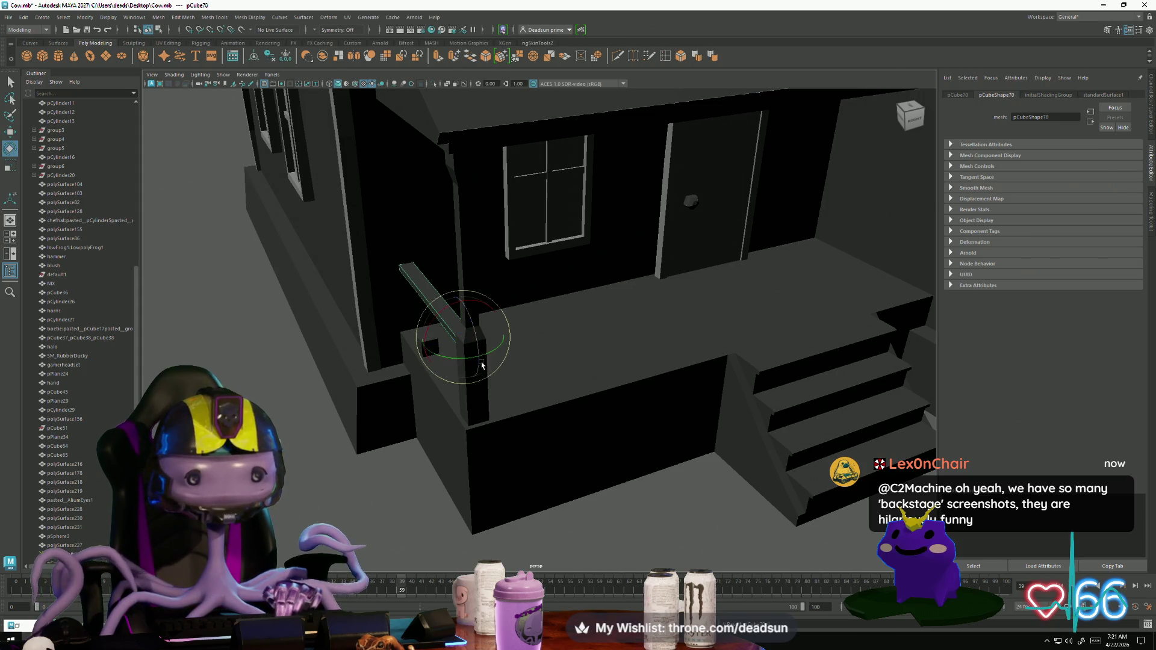
mouse_move(494, 352)
left_mouse_down()
mouse_move(441, 374)
mouse_move(449, 361)
left_mouse_up()
key("w")
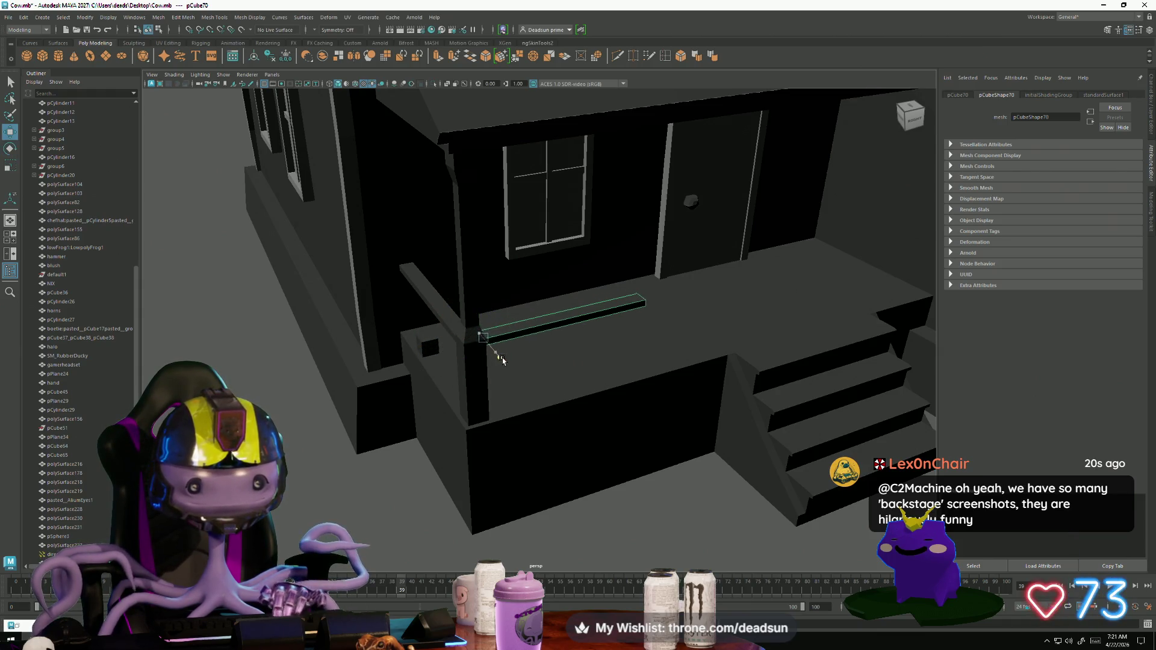
mouse_move(503, 356)
left_mouse_down("alt")
mouse_move(541, 394)
mouse_move(548, 312)
left_mouse_up("alt")
mouse_move(567, 264)
left_mouse_down()
mouse_move(472, 348)
mouse_move(543, 338)
left_mouse_up()
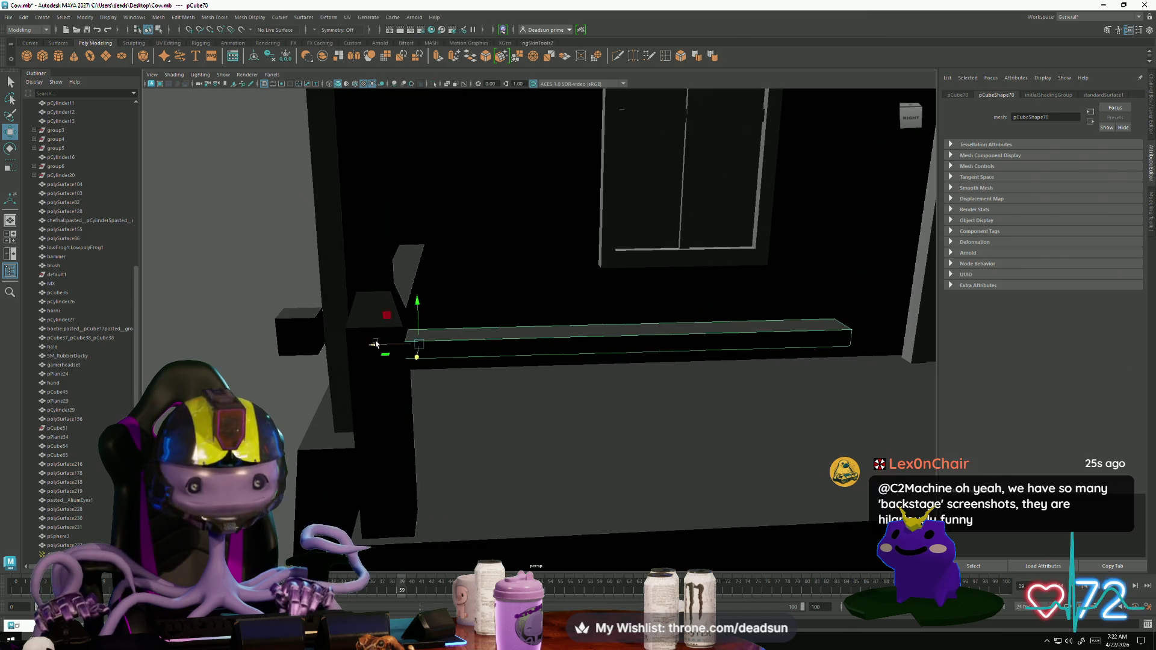
mouse_move(375, 344)
left_mouse_down()
mouse_move(576, 382)
mouse_move(359, 392)
left_mouse_up()
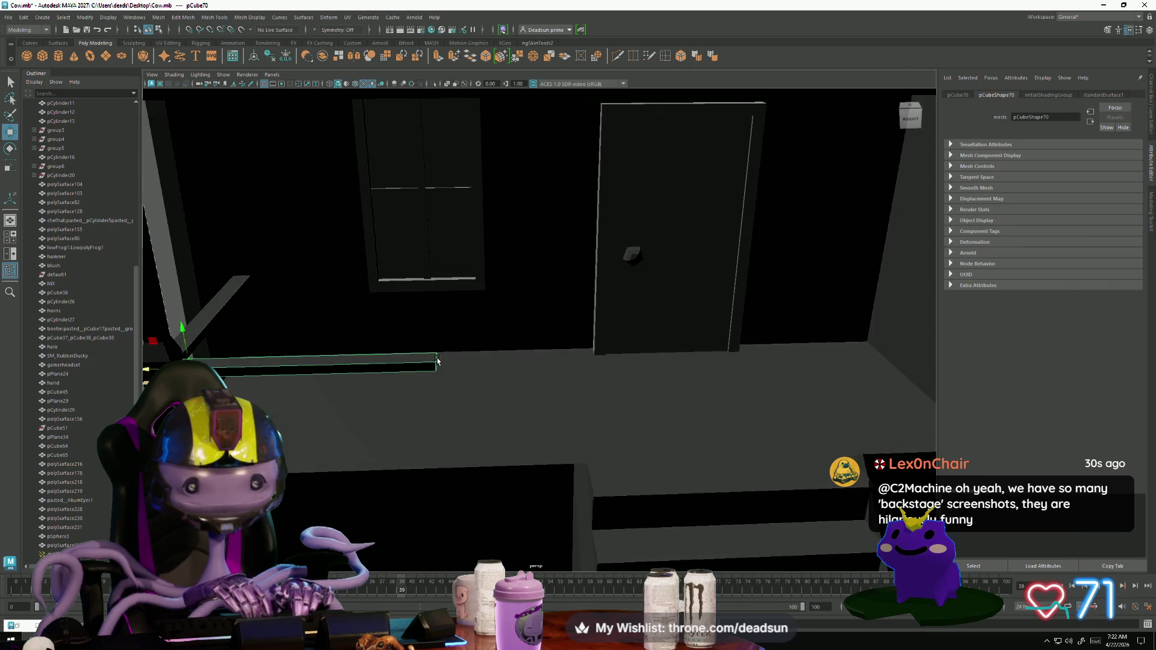
Step: Drag the rail's end vertex to stretch it to the door-side wall
right_click(399, 356)
left_click(398, 356)
left_click(437, 358)
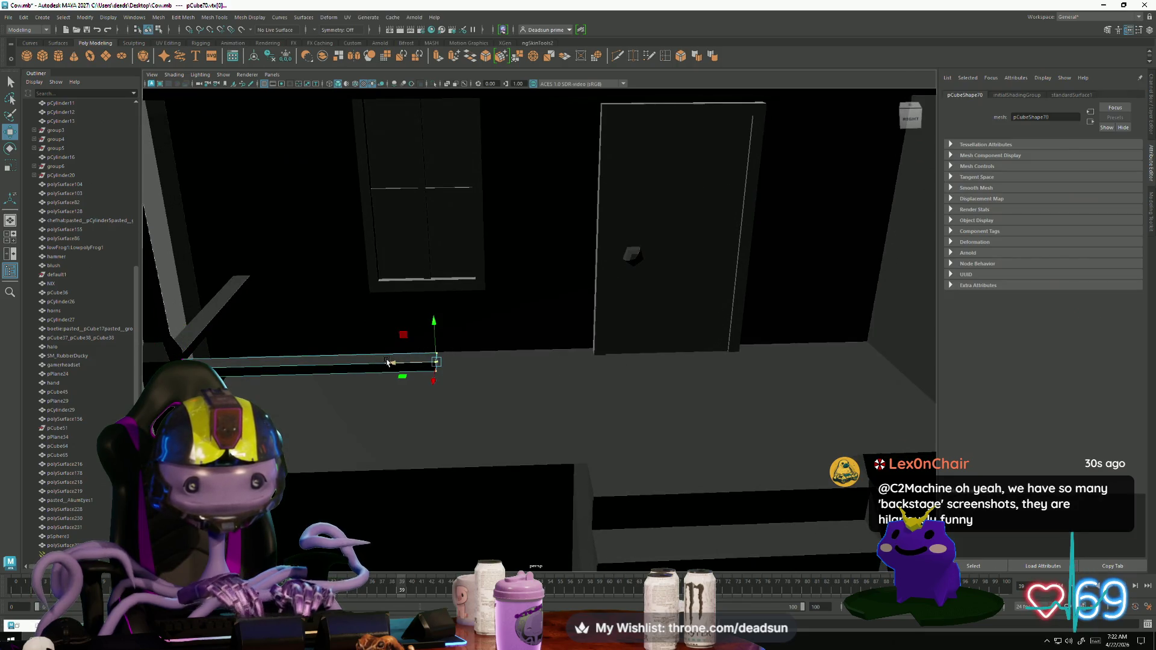
mouse_move(436, 361)
left_mouse_down()
mouse_move(538, 369)
mouse_move(485, 332)
left_mouse_up()
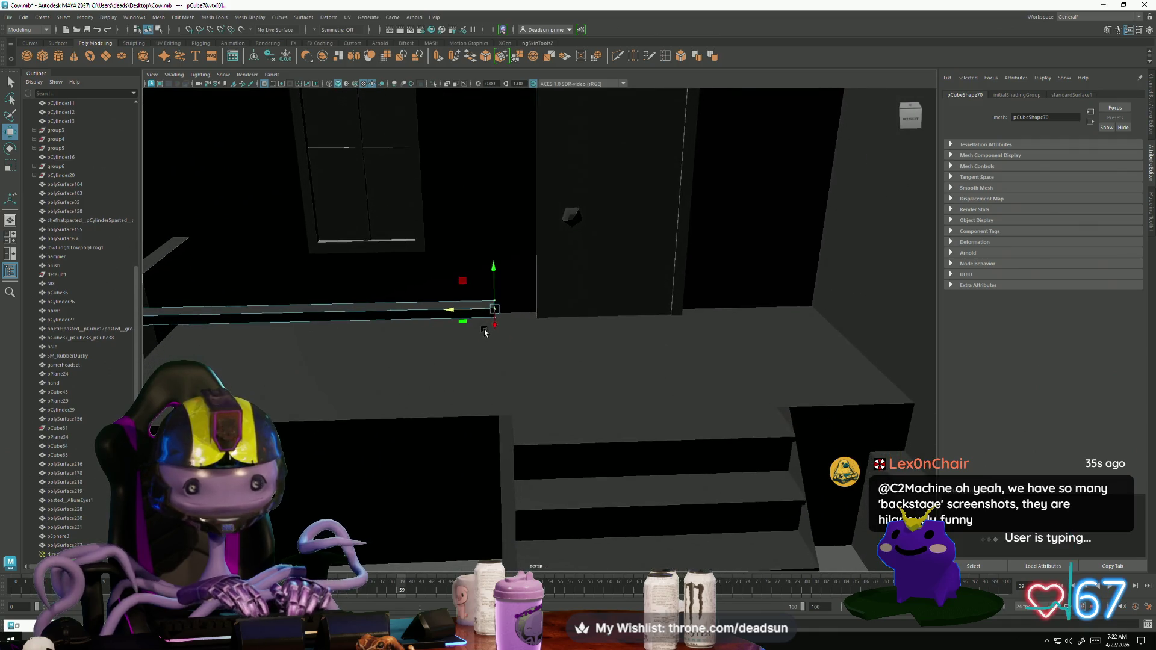
left_click(451, 311)
scroll(464, 359, "down", 5)
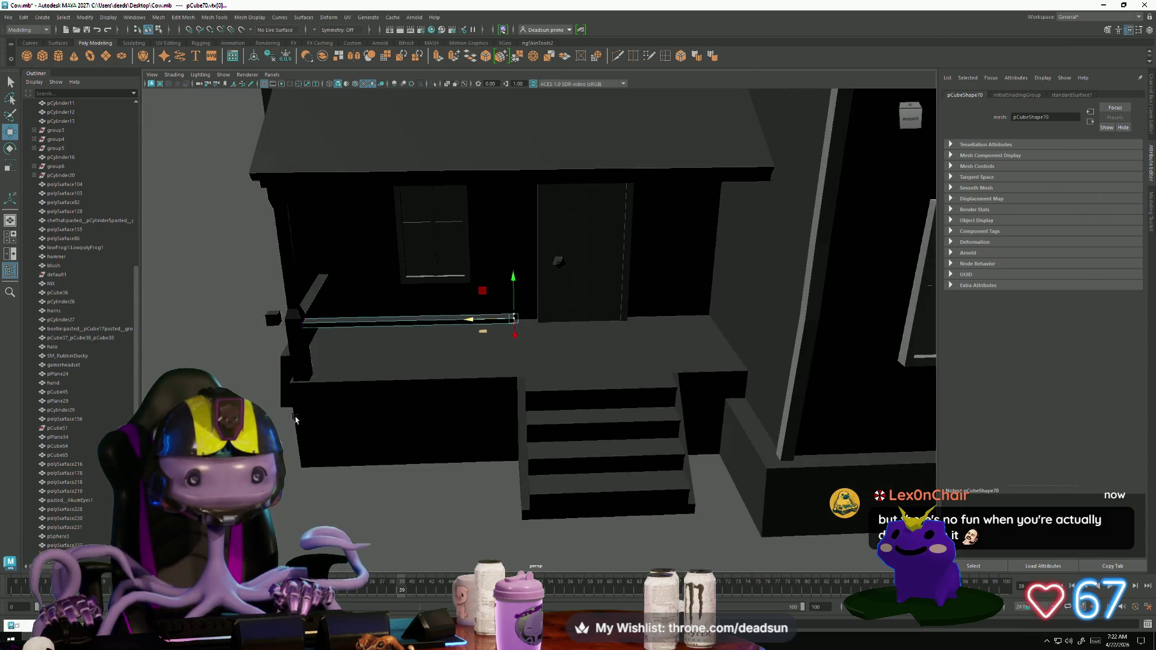
left_click_drag(463, 360, 360, 526, "alt")
Step: Select the second porch rail beam, pCube71, and view the porch front
scroll(352, 531, "down", 3)
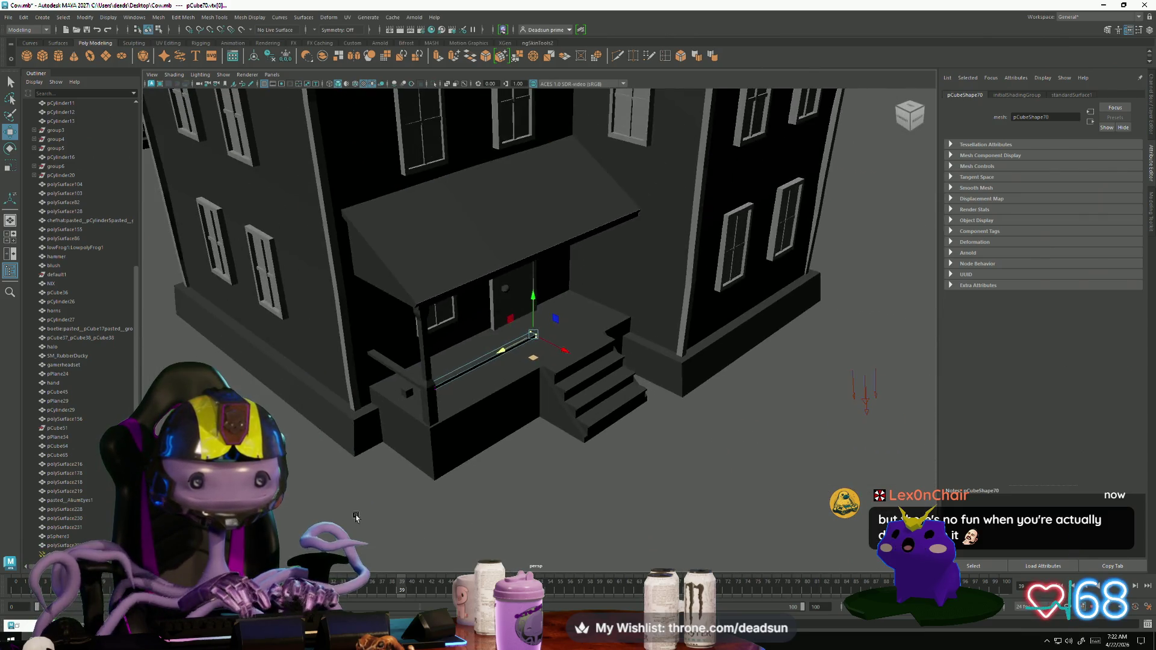
scroll(366, 522, "up", 3)
right_click_drag(477, 389, 508, 357)
left_click(508, 358)
mouse_move(507, 358)
left_mouse_down("alt")
mouse_move(412, 380)
mouse_move(508, 353)
left_mouse_up("alt")
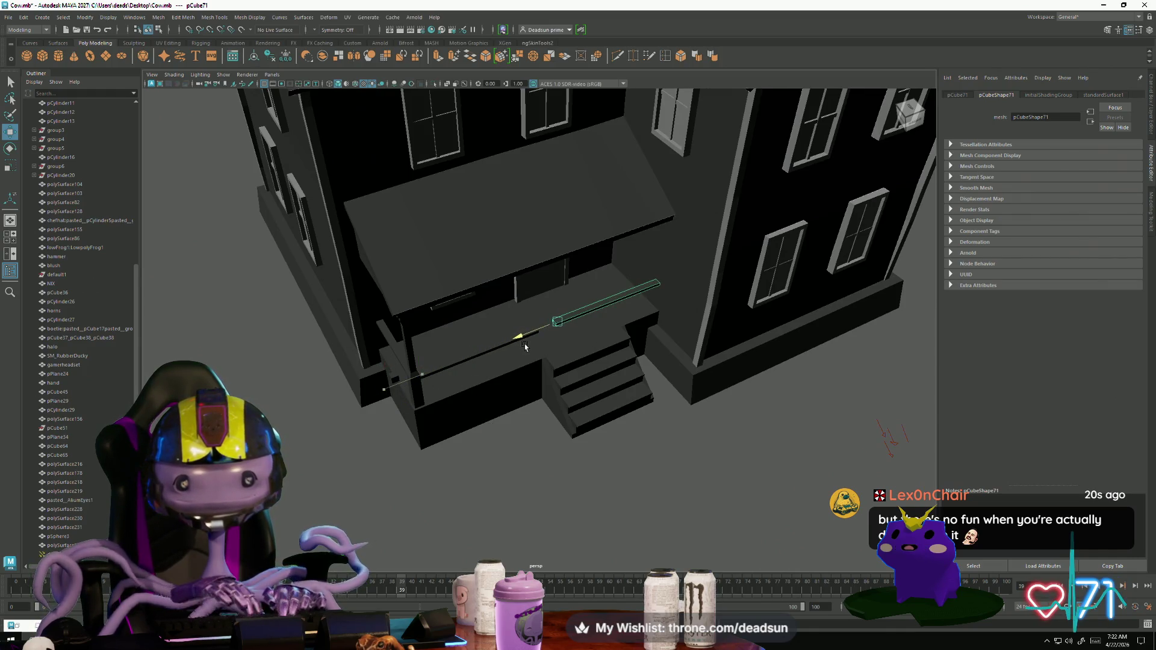
left_click_drag(532, 336, 605, 330, "alt")
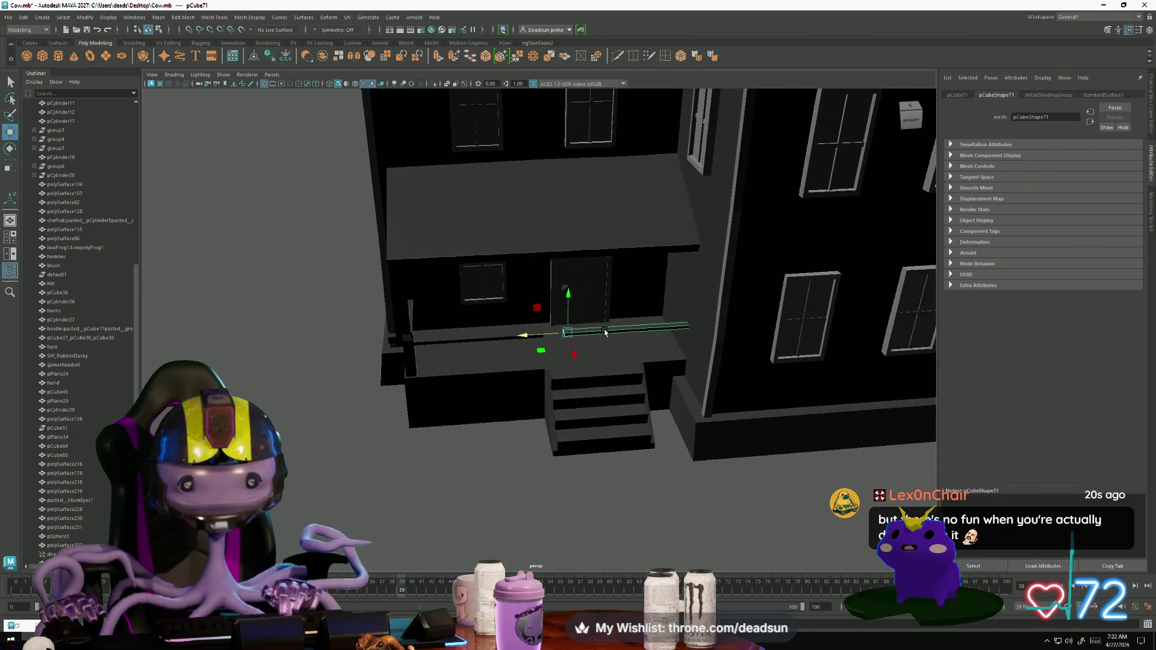
Step: Frame and adjust the beam's end vertex, then return to Object Mode
right_click_drag(605, 330, 578, 328)
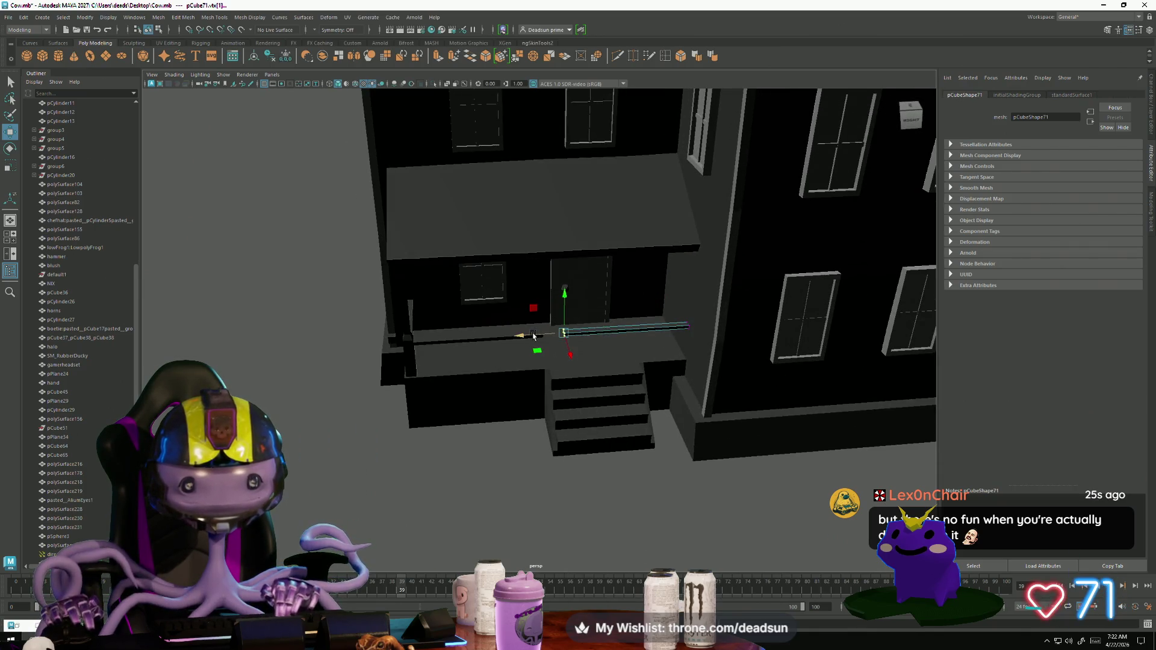
key("f")
mouse_move(604, 374)
left_mouse_down("alt")
mouse_move(600, 387)
mouse_move(373, 384)
mouse_move(380, 395)
mouse_move(488, 331)
mouse_move(303, 402)
left_mouse_up("alt")
scroll(494, 330, "down", 5)
mouse_move(574, 320)
right_mouse_down()
mouse_move(596, 310)
mouse_move(619, 506)
right_mouse_up()
left_click(620, 506)
Step: View the whole house and select the porch corner block, pCube68
scroll(414, 485, "down", 5)
mouse_move(413, 485)
left_mouse_down("alt")
mouse_move(381, 491)
mouse_move(395, 496)
mouse_move(399, 469)
mouse_move(397, 482)
left_mouse_up("alt")
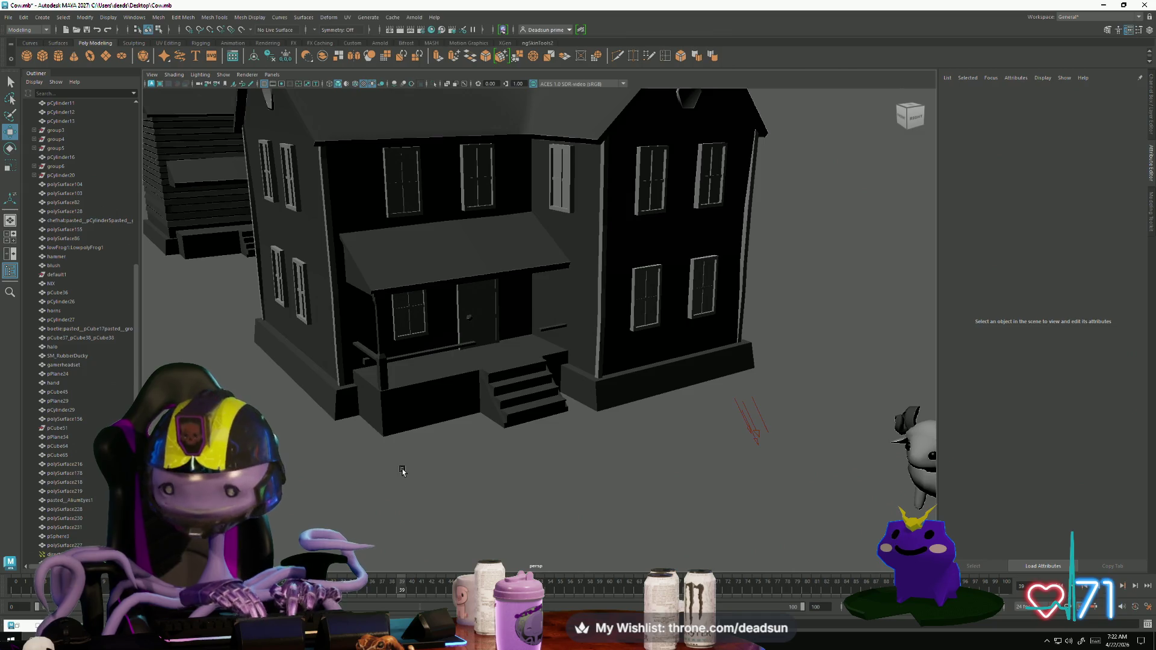
right_click_drag(374, 384, 505, 339, "alt")
left_click(490, 324)
mouse_move(490, 324)
left_mouse_down("alt")
mouse_move(465, 420)
mouse_move(403, 426)
mouse_move(392, 413)
mouse_move(391, 426)
mouse_move(395, 410)
mouse_move(406, 418)
mouse_move(381, 420)
mouse_move(383, 409)
mouse_move(380, 422)
mouse_move(393, 426)
left_mouse_up("alt")
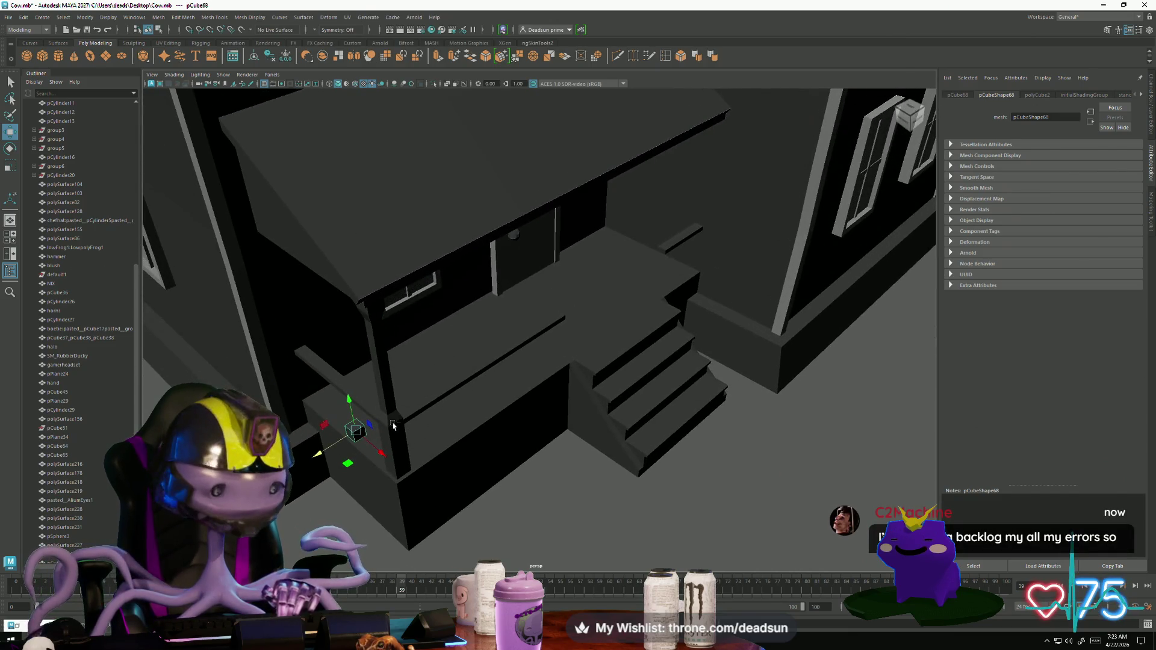
Step: Adjust the small cube at the porch ledge and pull its bottom face down into a tall post
key("r")
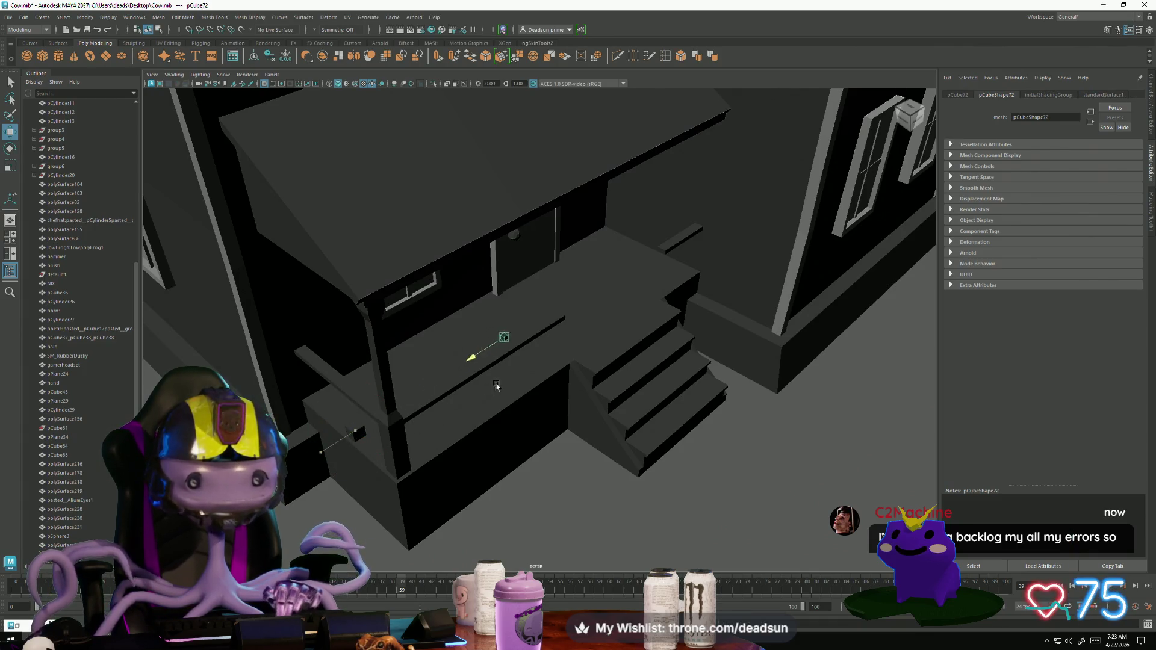
key("f")
mouse_move(526, 359)
left_mouse_down("alt")
mouse_move(436, 357)
mouse_move(490, 331)
mouse_move(478, 361)
mouse_move(565, 364)
mouse_move(475, 352)
mouse_move(464, 307)
left_mouse_up("alt")
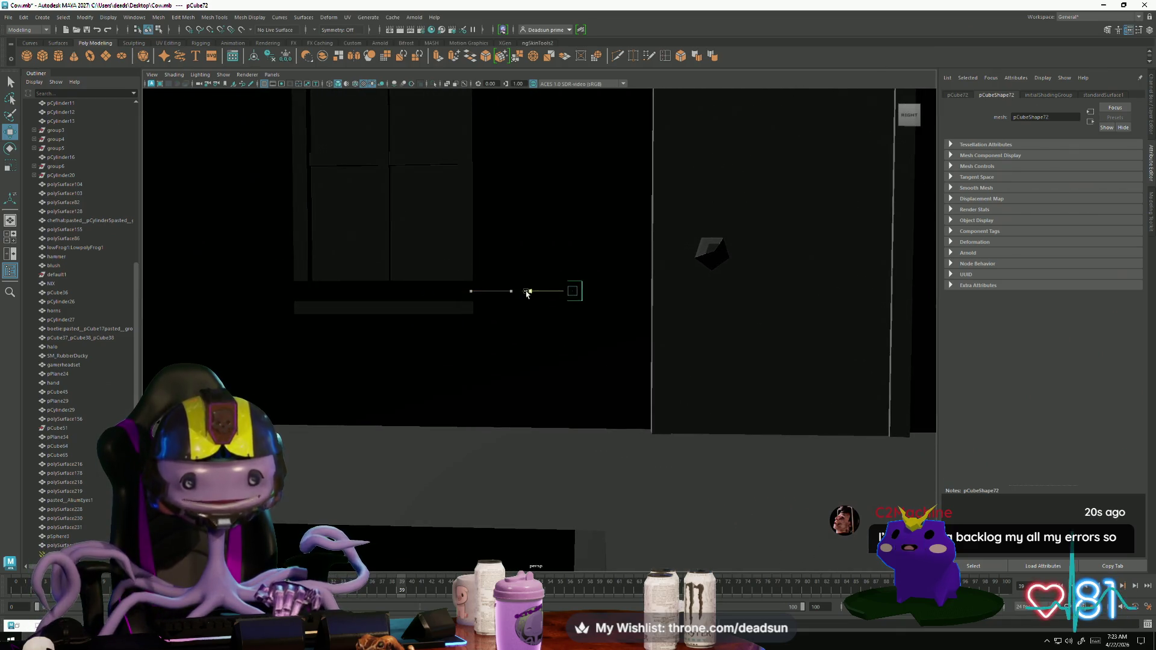
mouse_move(535, 296)
left_mouse_down("alt")
mouse_move(516, 369)
mouse_move(480, 367)
mouse_move(540, 346)
mouse_move(524, 368)
mouse_move(560, 355)
mouse_move(553, 346)
left_mouse_up("alt")
key("e")
key("r")
key("w")
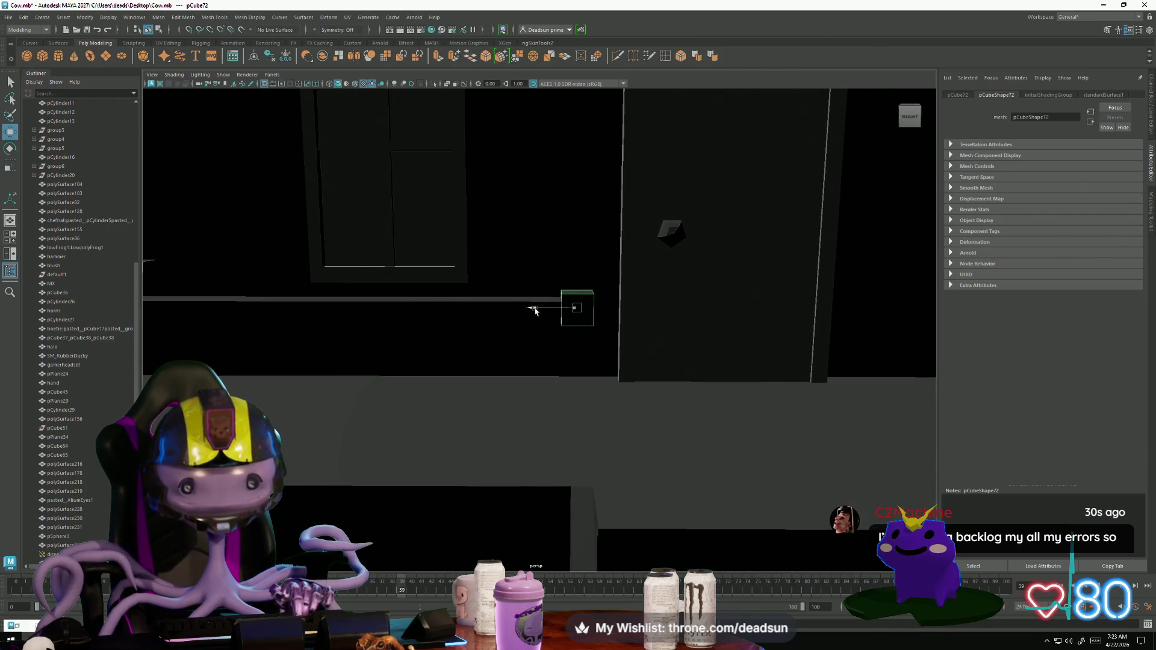
mouse_move(577, 360)
left_mouse_down("alt")
mouse_move(588, 380)
mouse_move(597, 316)
left_mouse_up("alt")
right_click_drag(595, 322, 595, 340)
left_click(588, 304)
mouse_move(588, 305)
left_mouse_down("alt")
mouse_move(572, 408)
mouse_move(500, 413)
mouse_move(510, 389)
left_mouse_up("alt")
mouse_move(570, 282)
left_mouse_down()
mouse_move(565, 360)
mouse_move(542, 392)
mouse_move(679, 464)
mouse_move(537, 382)
mouse_move(531, 347)
left_mouse_up()
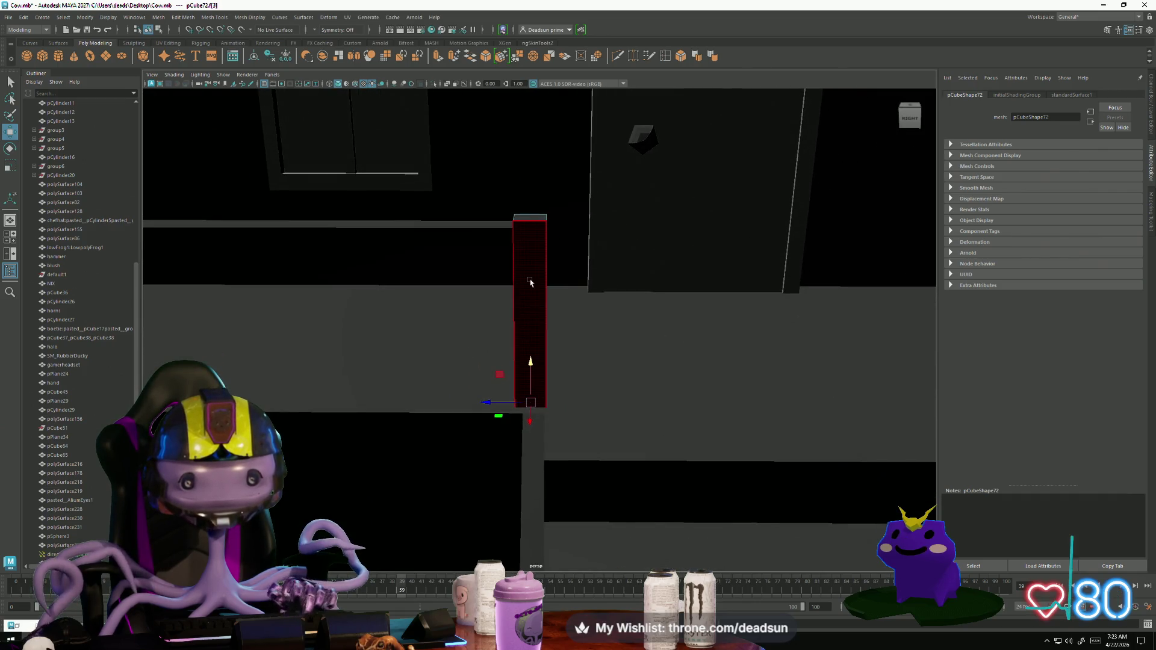
Step: Select all the post's vertices, then box-select the vertices at the long rail's end
right_click_drag(532, 268, 488, 266)
left_click_drag(462, 179, 621, 481)
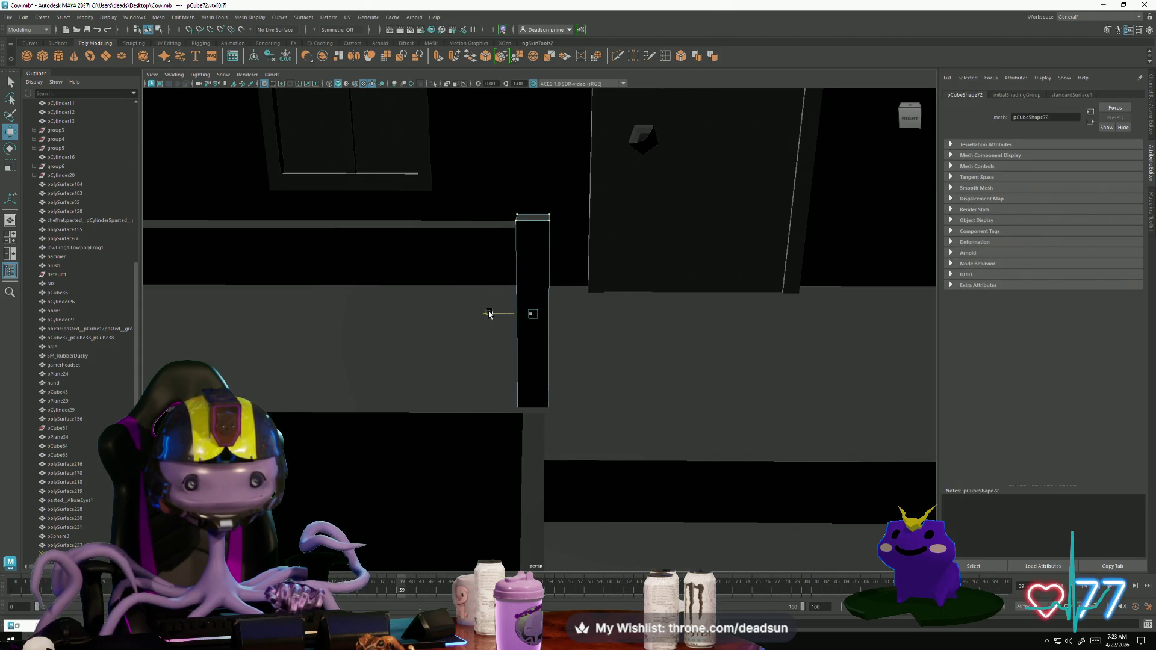
left_click_drag(489, 314, 502, 305, "alt")
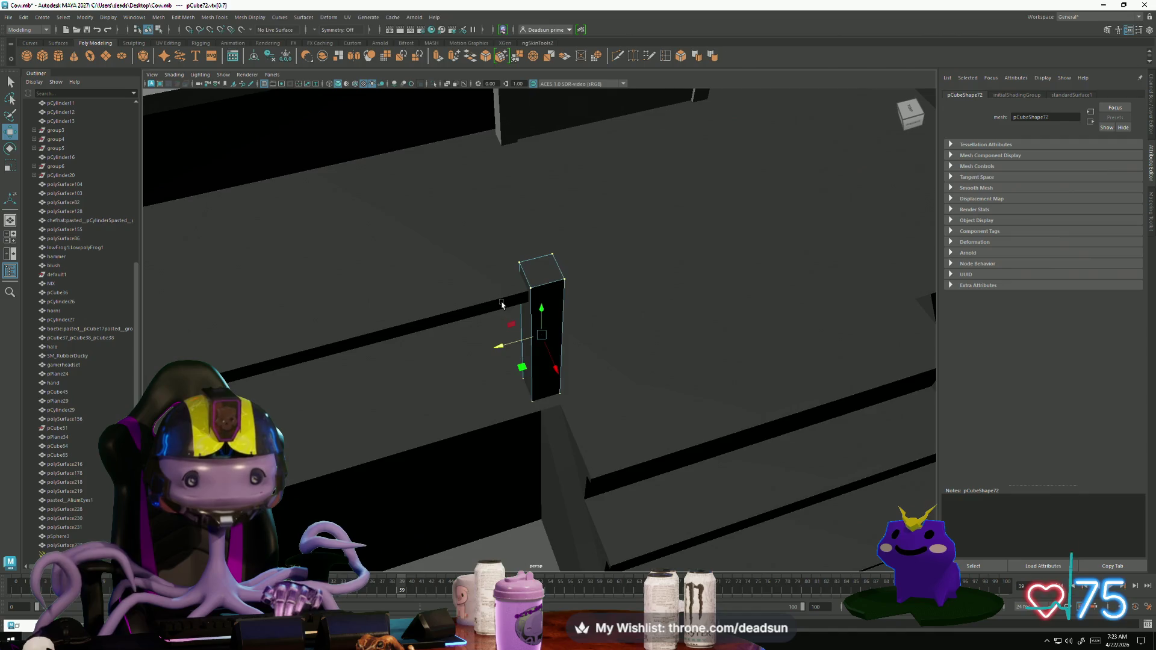
left_click(502, 304)
key("F9")
left_click(529, 294)
left_click_drag(481, 238, 562, 353)
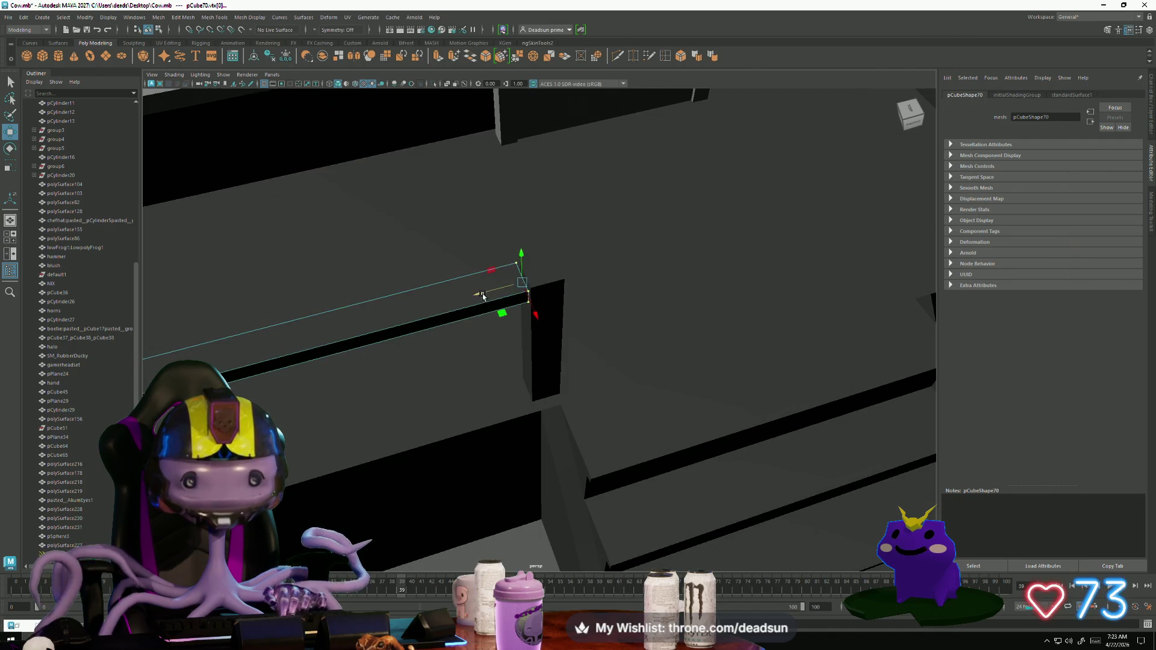
mouse_move(482, 295)
left_mouse_down("alt")
mouse_move(638, 338)
mouse_move(630, 344)
left_mouse_up("alt")
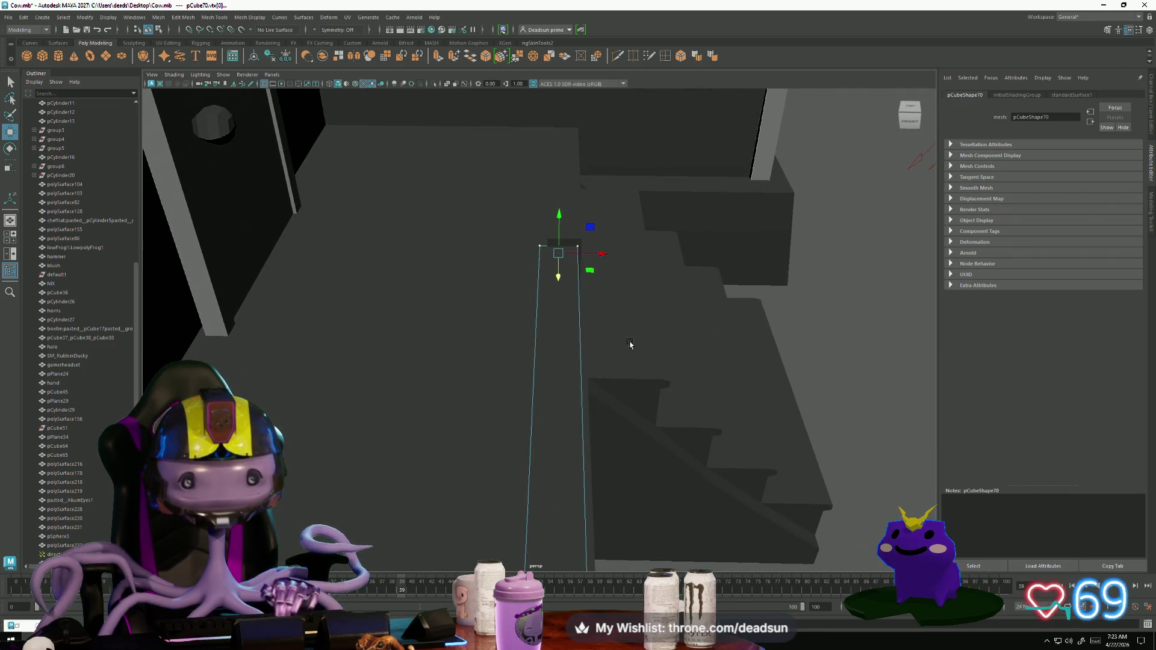
Step: Select the rail-end vertices and the post's left-side vertices
mouse_move(529, 238)
left_mouse_down()
mouse_move(564, 296)
mouse_move(607, 264)
mouse_move(483, 413)
mouse_move(389, 429)
mouse_move(459, 395)
mouse_move(471, 443)
mouse_move(440, 434)
mouse_move(455, 449)
mouse_move(497, 258)
left_mouse_up()
left_click(496, 258)
right_click_drag(496, 258, 476, 256)
left_click_drag(512, 253, 535, 248, "alt")
mouse_move(546, 327)
left_mouse_down()
mouse_move(552, 477)
mouse_move(561, 461)
left_mouse_up()
left_click_drag(587, 258, 460, 356, "alt")
Step: Return to Object Mode and move the post along X to the rail's far end
right_click(460, 356)
right_click_drag(487, 340, 486, 341)
mouse_move(482, 346)
left_mouse_down("alt")
mouse_move(464, 366)
mouse_move(514, 400)
mouse_move(498, 413)
mouse_move(524, 408)
mouse_move(478, 424)
mouse_move(432, 409)
left_mouse_up("alt")
left_click(392, 361)
left_click(465, 391)
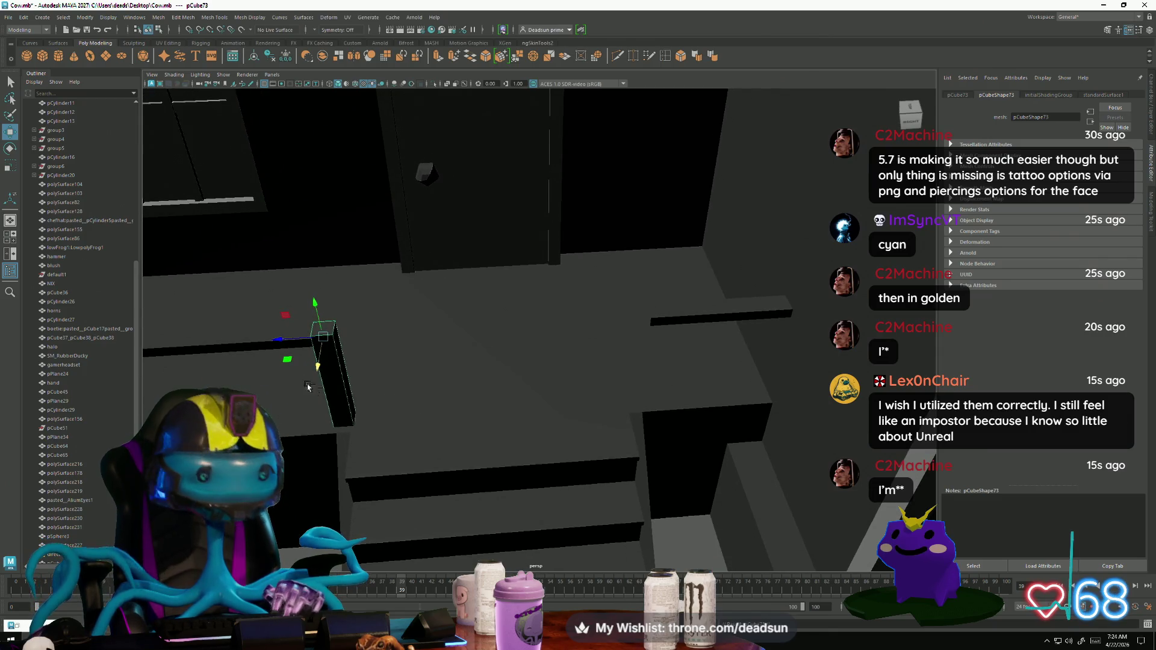
mouse_move(275, 344)
left_mouse_down()
mouse_move(597, 354)
mouse_move(708, 421)
mouse_move(622, 451)
mouse_move(650, 444)
mouse_move(693, 362)
mouse_move(679, 382)
left_mouse_up()
Step: Select the thin beam near the door, then deselect and frame the whole house
left_click(697, 364)
mouse_move(610, 364)
left_mouse_down("alt")
mouse_move(849, 382)
mouse_move(638, 373)
mouse_move(480, 445)
mouse_move(468, 348)
mouse_move(498, 362)
mouse_move(465, 406)
mouse_move(512, 374)
mouse_move(563, 367)
left_mouse_up("alt")
left_click(466, 359)
right_click_drag(583, 344, 583, 343)
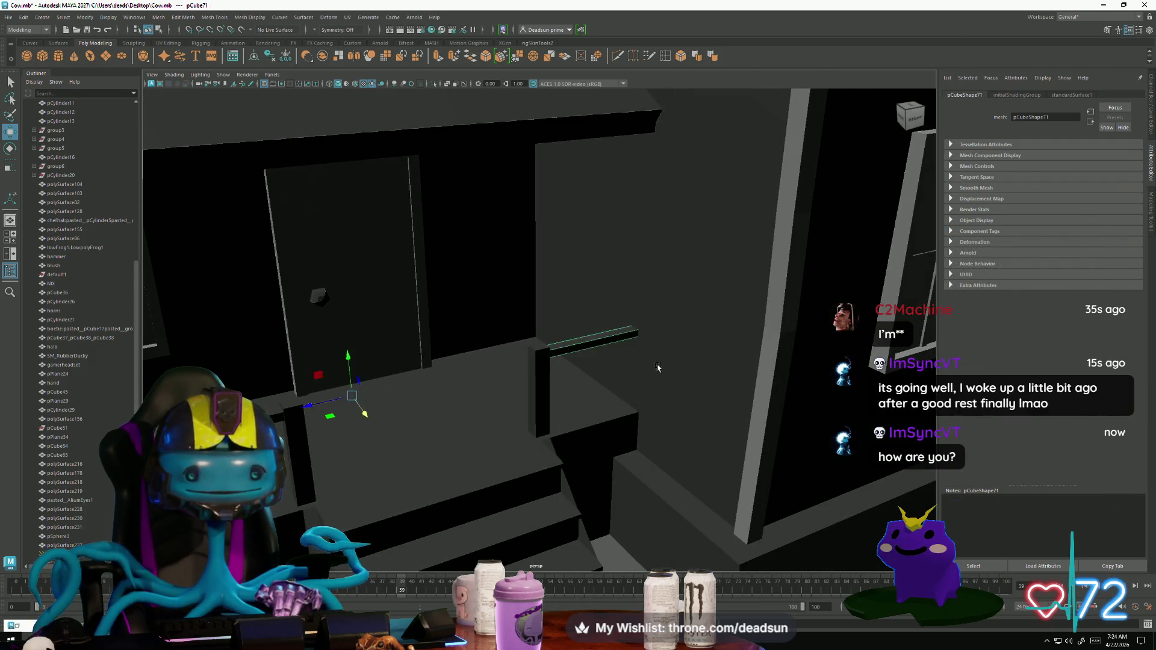
key("a")
left_click(361, 482)
mouse_move(409, 480)
left_mouse_down("alt")
mouse_move(387, 467)
mouse_move(405, 465)
mouse_move(296, 475)
mouse_move(346, 478)
mouse_move(405, 459)
mouse_move(428, 460)
mouse_move(400, 472)
mouse_move(565, 470)
mouse_move(301, 464)
mouse_move(700, 421)
mouse_move(368, 447)
left_mouse_up("alt")
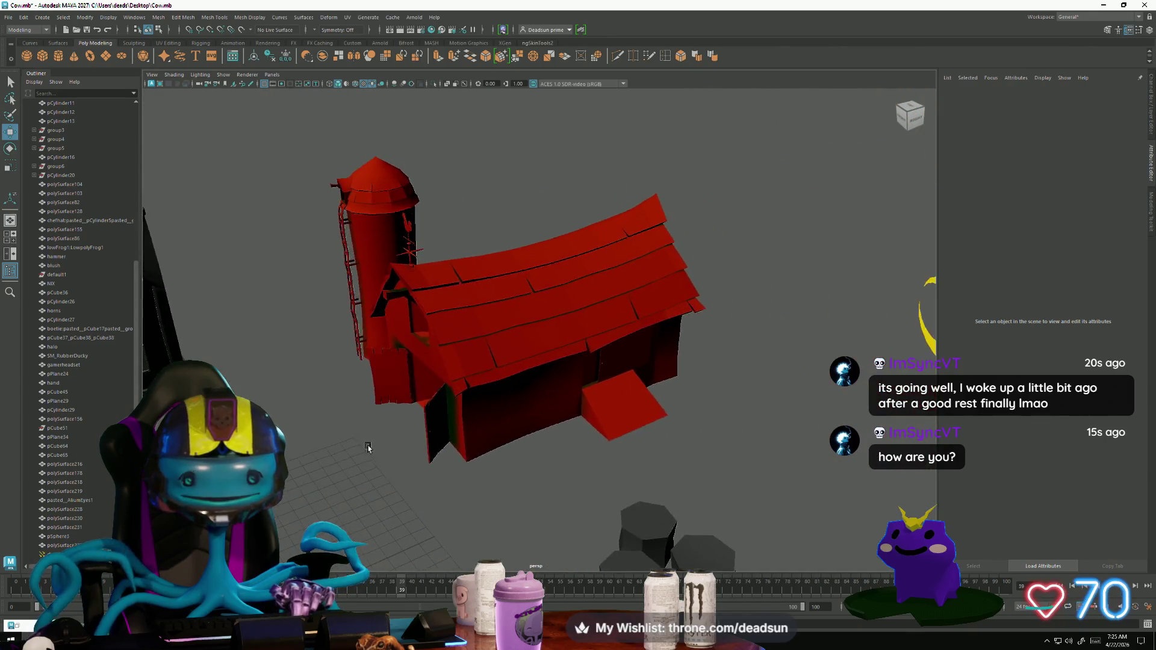
mouse_move(453, 481)
left_mouse_down("alt")
mouse_move(422, 475)
mouse_move(516, 467)
mouse_move(458, 476)
mouse_move(472, 488)
mouse_move(381, 465)
mouse_move(331, 467)
mouse_move(460, 482)
mouse_move(517, 455)
mouse_move(562, 468)
mouse_move(507, 469)
left_mouse_up("alt")
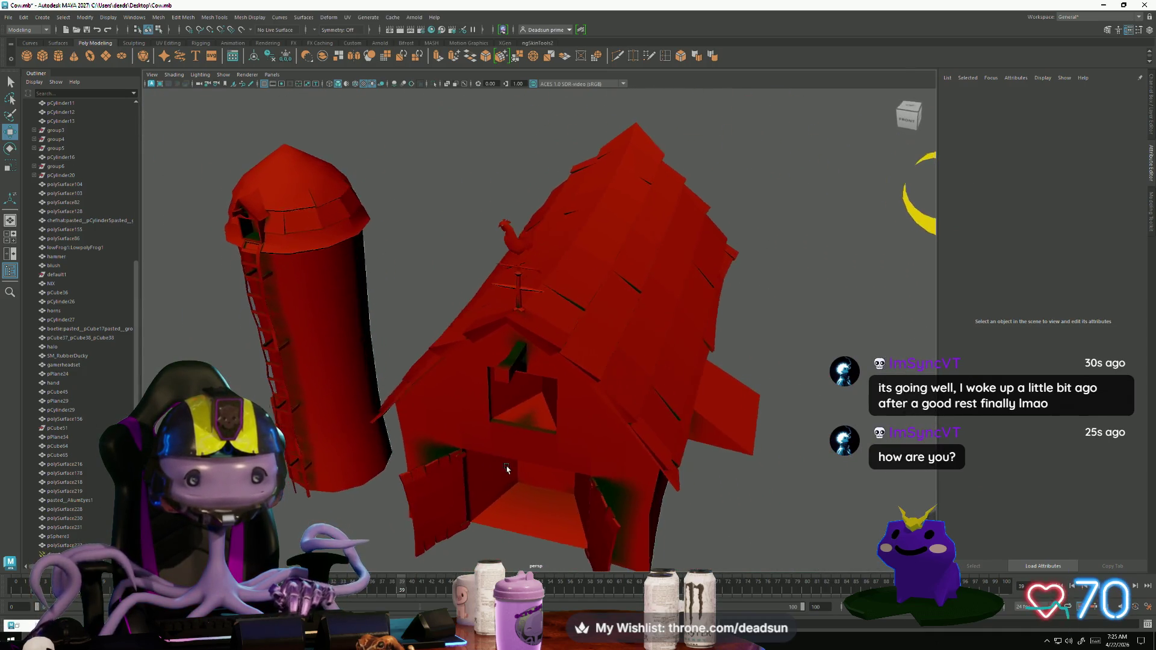
right_click_drag(495, 459, 315, 444, "alt")
mouse_move(315, 444)
left_mouse_down("alt")
mouse_move(387, 472)
mouse_move(328, 269)
left_mouse_up("alt")
right_click_drag(328, 269, 500, 422, "alt")
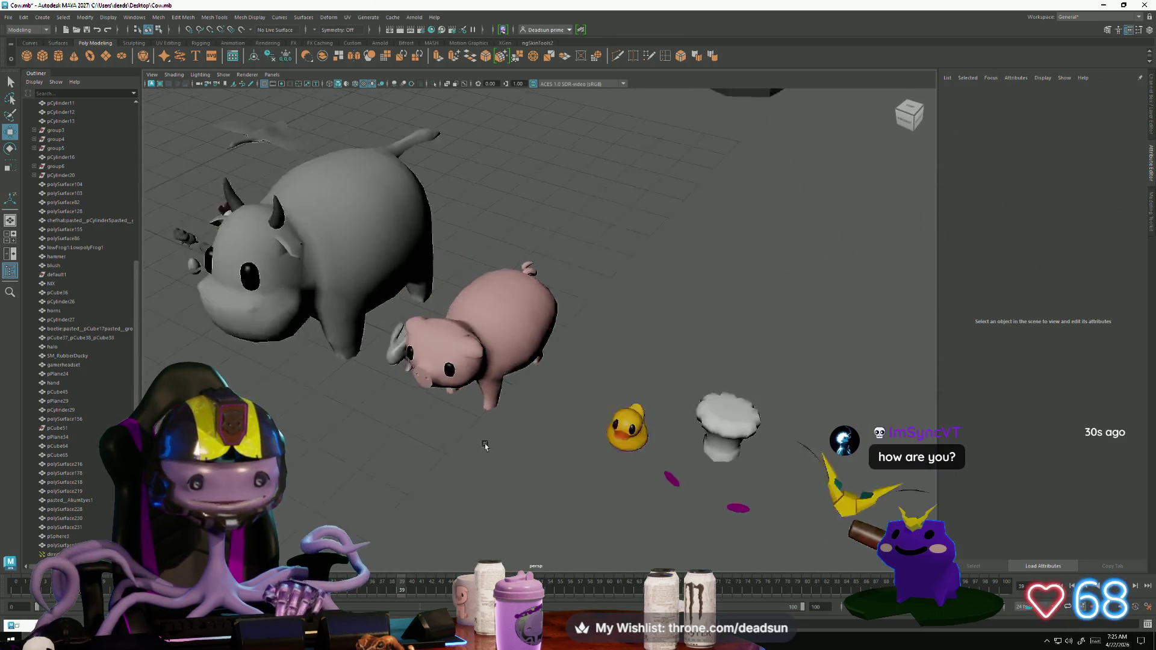
mouse_move(500, 422)
left_mouse_down("alt")
mouse_move(545, 462)
mouse_move(511, 455)
mouse_move(602, 476)
mouse_move(465, 472)
left_mouse_up("alt")
right_click_drag(442, 472, 511, 470, "alt")
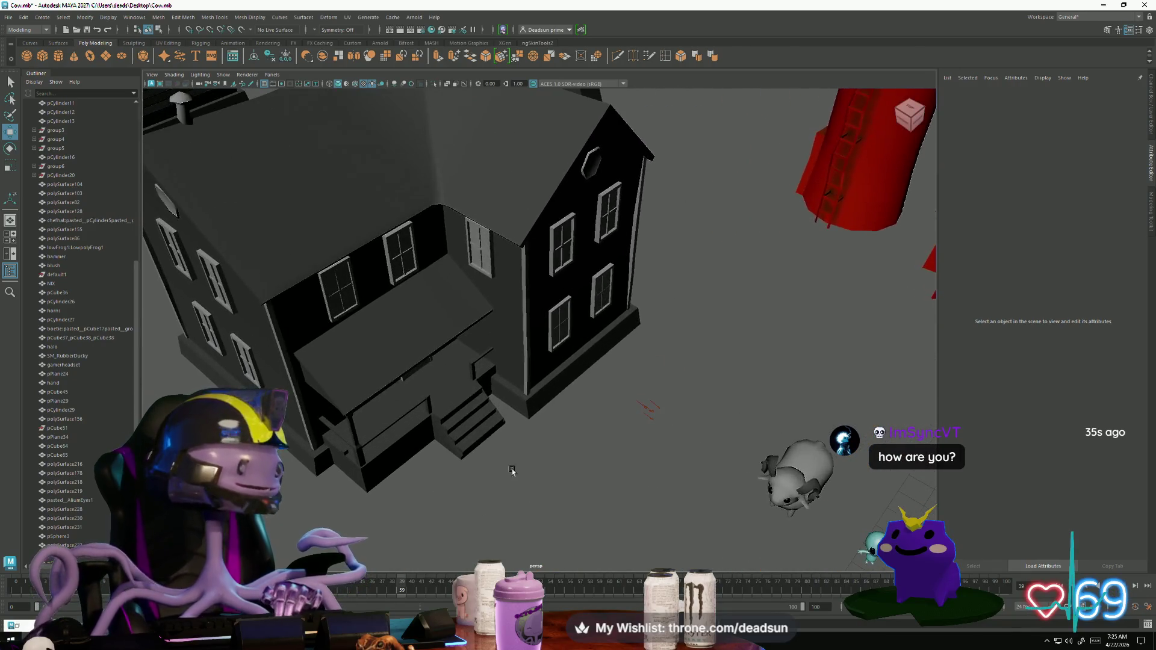
left_click_drag(511, 470, 482, 494, "alt")
right_click_drag(481, 494, 448, 462, "alt")
left_click_drag(442, 461, 482, 476, "alt")
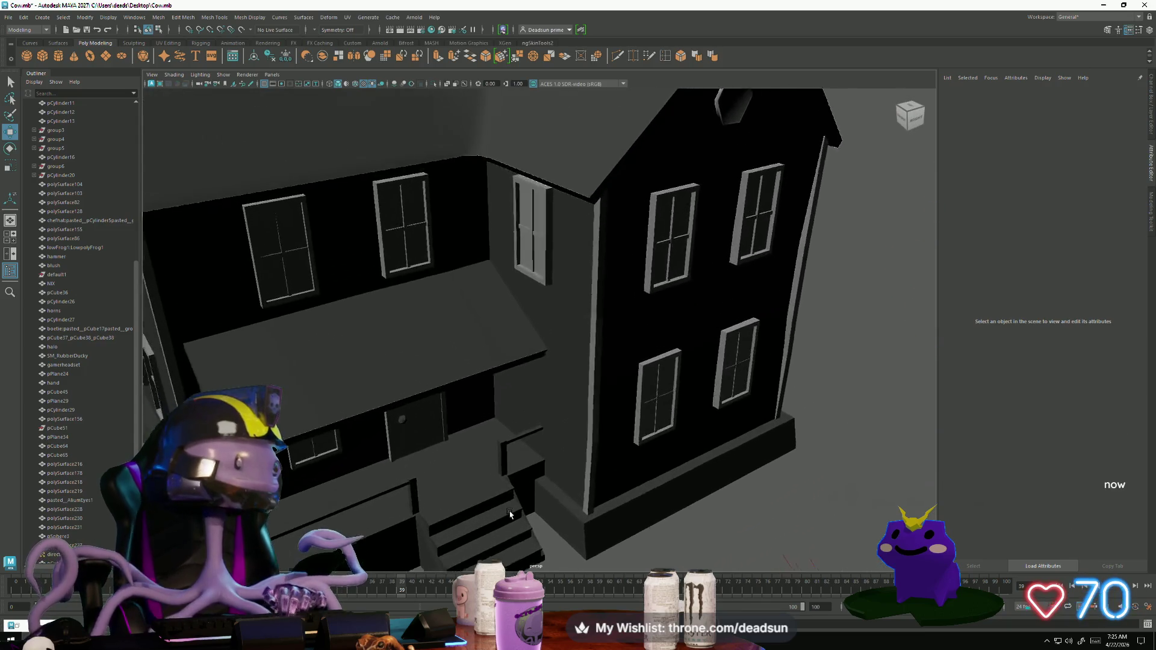
mouse_move(482, 476)
right_mouse_down("alt")
mouse_move(512, 482)
mouse_move(494, 488)
right_mouse_up("alt")
mouse_move(494, 488)
left_mouse_down("alt")
mouse_move(528, 494)
mouse_move(536, 456)
left_mouse_up("alt")
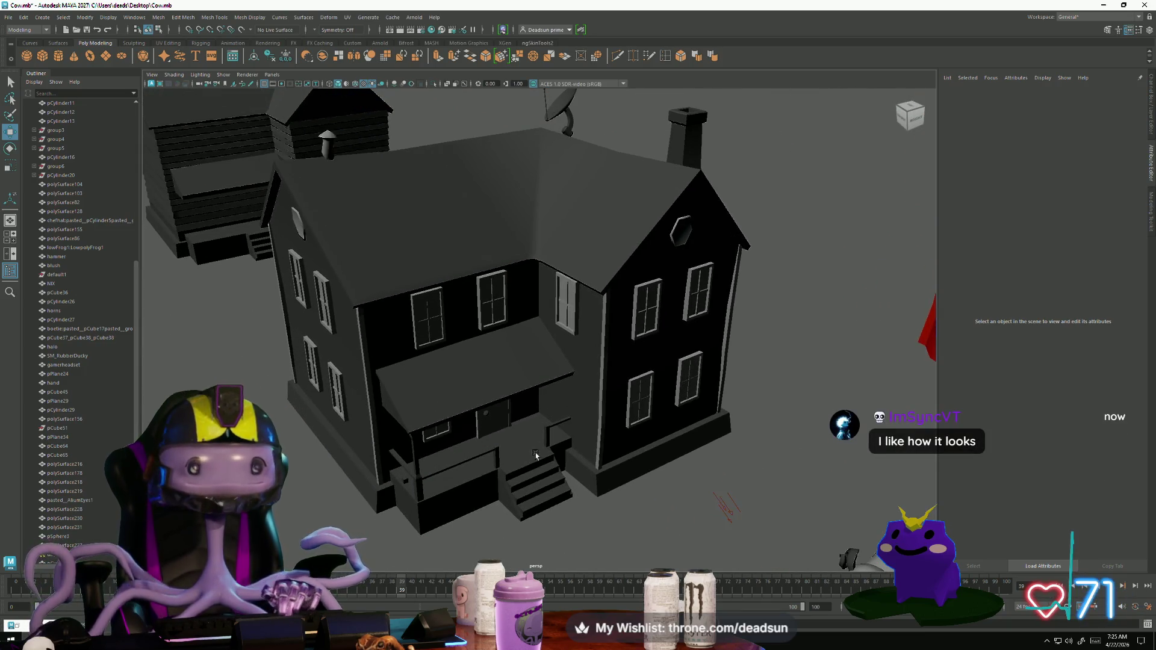
Step: Frame the small ball and lower it in Y onto the porch post top
left_click(546, 447)
key("f")
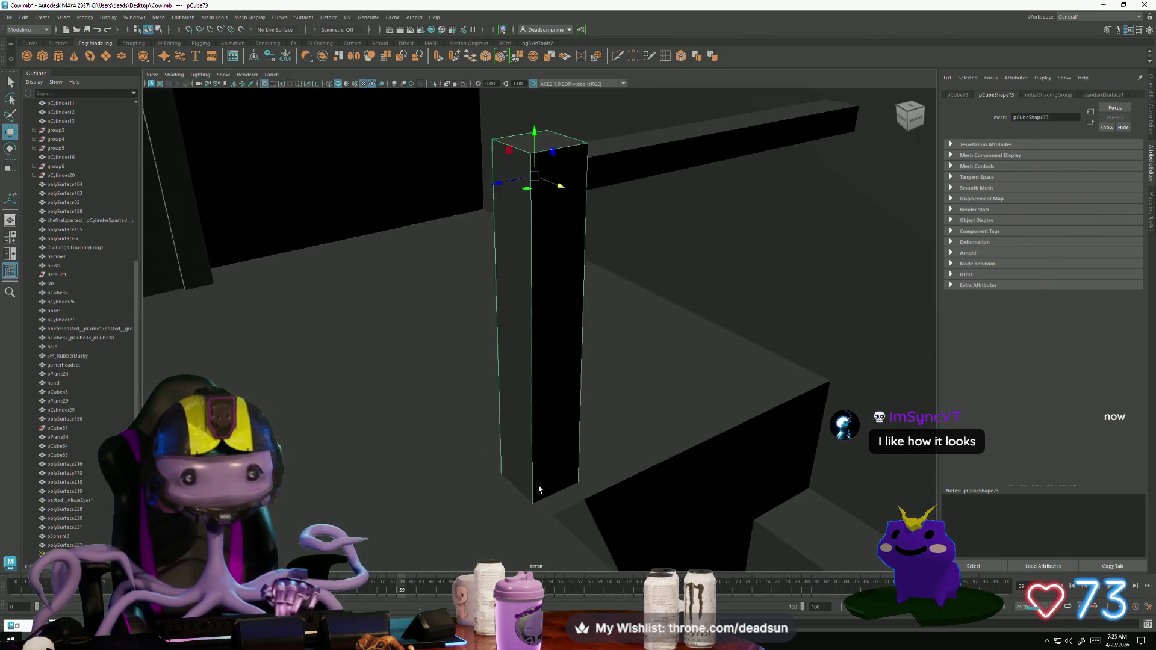
mouse_move(528, 455)
left_mouse_down("alt")
mouse_move(488, 431)
mouse_move(323, 226)
left_mouse_up("alt")
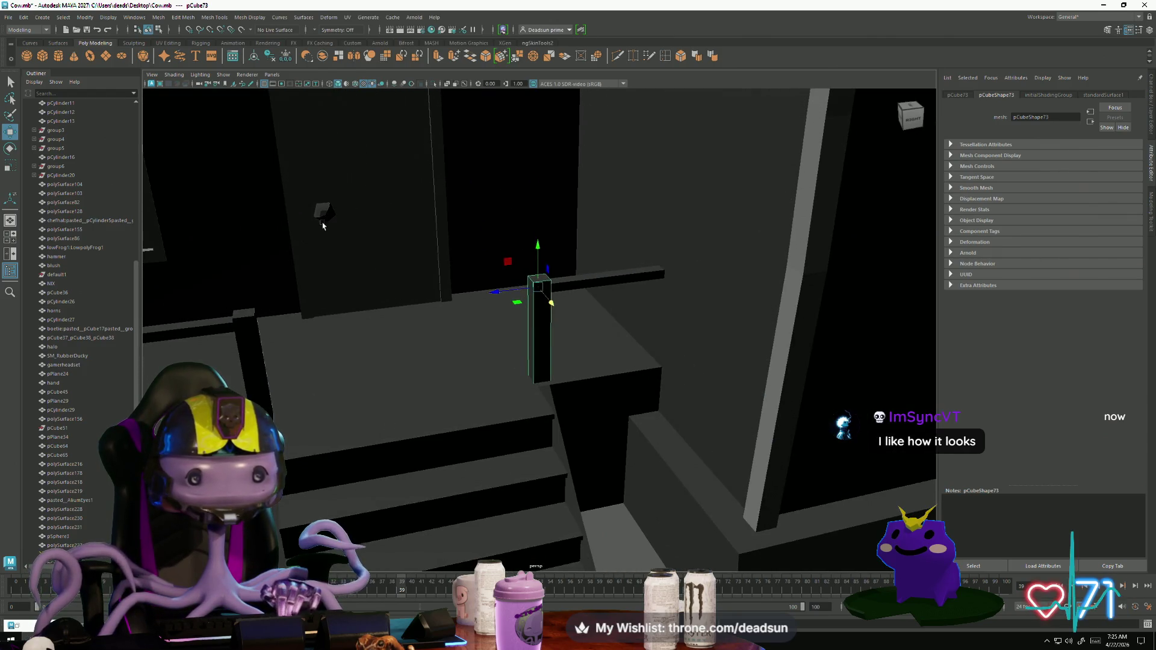
key("f")
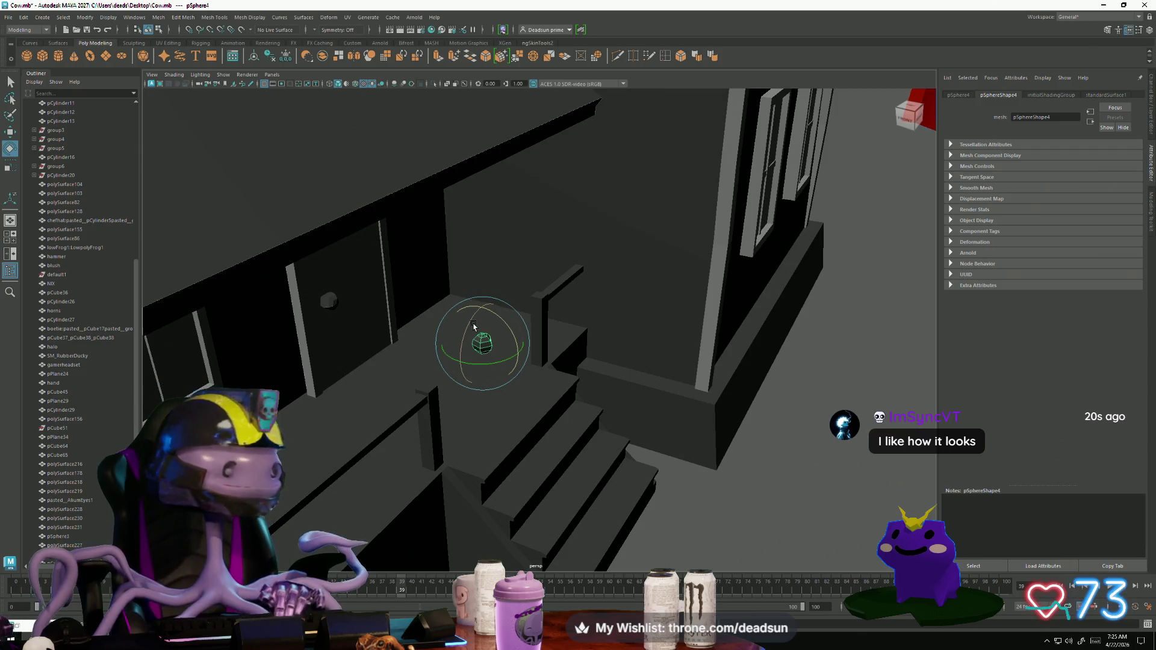
mouse_move(474, 326)
left_mouse_down("alt")
mouse_move(441, 476)
mouse_move(462, 478)
mouse_move(479, 425)
left_mouse_up("alt")
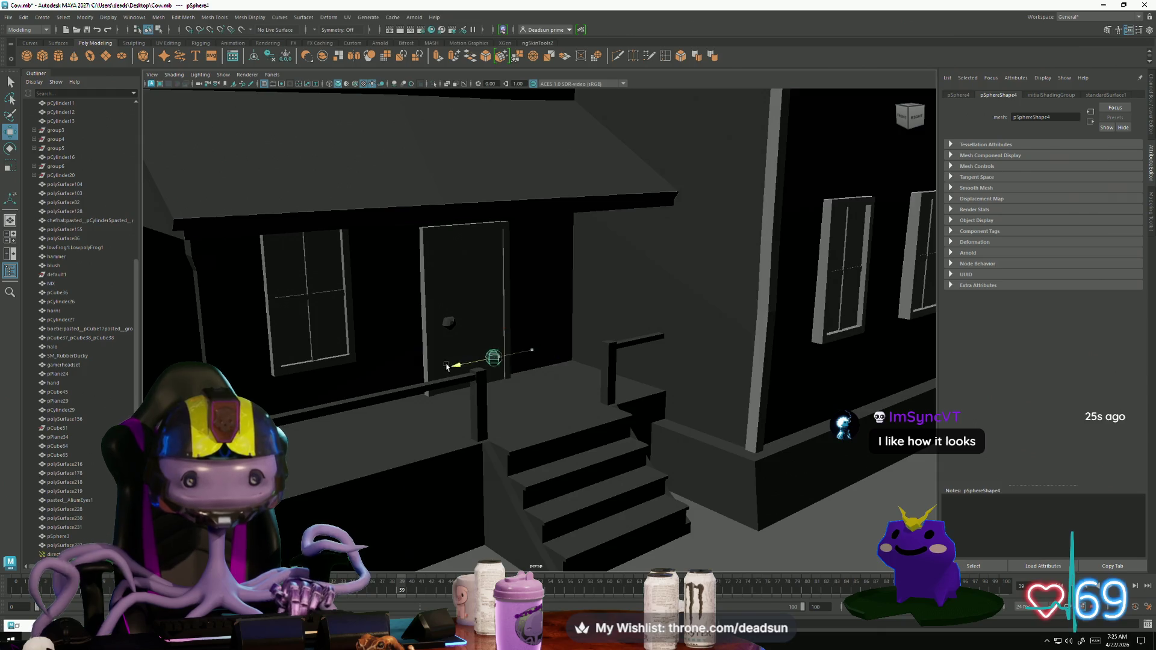
key("f")
mouse_move(467, 439)
left_mouse_down("alt")
mouse_move(530, 454)
mouse_move(534, 468)
mouse_move(582, 331)
mouse_move(465, 331)
left_mouse_up("alt")
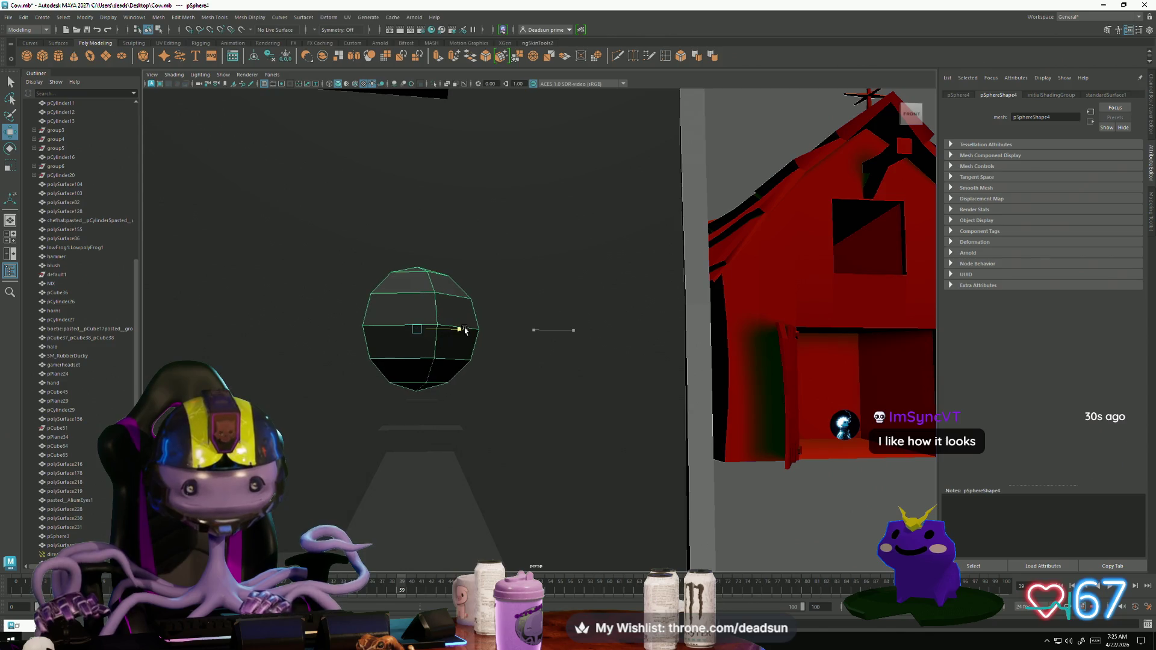
mouse_move(424, 286)
left_mouse_down()
mouse_move(424, 341)
mouse_move(508, 359)
mouse_move(572, 344)
left_mouse_up()
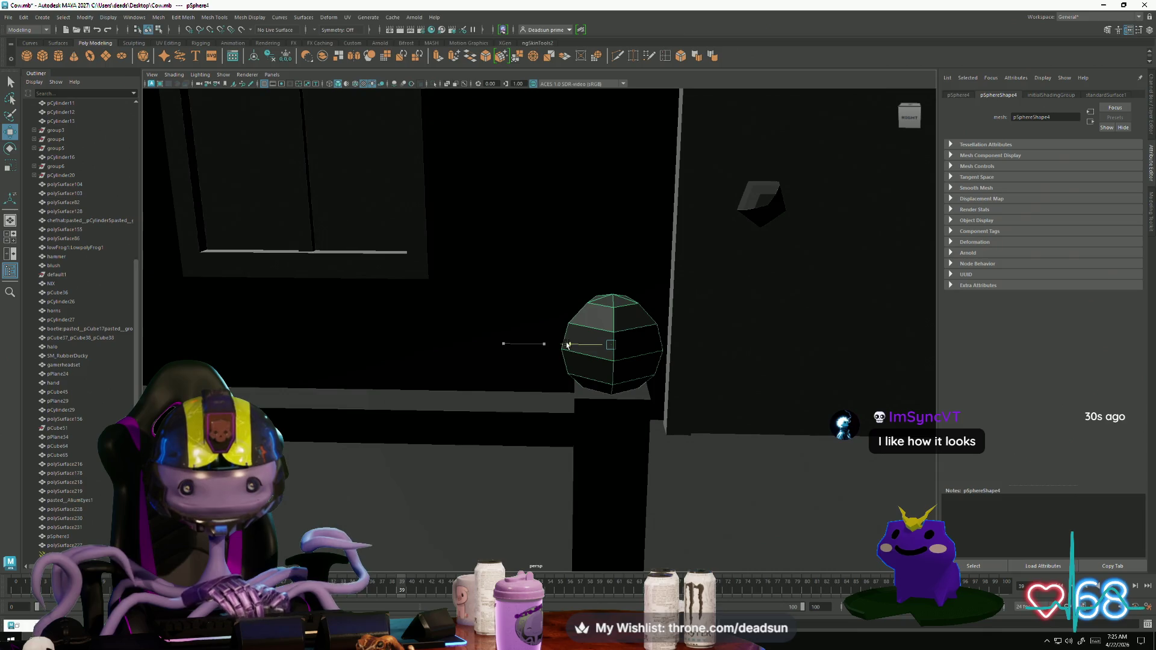
left_click_drag(677, 396, 366, 490, "alt")
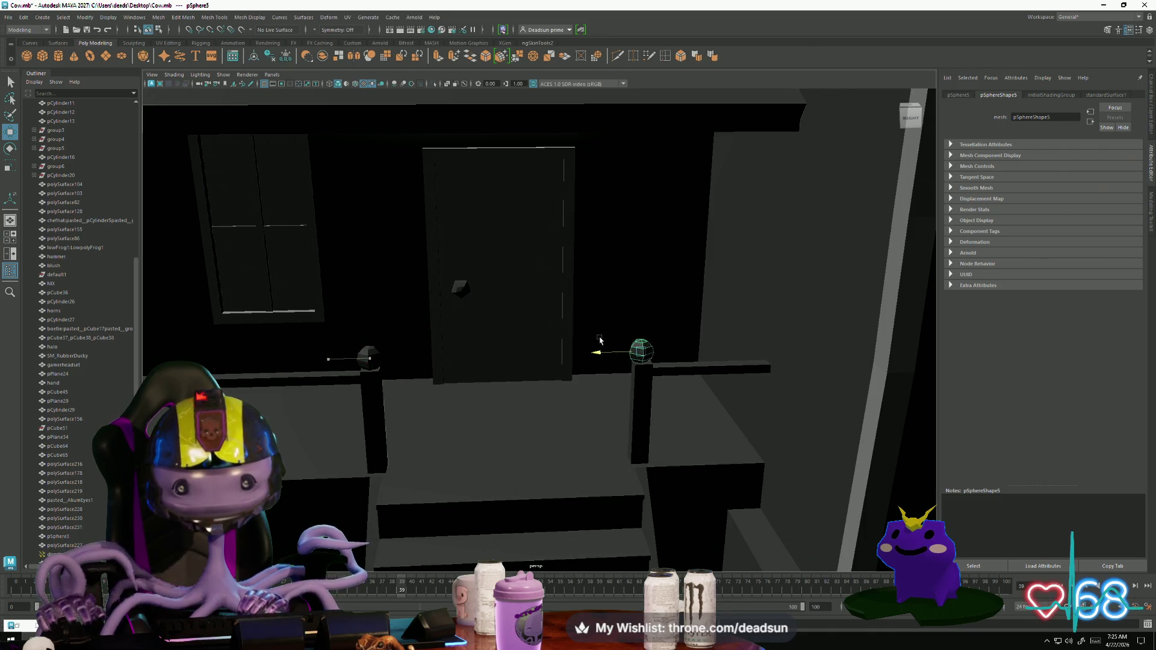
scroll(601, 341, "down", 5)
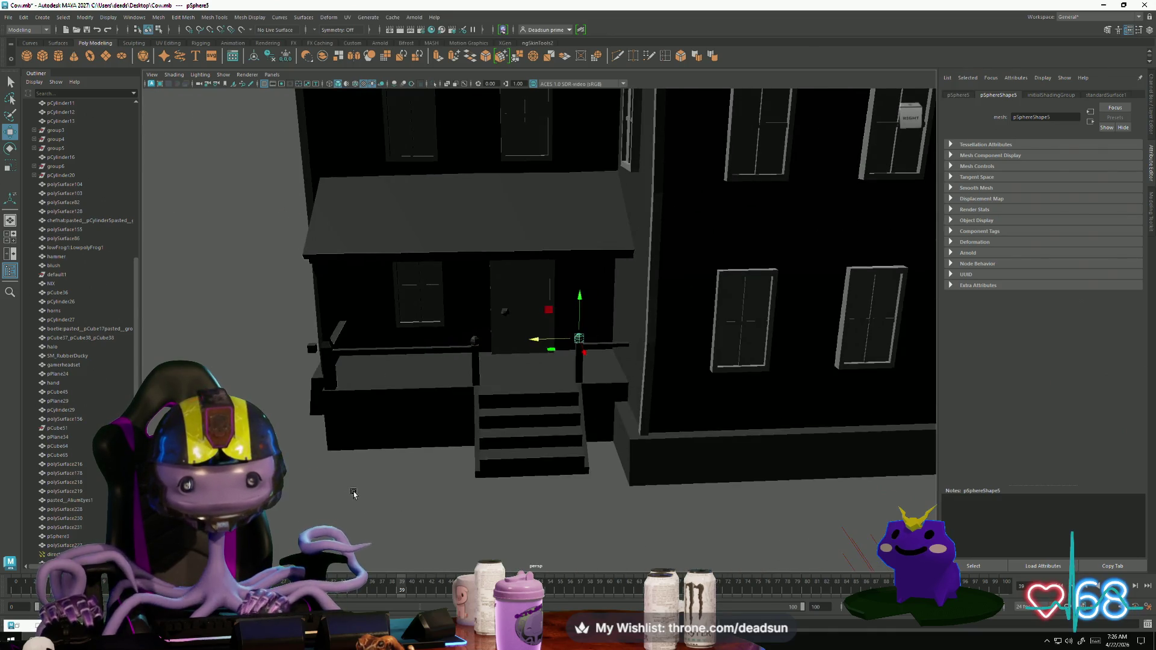
scroll(424, 363, "up", 5)
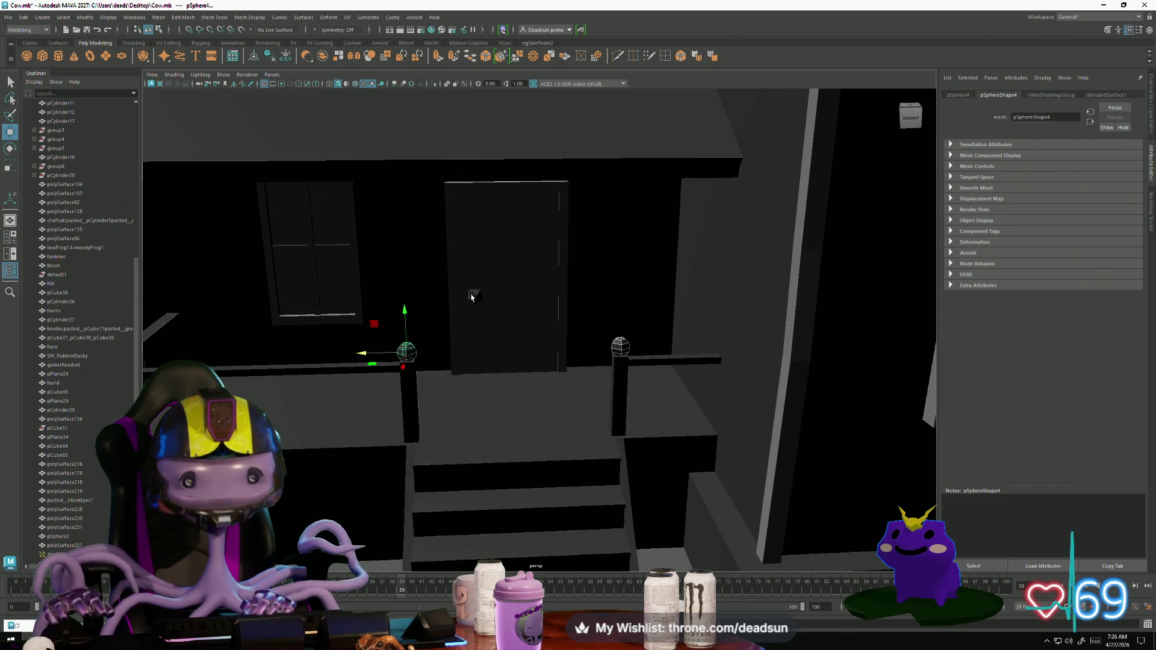
Step: Apply Mesh Display > Soften Edge to the ball, then deselect and view the whole house
left_click(175, 18)
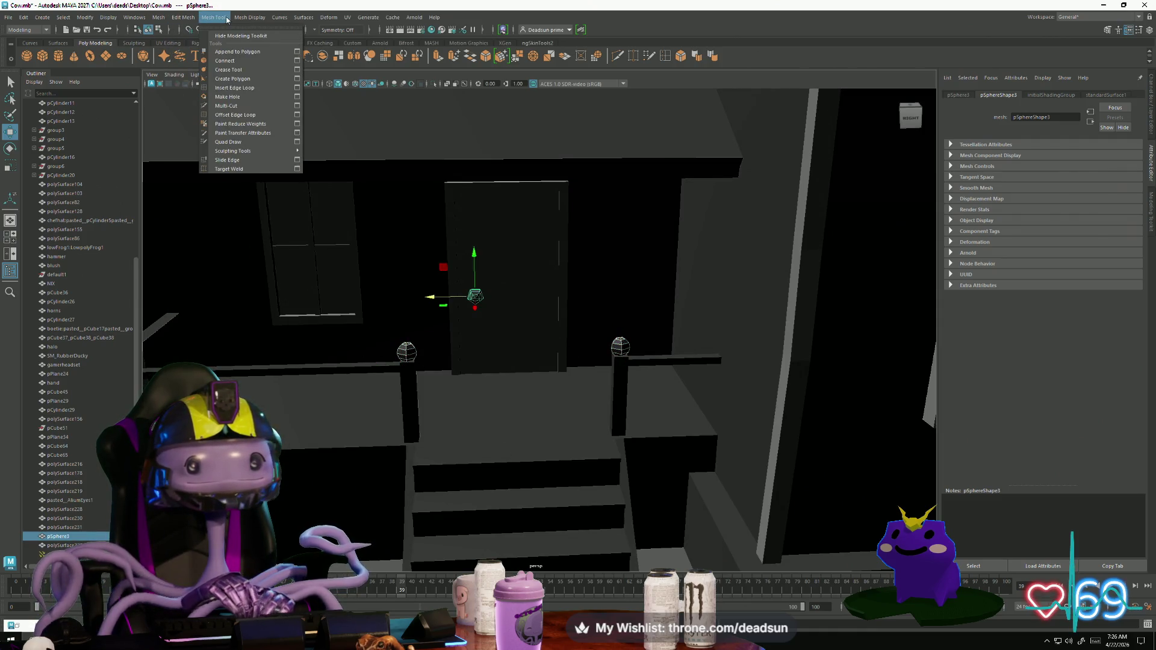
mouse_move(262, 17)
left_click(275, 100)
scroll(301, 302, "down", 5)
left_click_drag(283, 301, 318, 327, "alt")
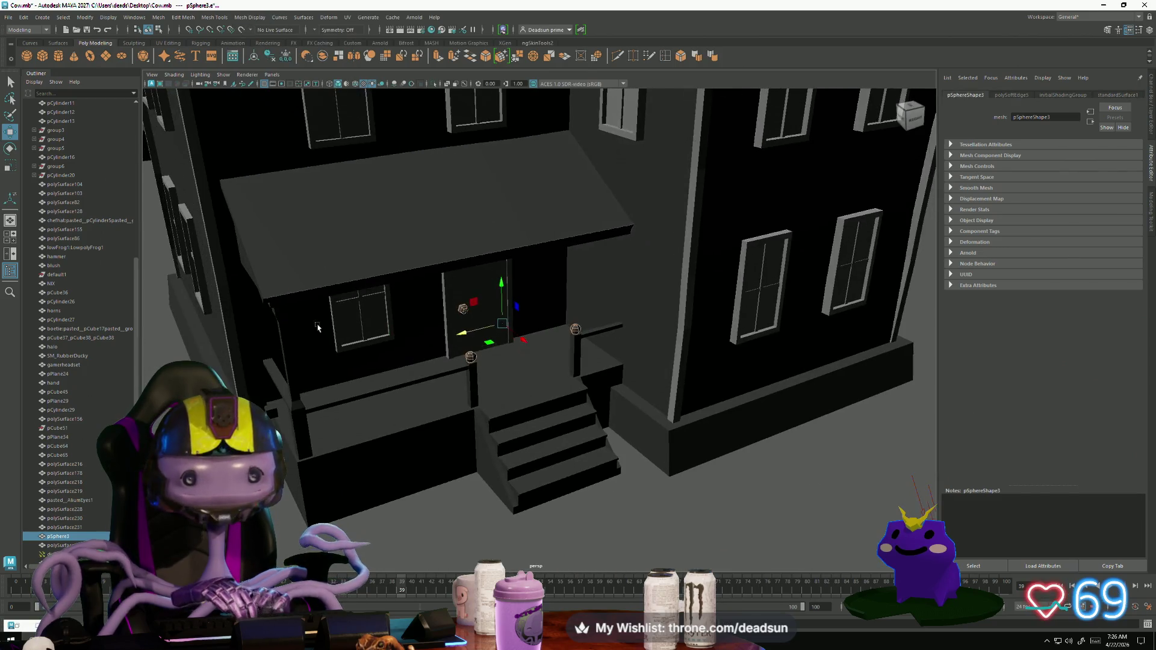
left_click(302, 505)
scroll(301, 504, "down", 5)
mouse_move(313, 482)
left_mouse_down("alt")
mouse_move(361, 433)
mouse_move(382, 433)
mouse_move(396, 473)
mouse_move(447, 451)
mouse_move(421, 464)
mouse_move(307, 460)
mouse_move(380, 483)
left_mouse_up("alt")
scroll(447, 450, "down", 5)
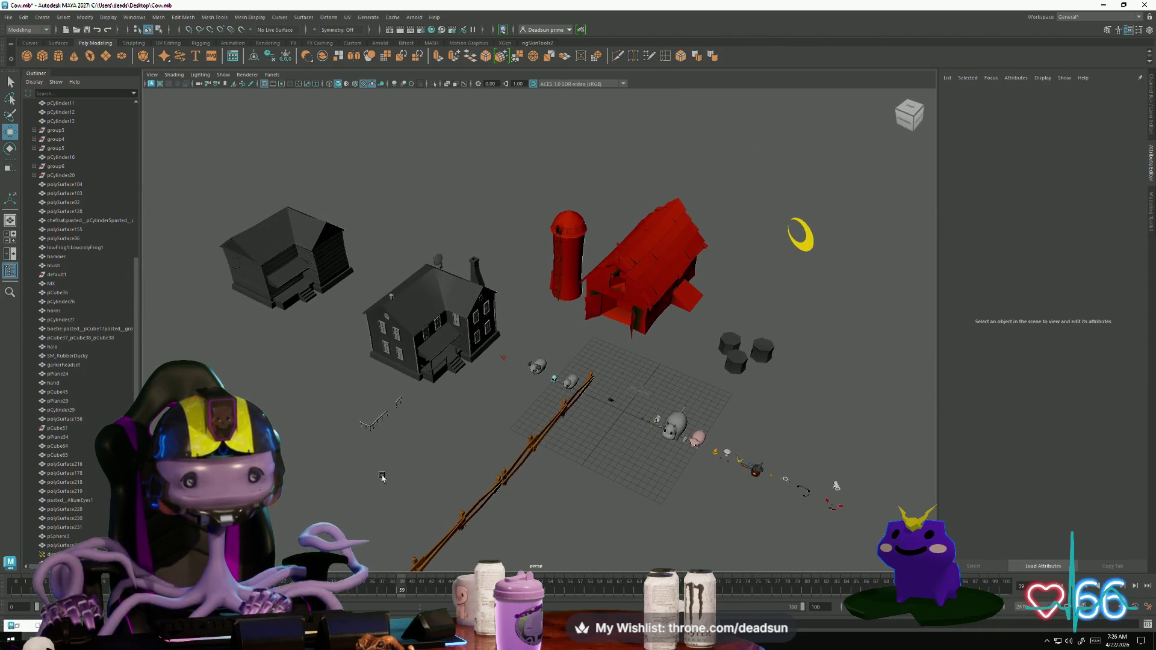
mouse_move(496, 500)
left_mouse_down("alt")
mouse_move(454, 476)
mouse_move(503, 501)
mouse_move(550, 551)
left_mouse_up("alt")
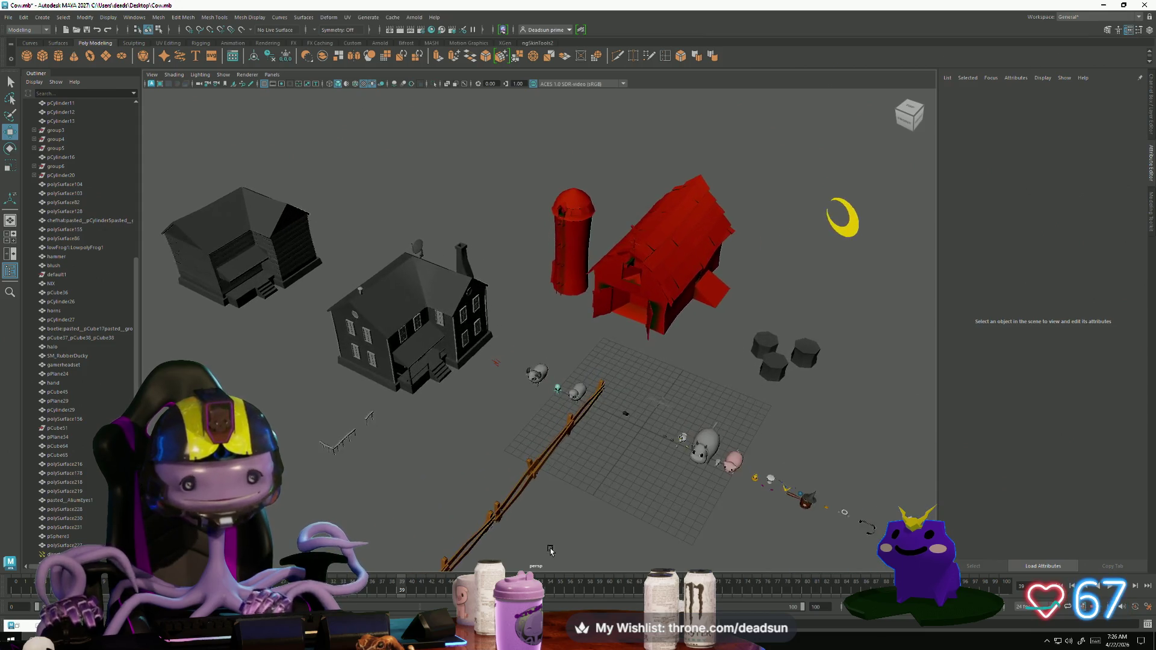
mouse_move(431, 483)
middle_mouse_down("alt")
mouse_move(374, 458)
mouse_move(316, 472)
middle_mouse_up("alt")
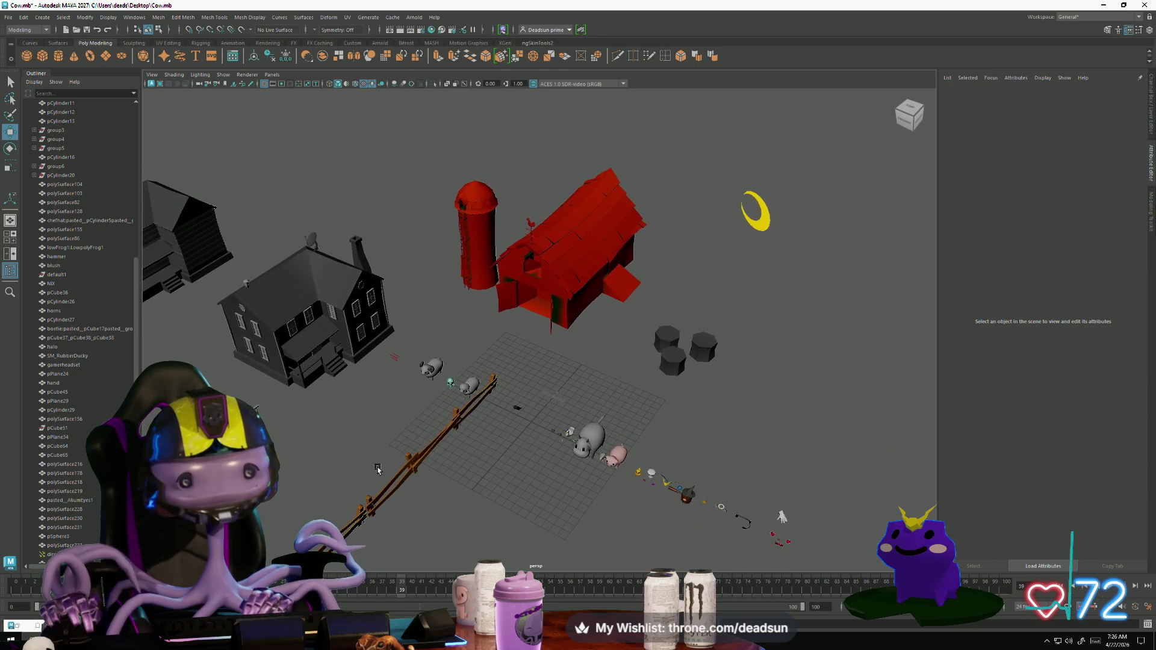
mouse_move(378, 470)
left_mouse_down("alt")
mouse_move(426, 480)
mouse_move(310, 455)
mouse_move(361, 458)
mouse_move(375, 436)
mouse_move(339, 385)
mouse_move(310, 426)
mouse_move(380, 418)
mouse_move(345, 426)
mouse_move(341, 439)
left_mouse_up("alt")
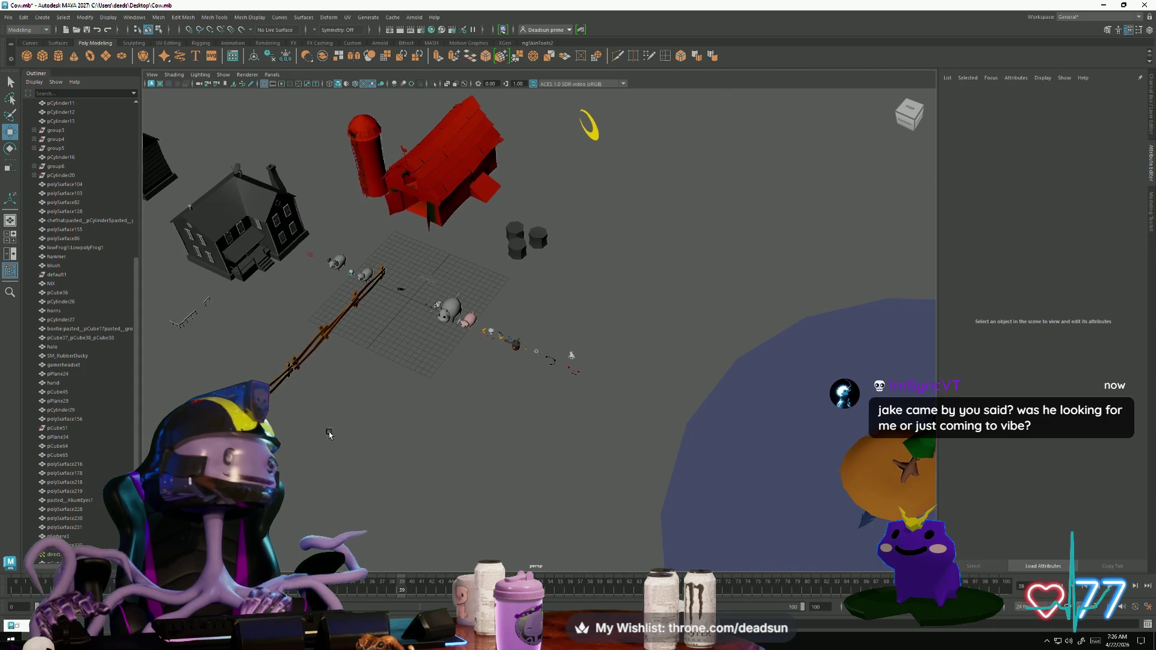
left_click_drag(329, 435, 303, 429, "alt")
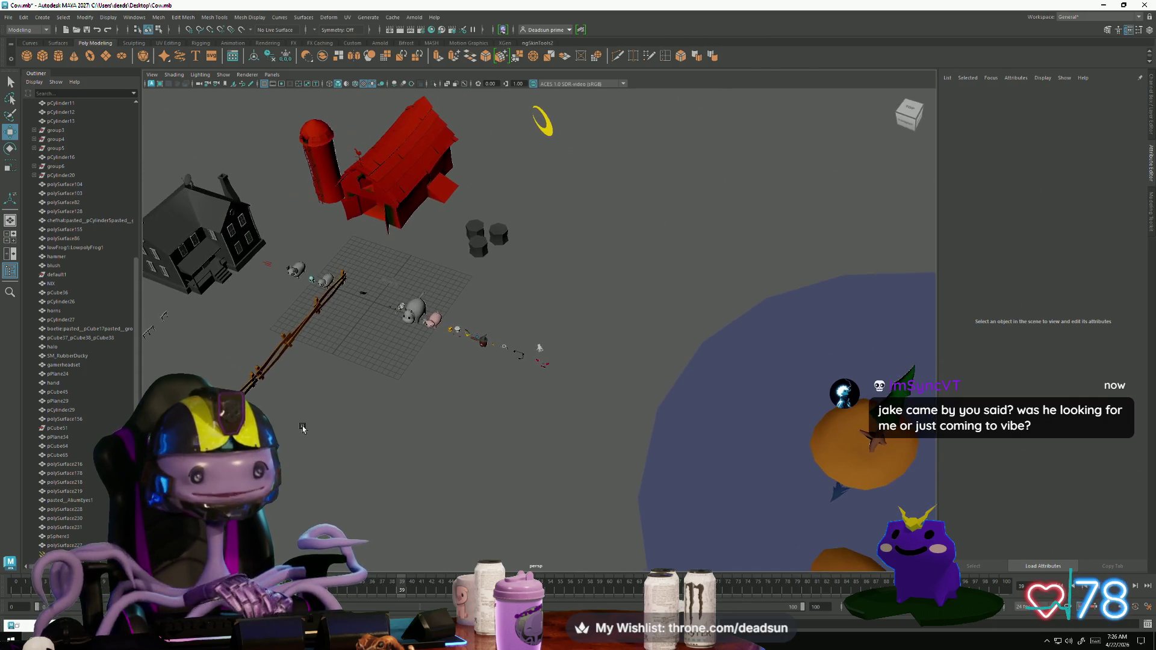
middle_click_drag(299, 429, 331, 416, "alt")
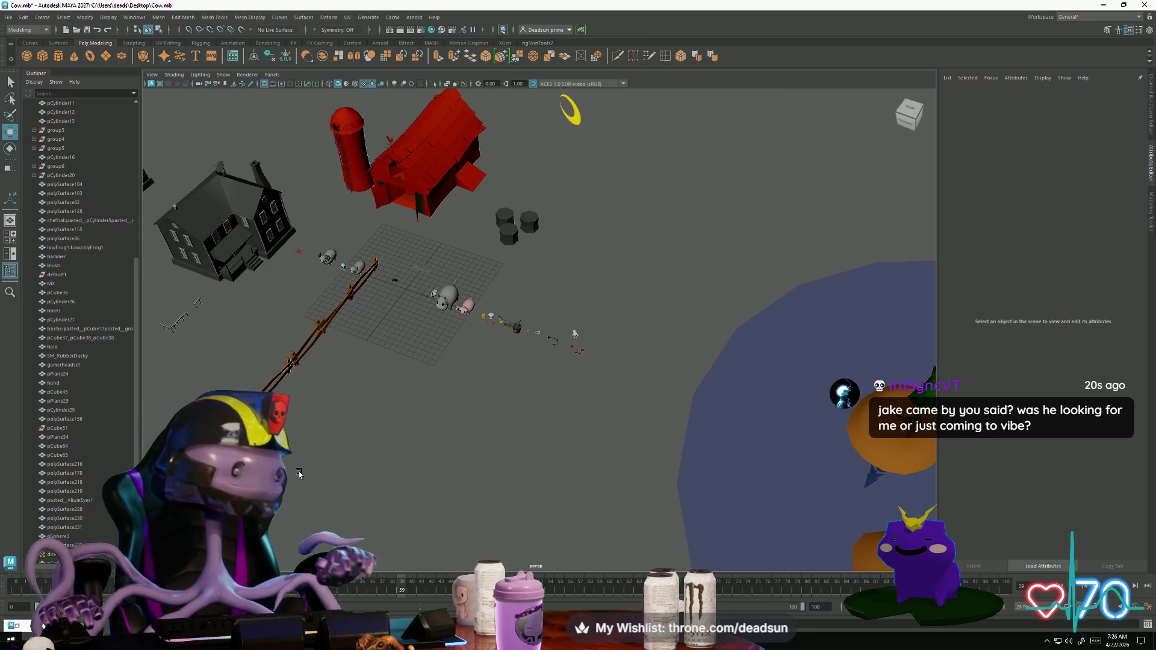
mouse_move(291, 445)
left_mouse_down("alt")
mouse_move(325, 439)
mouse_move(367, 457)
left_mouse_up("alt")
mouse_move(367, 457)
right_mouse_down("alt")
mouse_move(698, 527)
mouse_move(536, 482)
right_mouse_up("alt")
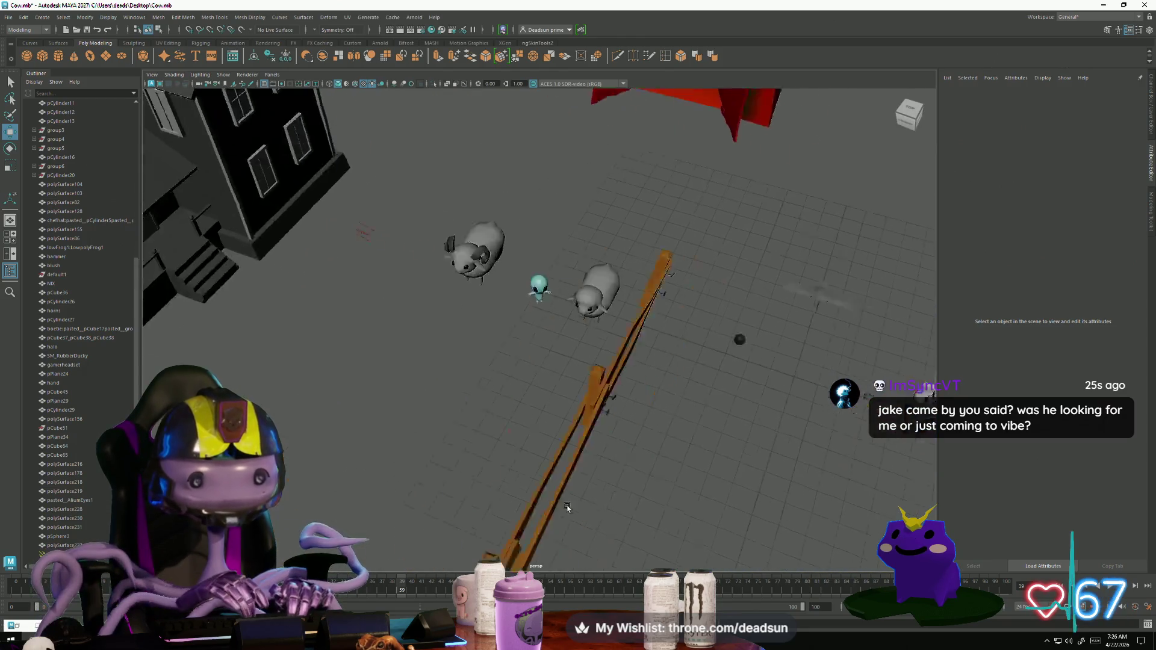
mouse_move(536, 482)
left_mouse_down("alt")
mouse_move(351, 421)
mouse_move(271, 423)
mouse_move(343, 430)
left_mouse_up("alt")
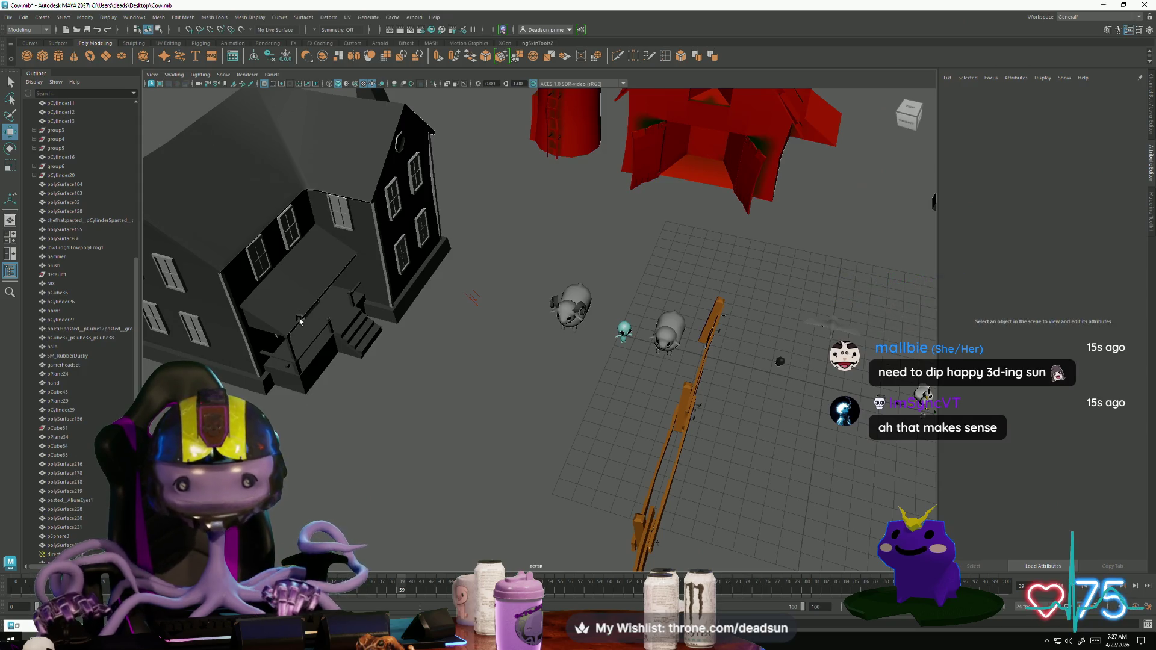
mouse_move(300, 321)
left_mouse_down("alt")
mouse_move(419, 278)
mouse_move(397, 274)
mouse_move(422, 331)
mouse_move(397, 333)
left_mouse_up("alt")
left_click(397, 332)
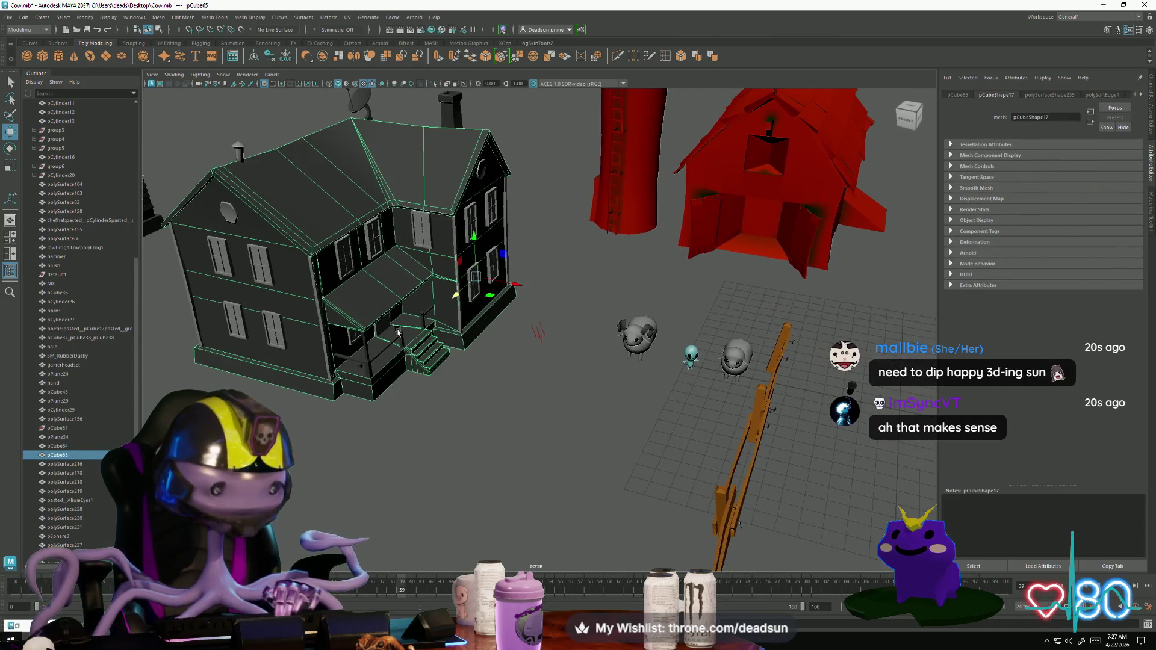
key("f")
left_click(367, 469)
mouse_move(367, 469)
left_mouse_down("alt")
mouse_move(419, 420)
mouse_move(382, 406)
mouse_move(408, 406)
mouse_move(428, 434)
mouse_move(439, 415)
mouse_move(426, 457)
mouse_move(514, 468)
mouse_move(442, 468)
mouse_move(439, 487)
mouse_move(500, 482)
mouse_move(444, 413)
mouse_move(480, 498)
mouse_move(496, 444)
mouse_move(373, 473)
left_mouse_up("alt")
scroll(441, 415, "up", 5)
left_click(444, 436)
left_click(448, 431)
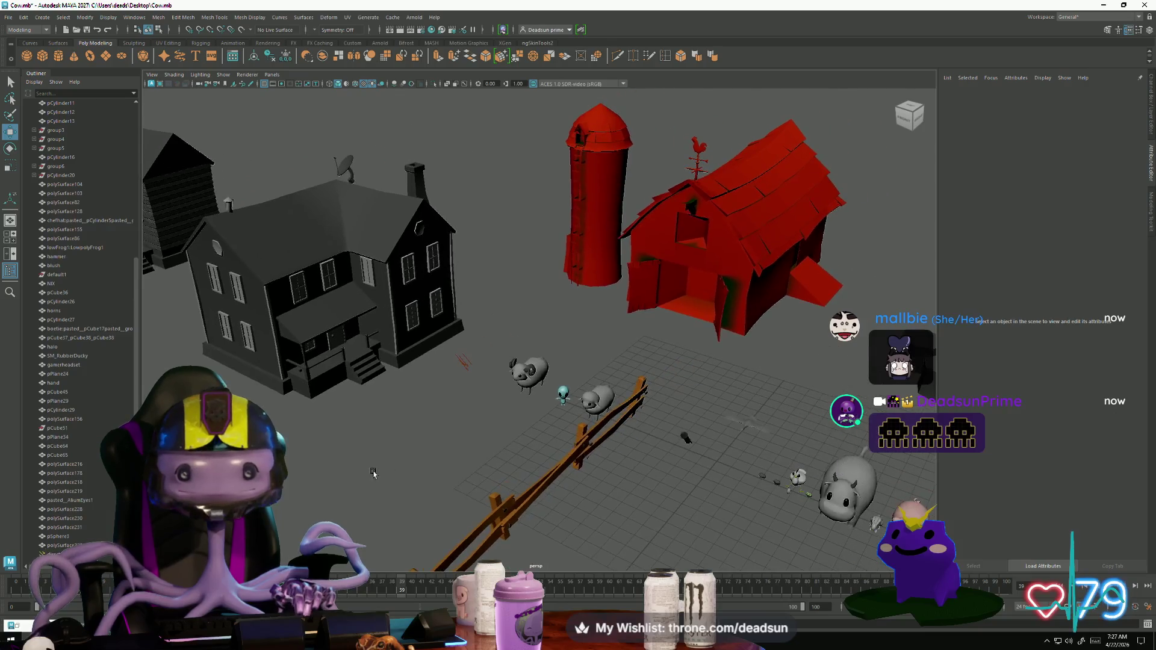
mouse_move(714, 438)
left_mouse_down("alt")
mouse_move(476, 469)
mouse_move(386, 466)
left_mouse_up("alt")
mouse_move(468, 463)
left_mouse_down("alt")
mouse_move(384, 468)
mouse_move(577, 477)
mouse_move(371, 486)
mouse_move(393, 409)
mouse_move(518, 468)
mouse_move(442, 444)
mouse_move(457, 332)
left_mouse_up("alt")
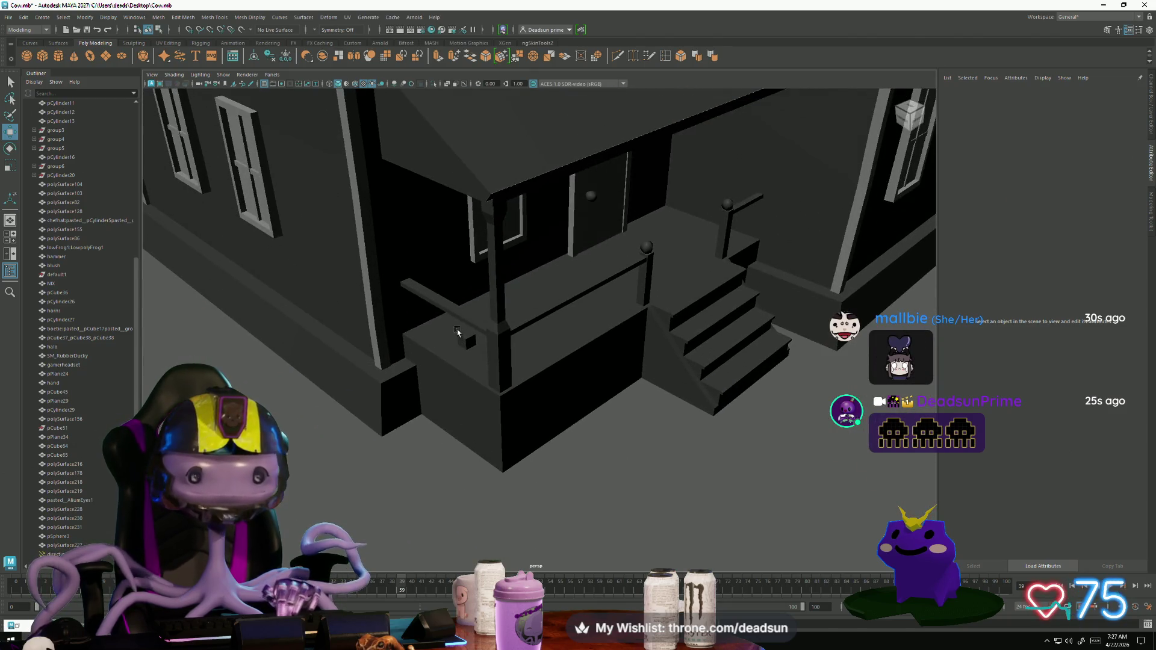
key("e")
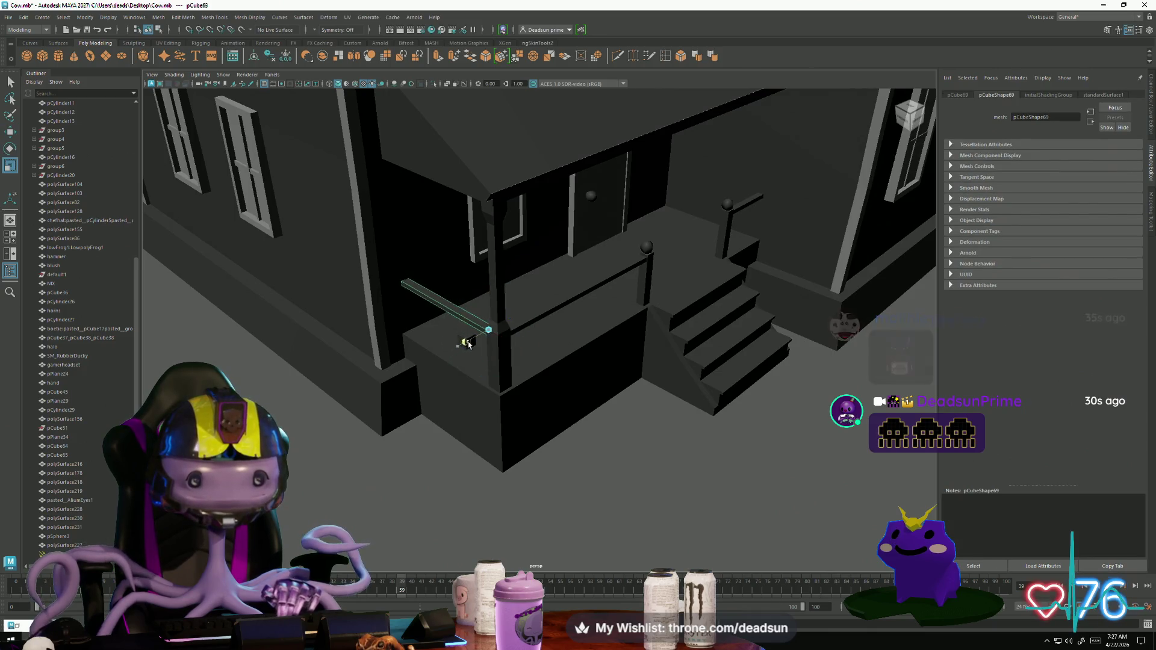
left_click(387, 496)
mouse_move(387, 497)
left_mouse_down("alt")
mouse_move(480, 464)
mouse_move(413, 444)
mouse_move(452, 433)
mouse_move(381, 458)
left_mouse_up("alt")
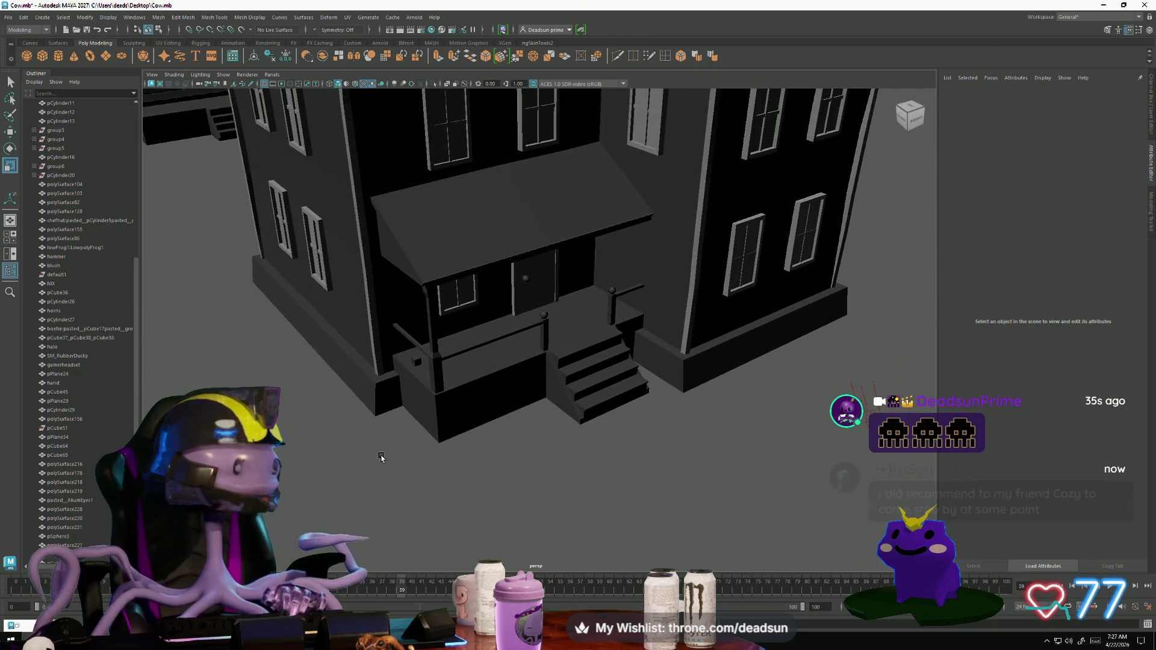
mouse_move(381, 458)
right_mouse_down("alt")
mouse_move(434, 470)
mouse_move(516, 463)
right_mouse_up("alt")
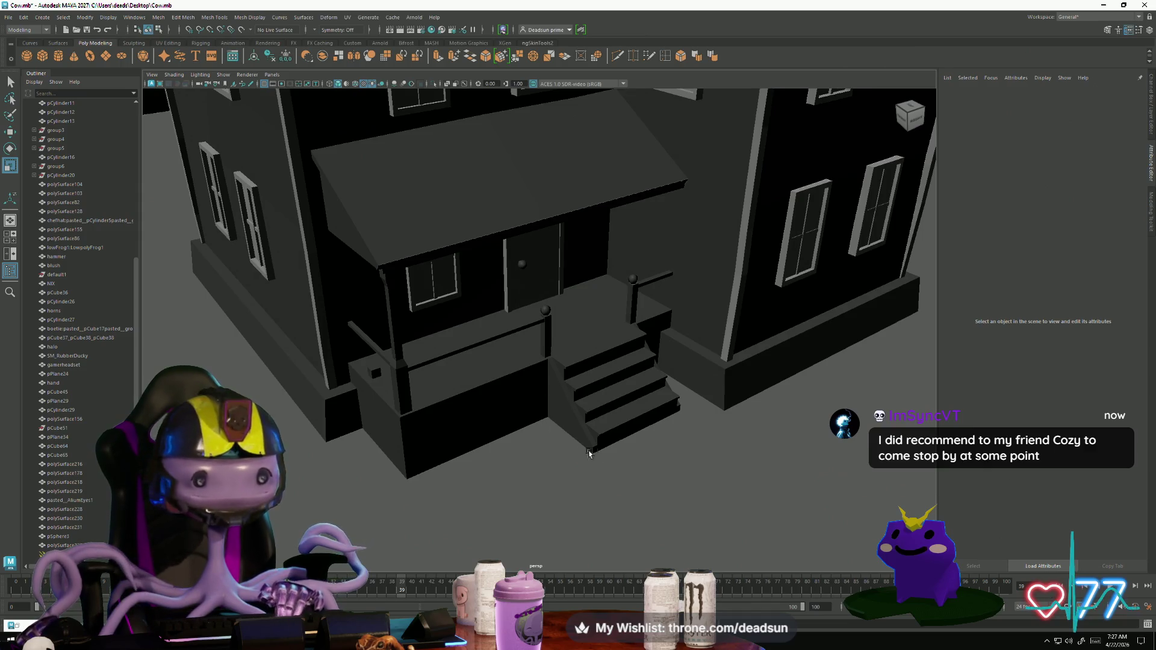
mouse_move(589, 454)
left_mouse_down("alt")
mouse_move(596, 443)
mouse_move(703, 506)
left_mouse_up("alt")
right_click_drag(703, 505, 617, 465, "alt")
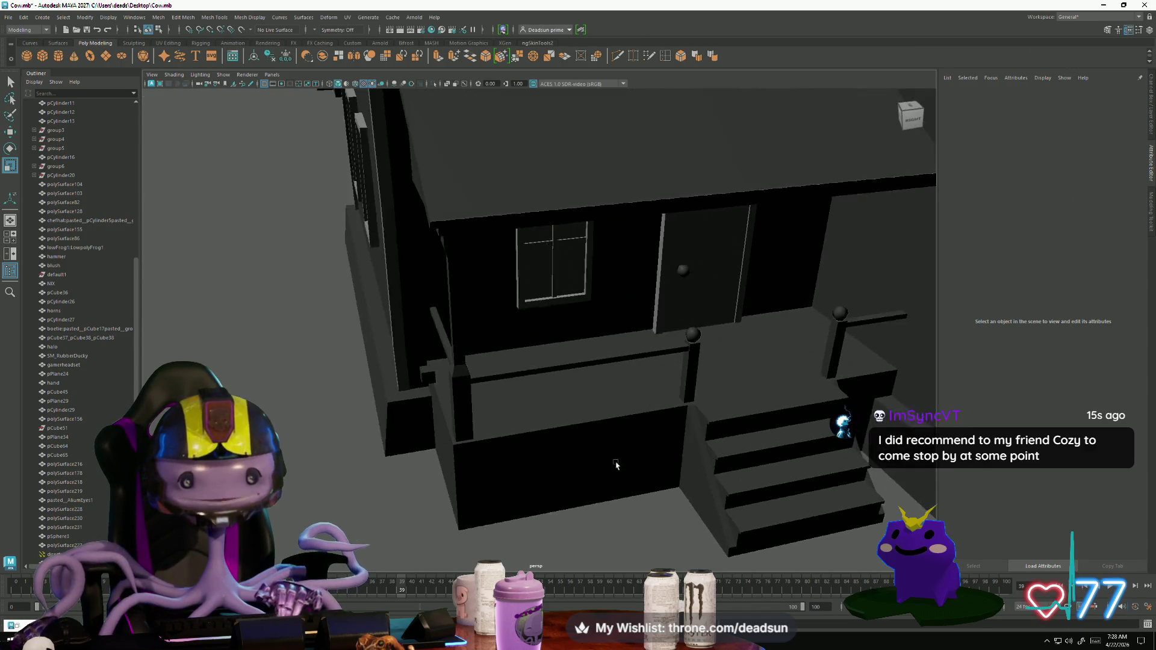
left_click_drag(616, 464, 630, 449, "alt")
left_click(693, 378)
key("f")
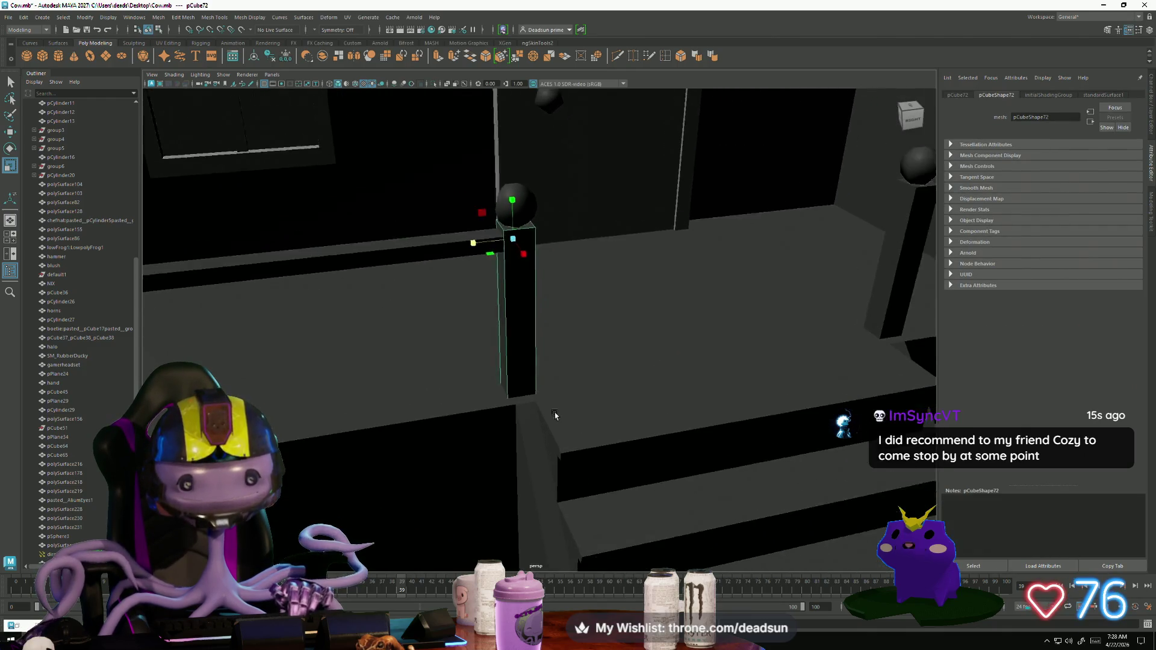
mouse_move(555, 415)
left_mouse_down("alt")
mouse_move(499, 425)
mouse_move(488, 405)
mouse_move(381, 408)
mouse_move(405, 437)
left_mouse_up("alt")
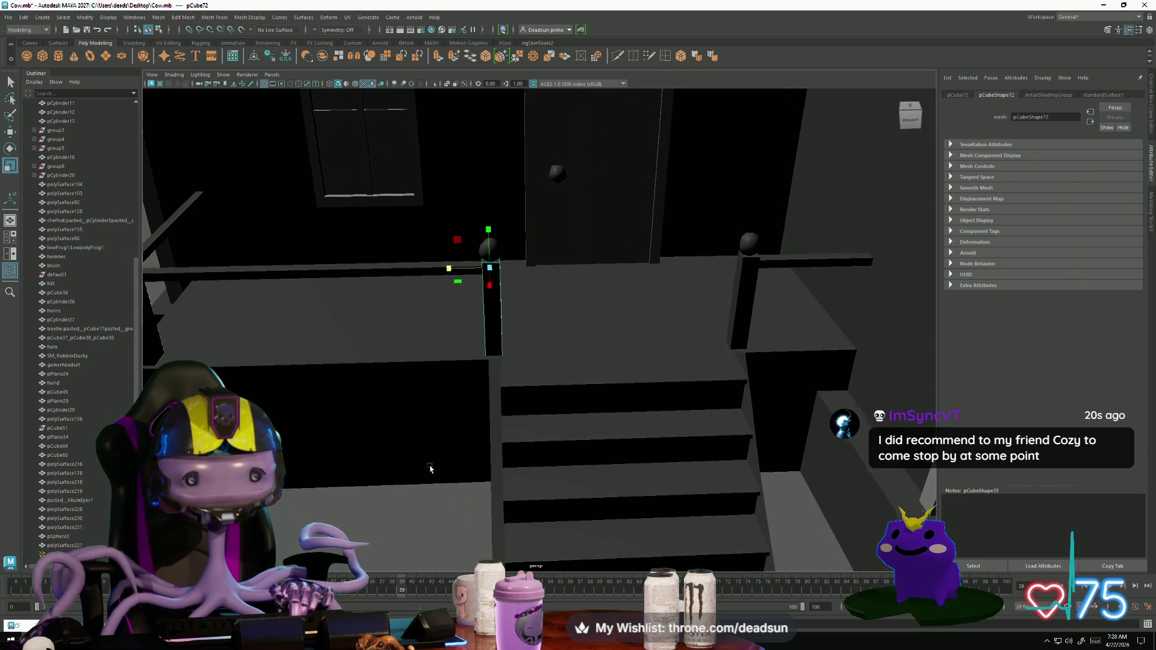
left_click_drag(430, 469, 431, 398, "alt")
Step: Marquee-select three vertices on the stairs mesh in Vertex mode
left_click(486, 331)
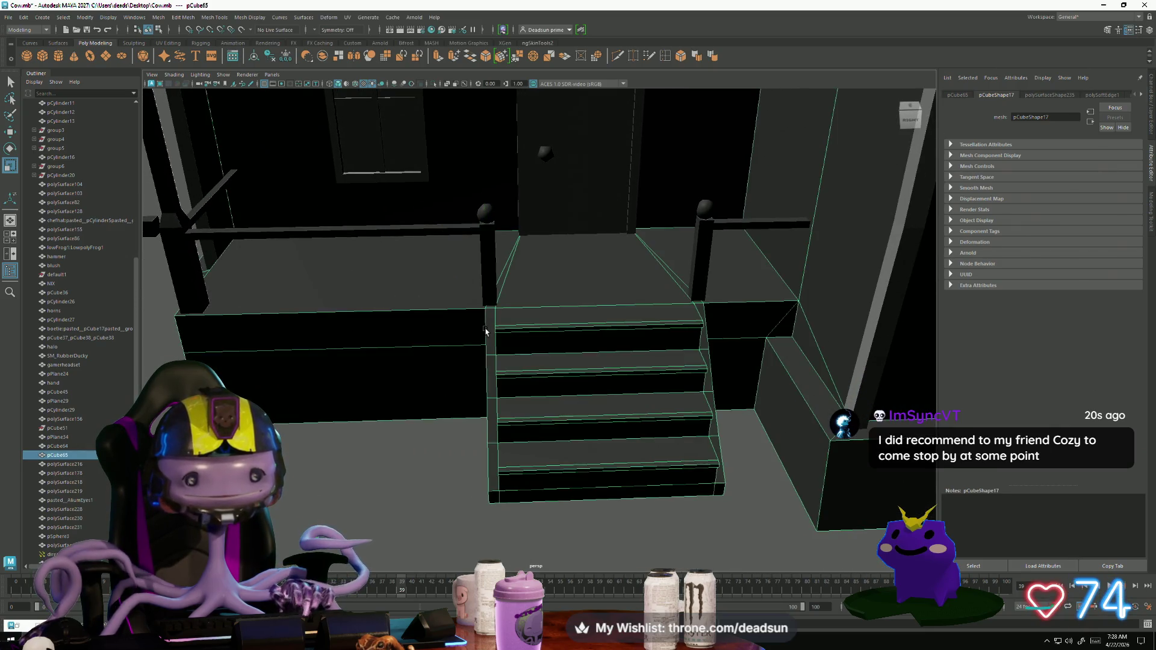
right_click_drag(486, 331, 498, 355)
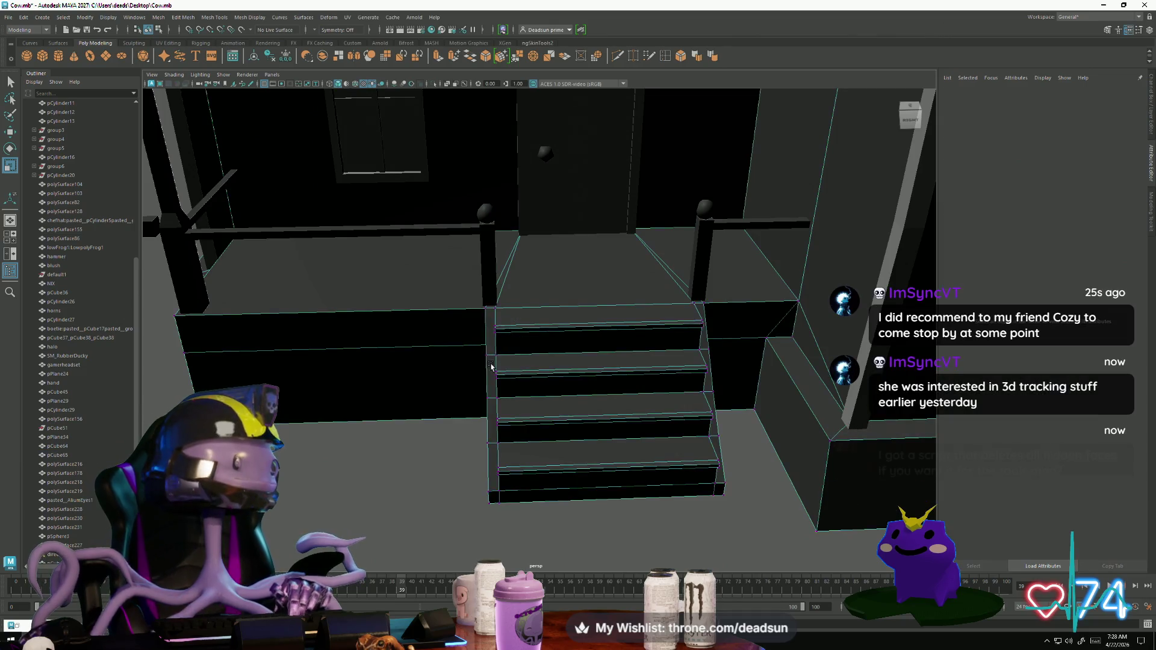
mouse_move(497, 355)
left_mouse_down("alt")
mouse_move(497, 328)
mouse_move(469, 390)
mouse_move(502, 396)
left_mouse_up("alt")
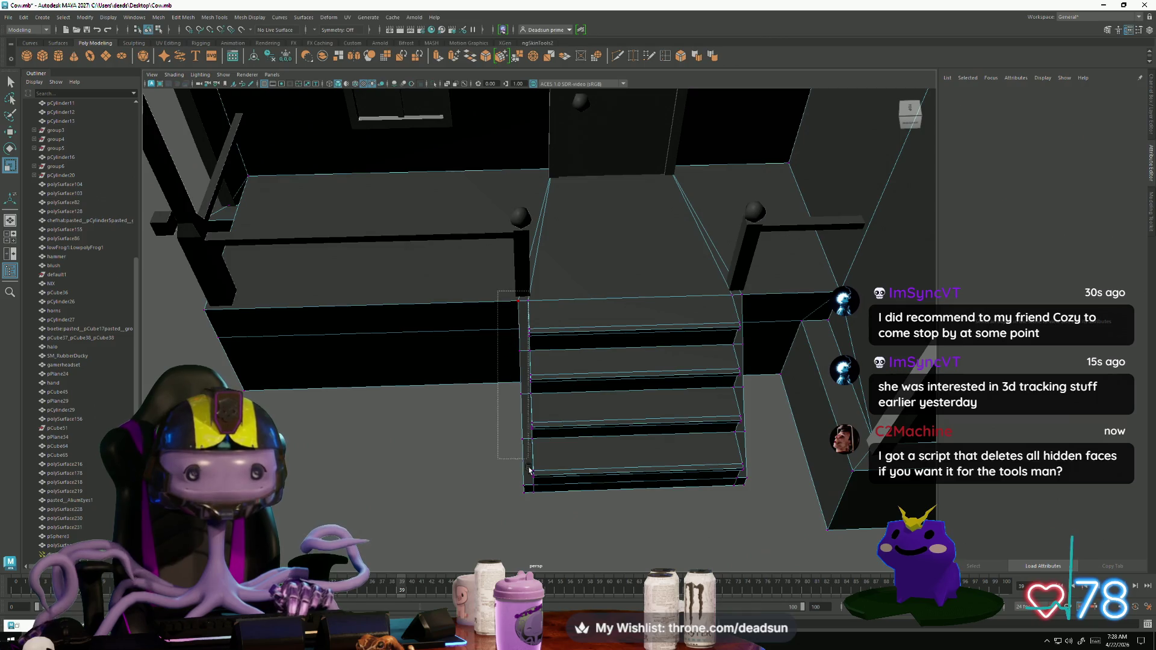
left_click_drag(526, 522, 526, 522)
left_click_drag(526, 522, 504, 512, "alt")
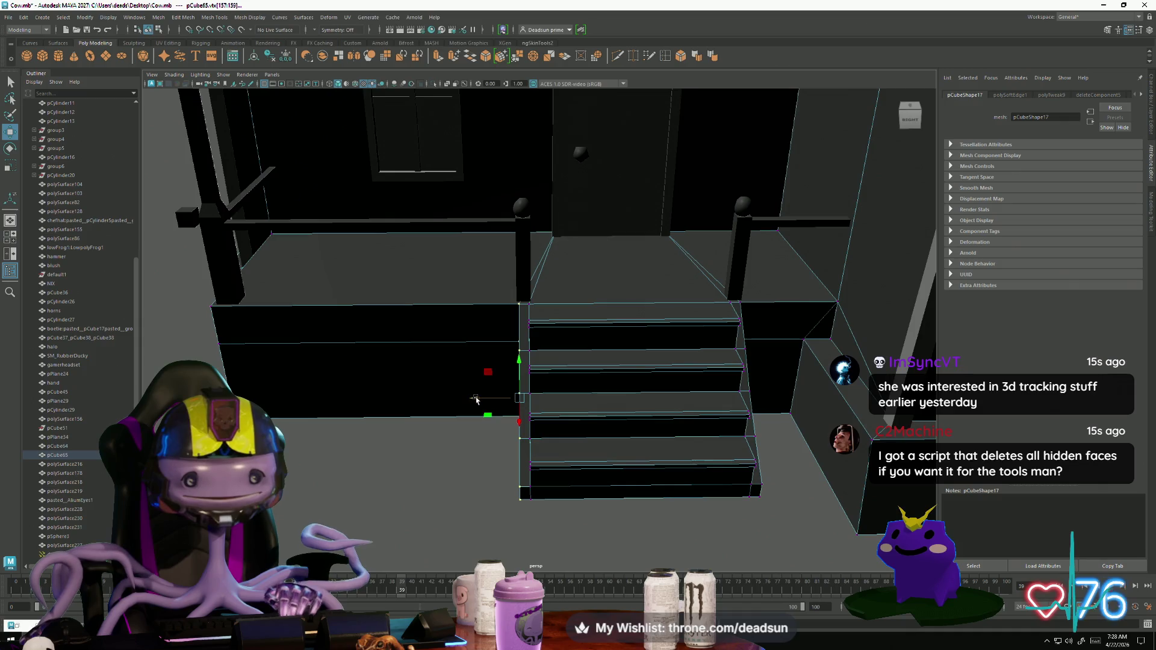
mouse_move(474, 402)
left_mouse_down("alt")
mouse_move(485, 419)
mouse_move(472, 420)
left_mouse_up("alt")
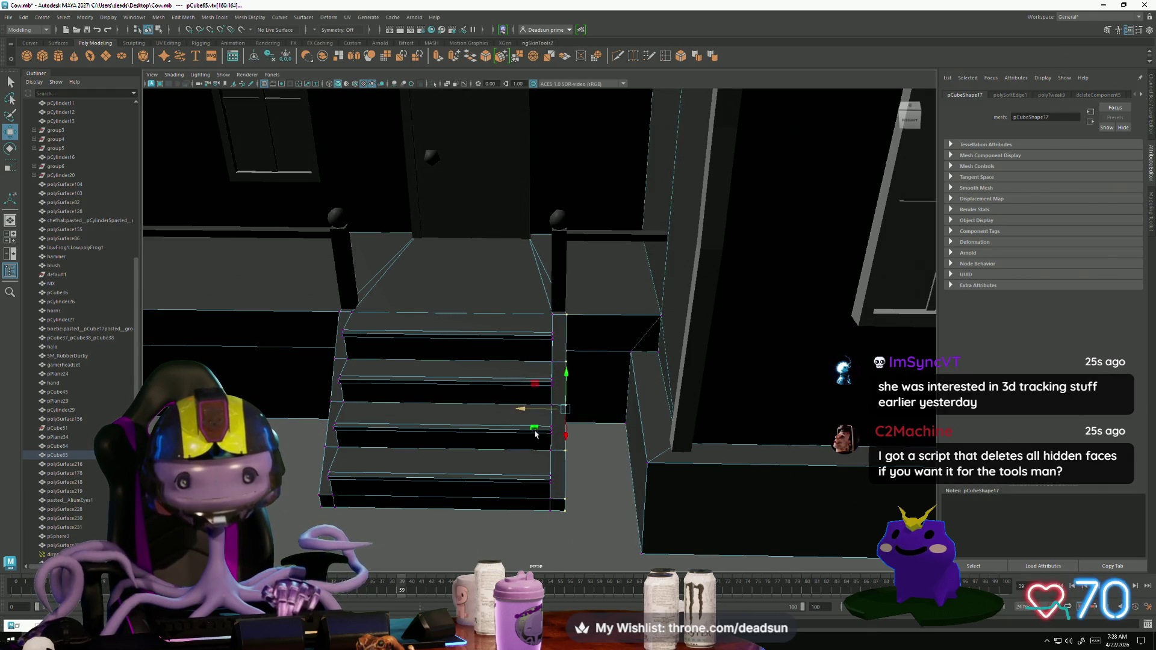
scroll(535, 434, "down", 3)
left_click_drag(535, 433, 537, 375, "alt")
right_click_drag(537, 374, 538, 375)
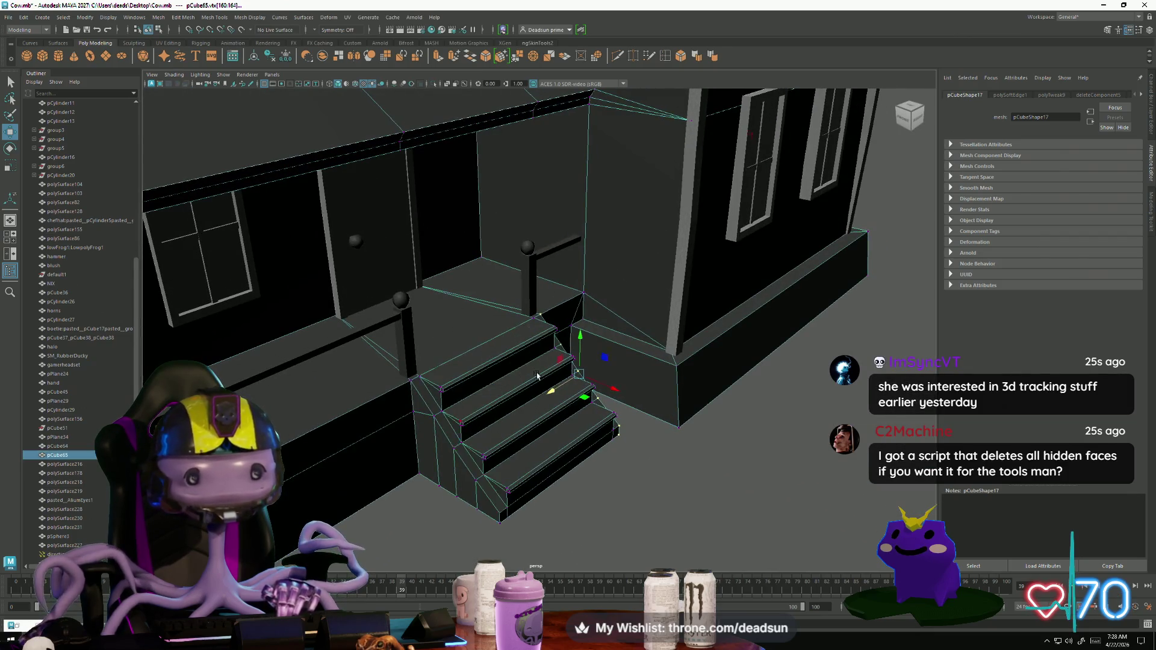
scroll(537, 374, "down", 3)
mouse_move(537, 375)
left_mouse_down("alt")
mouse_move(426, 464)
mouse_move(539, 501)
left_mouse_up("alt")
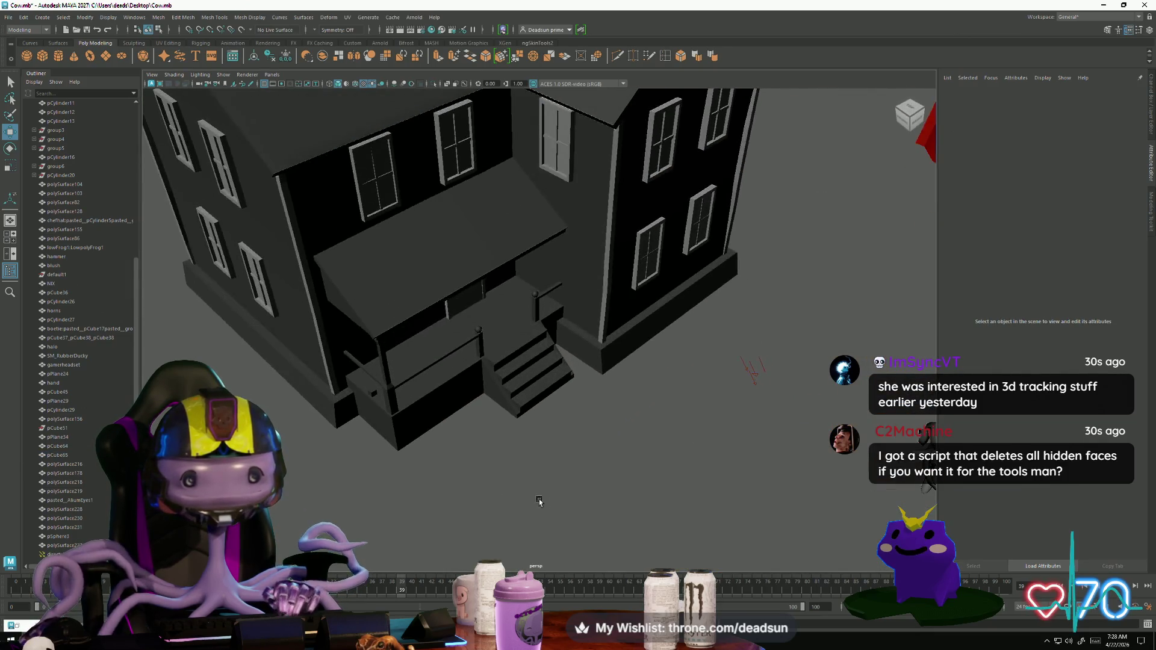
scroll(539, 501, "up", 5)
Step: Switch the stairs to Edge mode and select the sloped edge on the stair side
left_click(495, 414)
right_click_drag(493, 365, 508, 348)
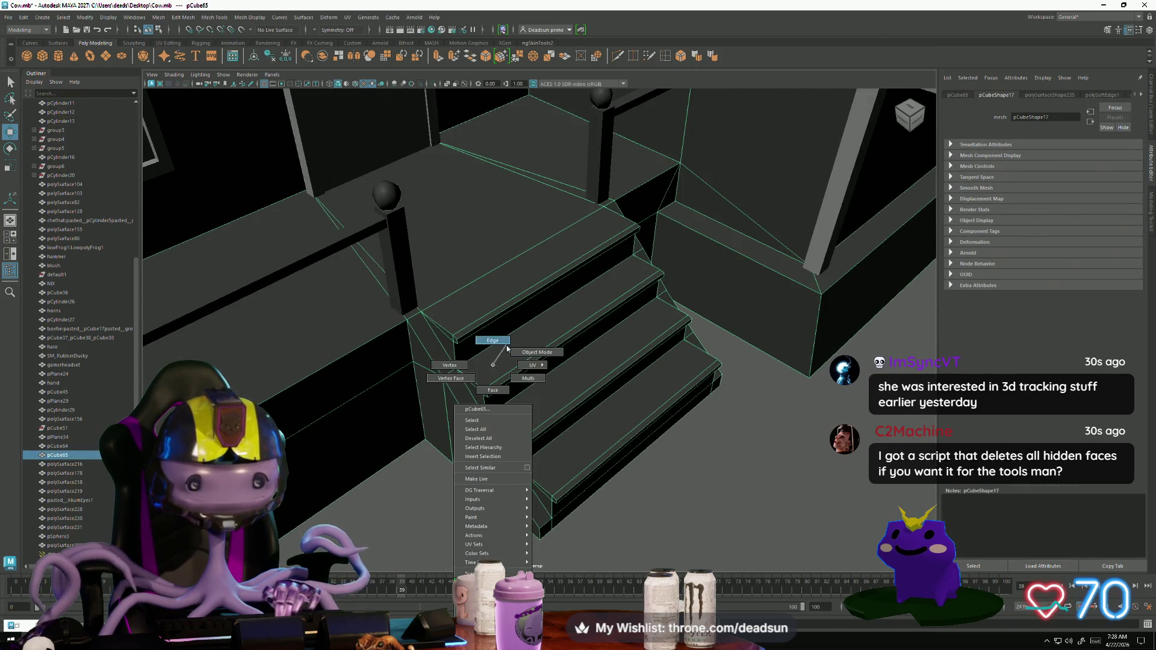
left_click(445, 345)
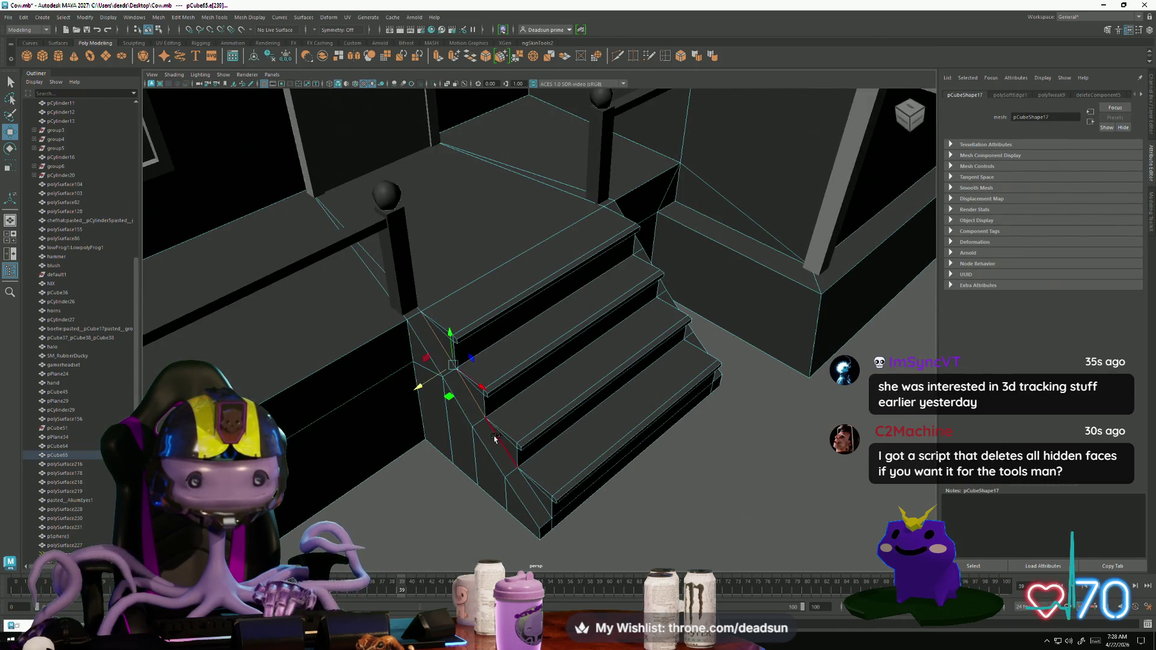
left_click(468, 414)
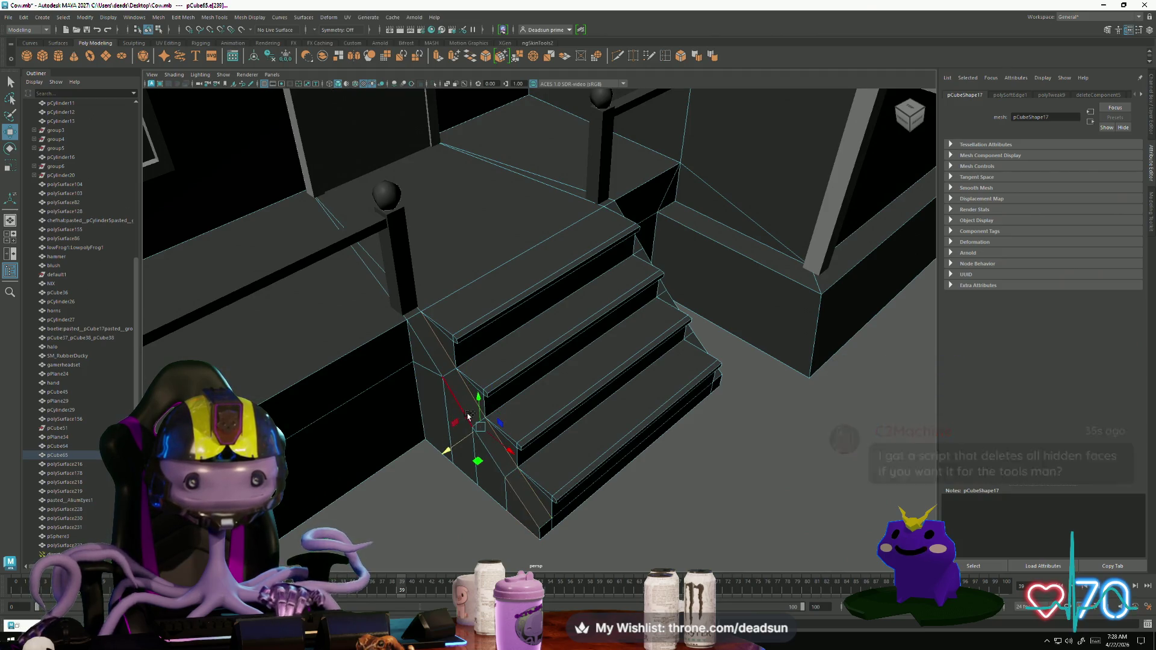
left_click_drag(484, 366, 640, 386, "alt")
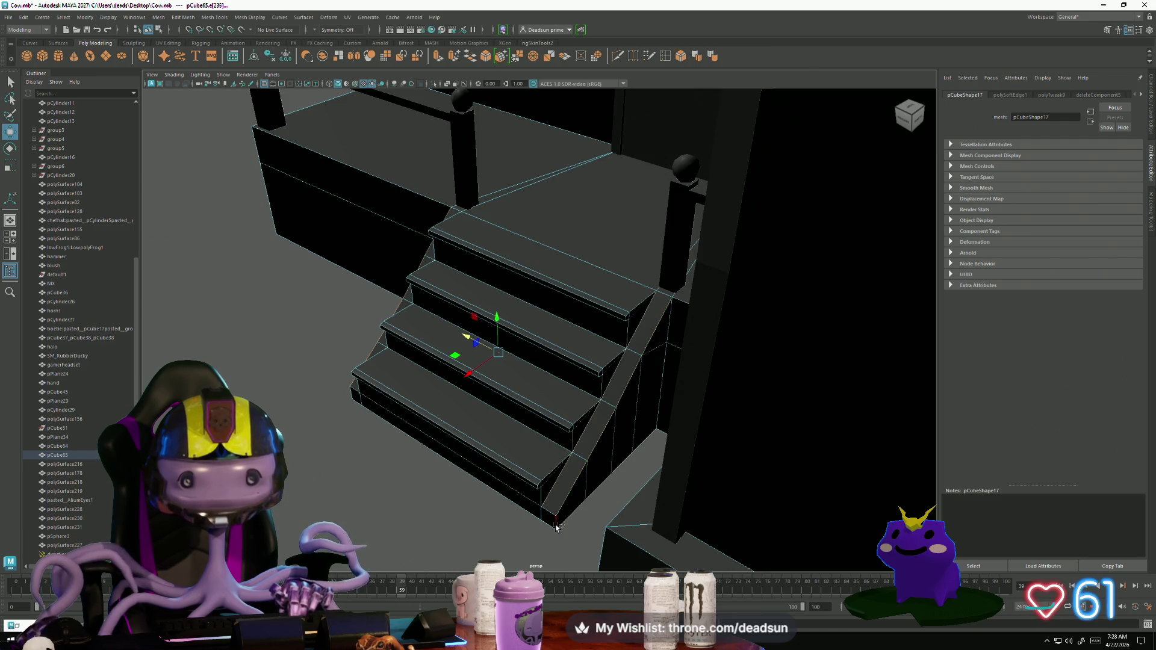
mouse_move(557, 527)
left_mouse_down("alt")
mouse_move(406, 518)
mouse_move(443, 470)
mouse_move(439, 480)
mouse_move(420, 455)
mouse_move(387, 467)
mouse_move(228, 271)
left_mouse_up("alt")
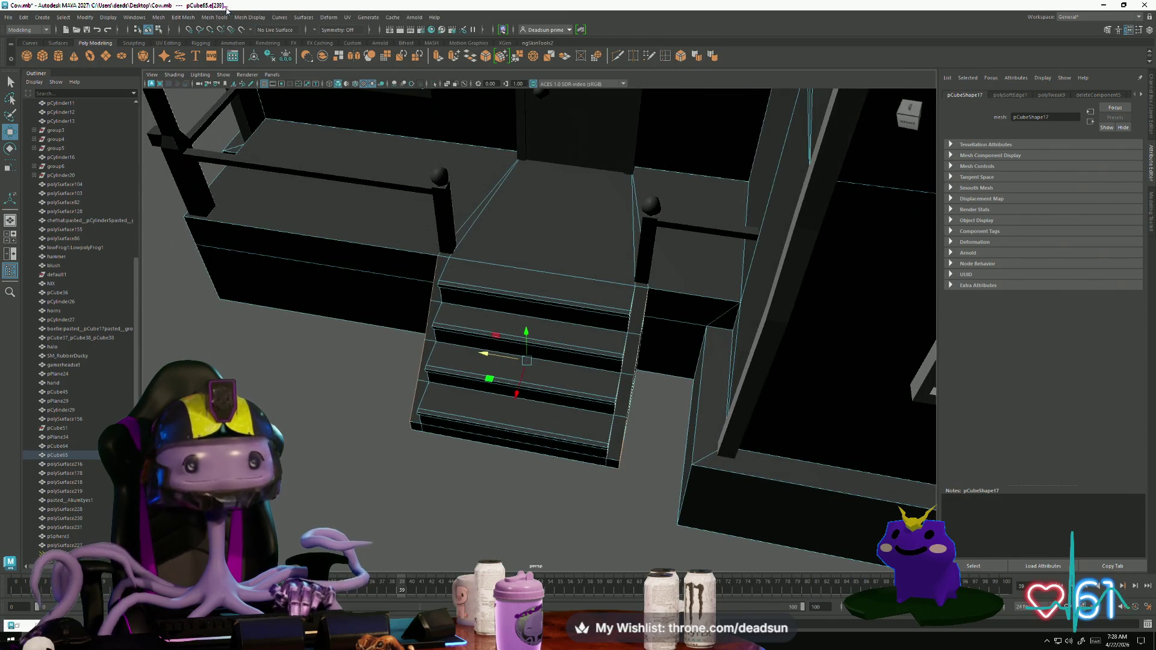
Step: Soften the shading along the porch stair's side edge
left_click(214, 22)
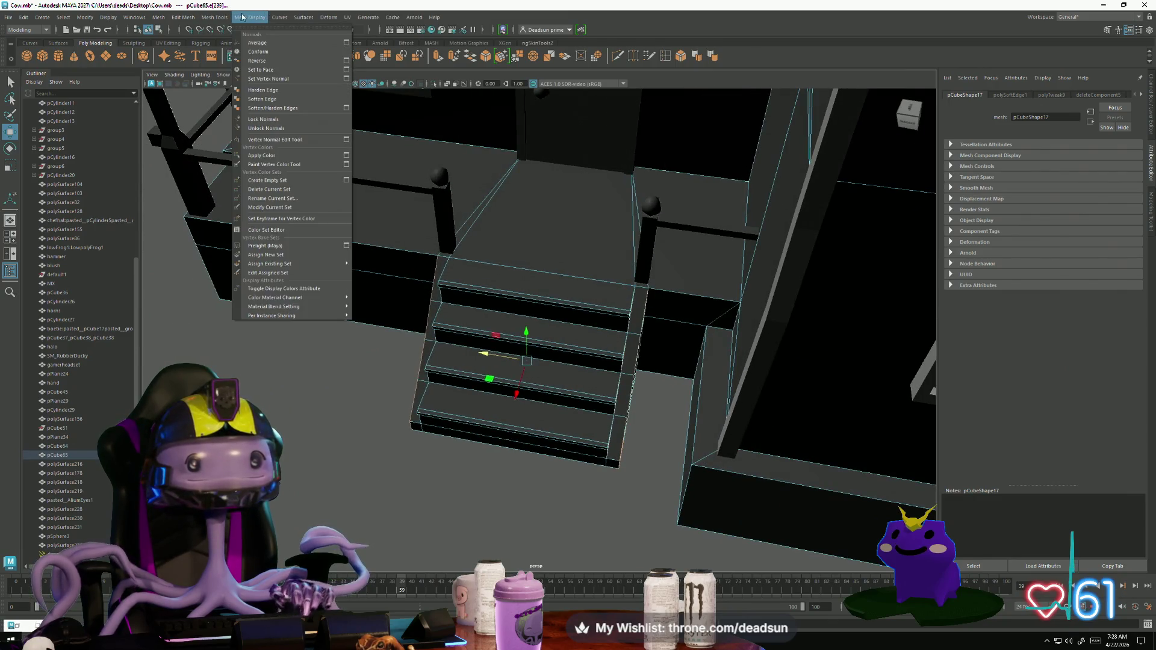
left_click(266, 98)
mouse_move(289, 253)
left_mouse_down("alt")
mouse_move(353, 350)
mouse_move(516, 308)
left_mouse_up("alt")
Step: Return the stairs to Object Mode, deselect them and view the whole house front
right_click_drag(516, 309, 587, 280)
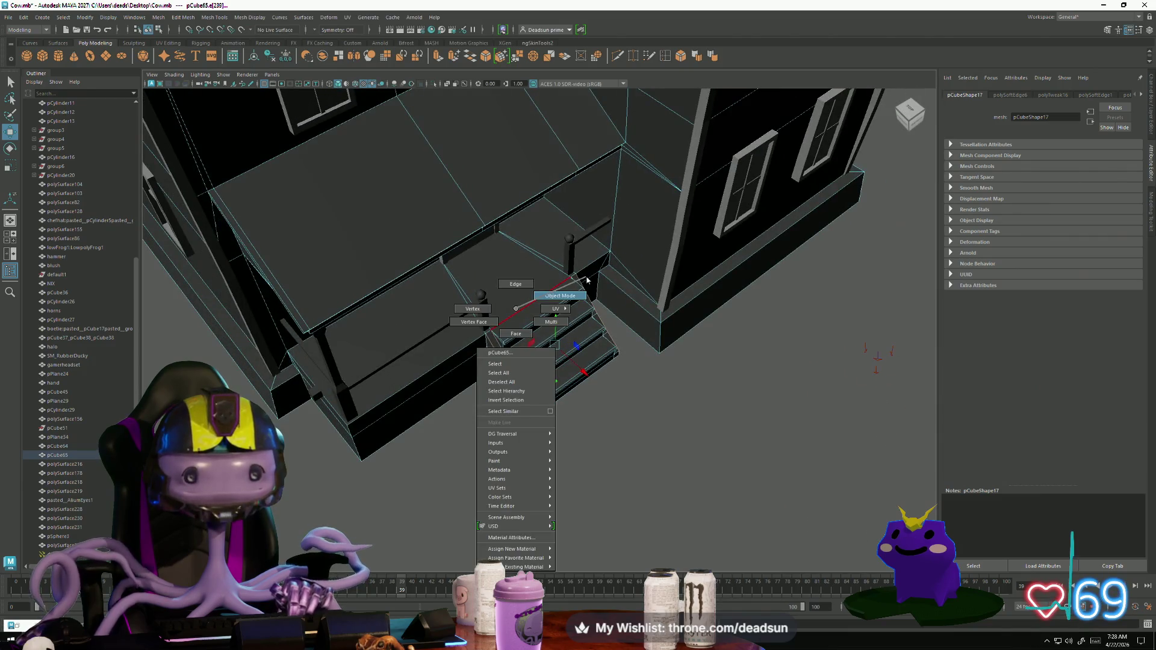
mouse_move(588, 280)
left_mouse_down("alt")
mouse_move(653, 380)
mouse_move(581, 408)
mouse_move(516, 392)
mouse_move(588, 441)
mouse_move(527, 415)
mouse_move(498, 427)
mouse_move(466, 413)
mouse_move(454, 395)
mouse_move(485, 405)
mouse_move(439, 377)
mouse_move(467, 400)
mouse_move(441, 408)
left_mouse_up("alt")
left_click(581, 408)
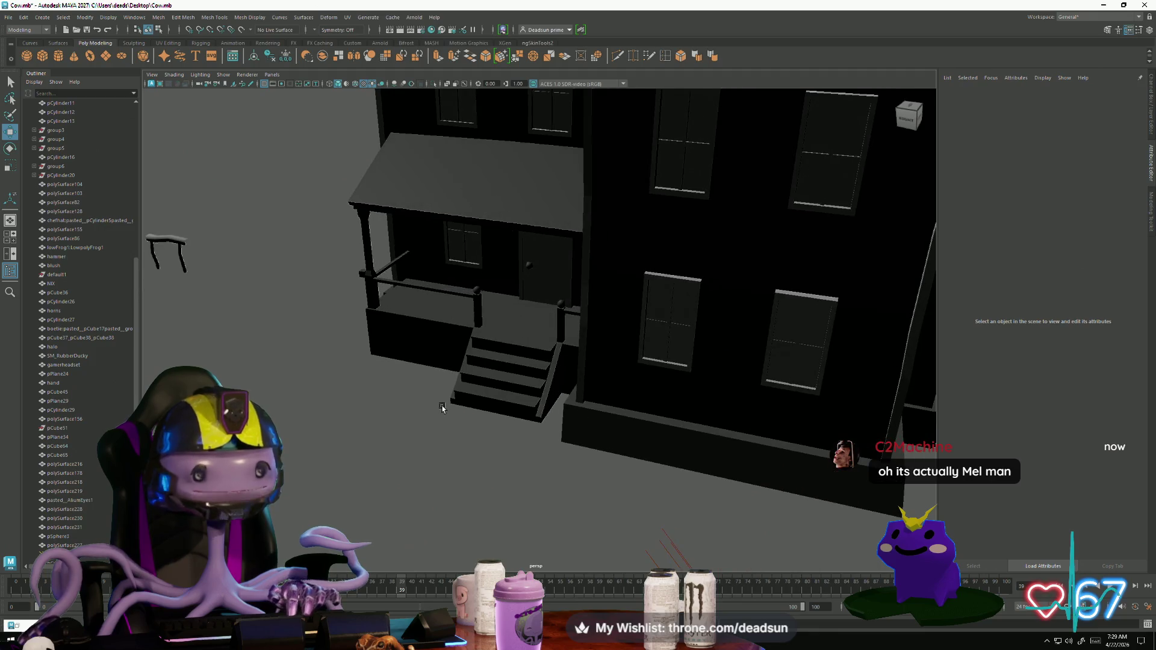
left_click(441, 408)
right_click_drag(442, 408, 469, 420, "alt")
left_click(309, 428)
mouse_move(309, 428)
left_mouse_down("alt")
mouse_move(337, 439)
mouse_move(385, 416)
mouse_move(310, 442)
mouse_move(431, 434)
mouse_move(444, 422)
mouse_move(398, 418)
mouse_move(413, 397)
mouse_move(422, 403)
mouse_move(405, 418)
mouse_move(543, 398)
mouse_move(426, 414)
left_mouse_up("alt")
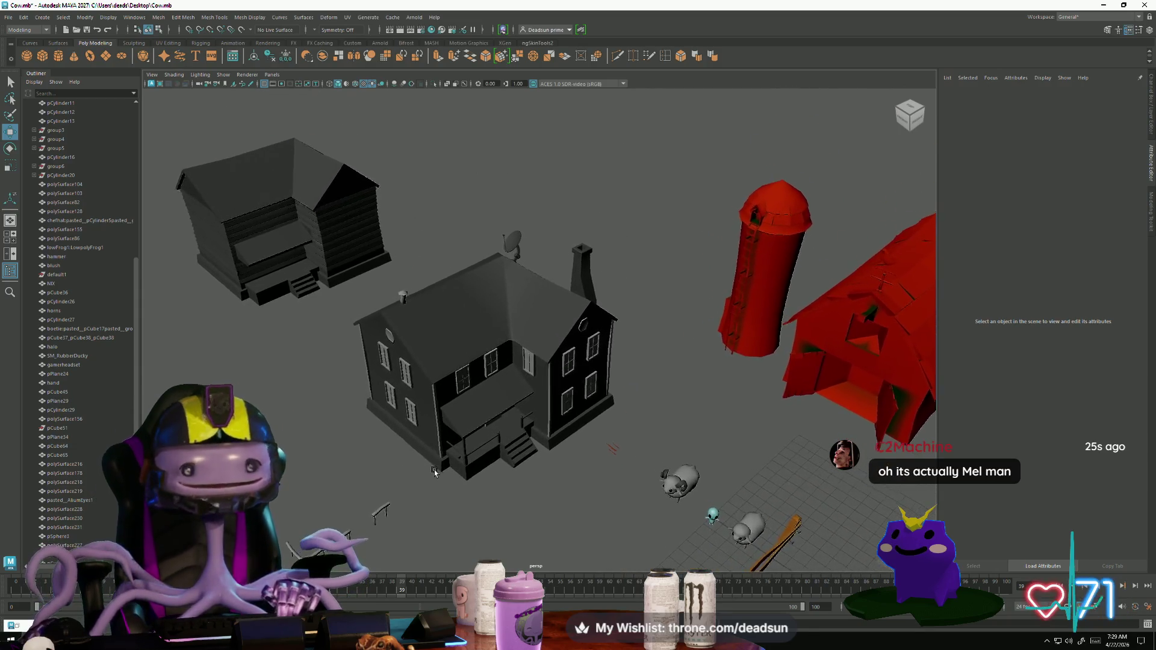
left_click_drag(434, 473, 439, 479, "alt")
scroll(410, 487, "up", 3)
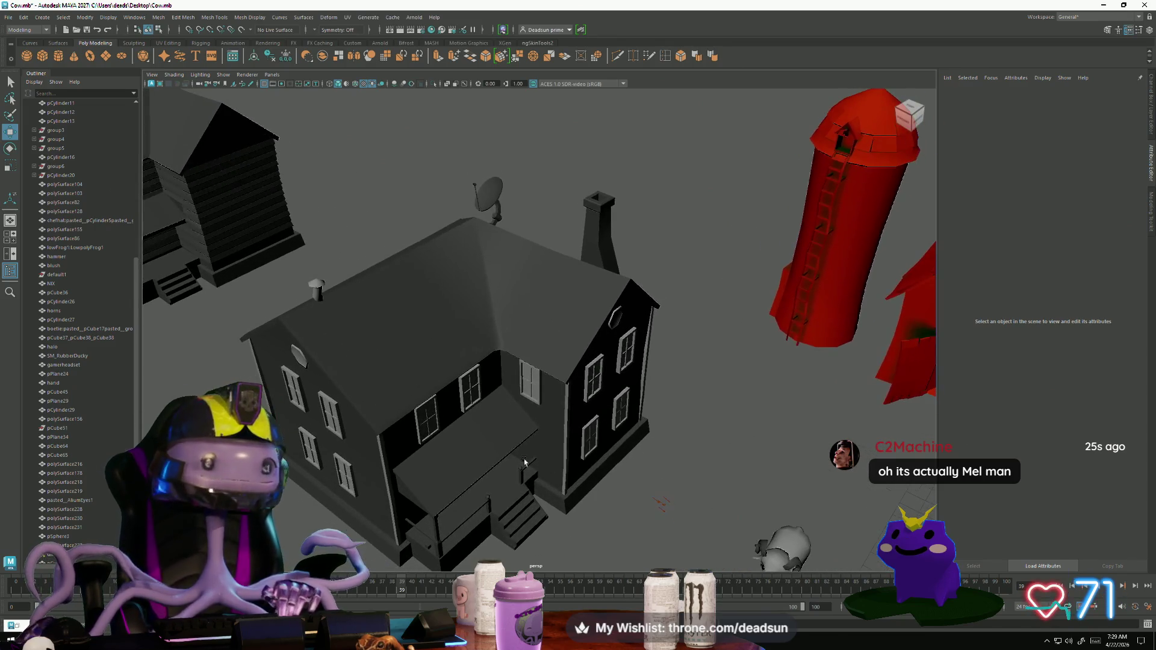
left_click(425, 441)
left_click_drag(426, 441, 402, 392, "alt")
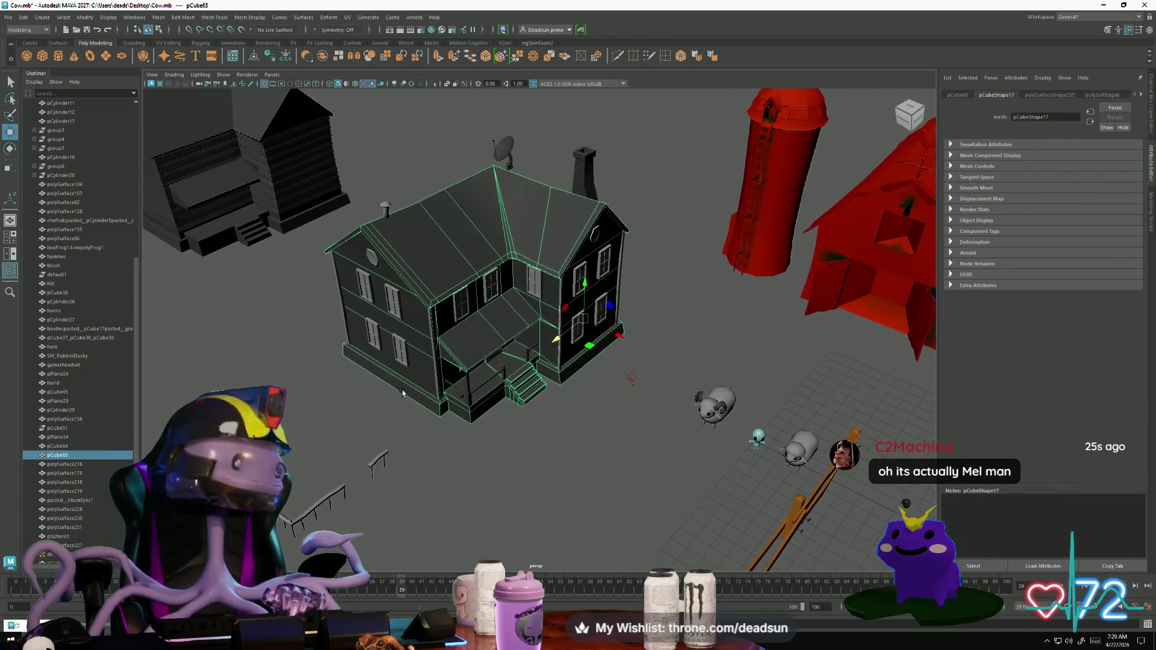
left_click_drag(383, 432, 398, 409, "alt")
left_click(418, 322)
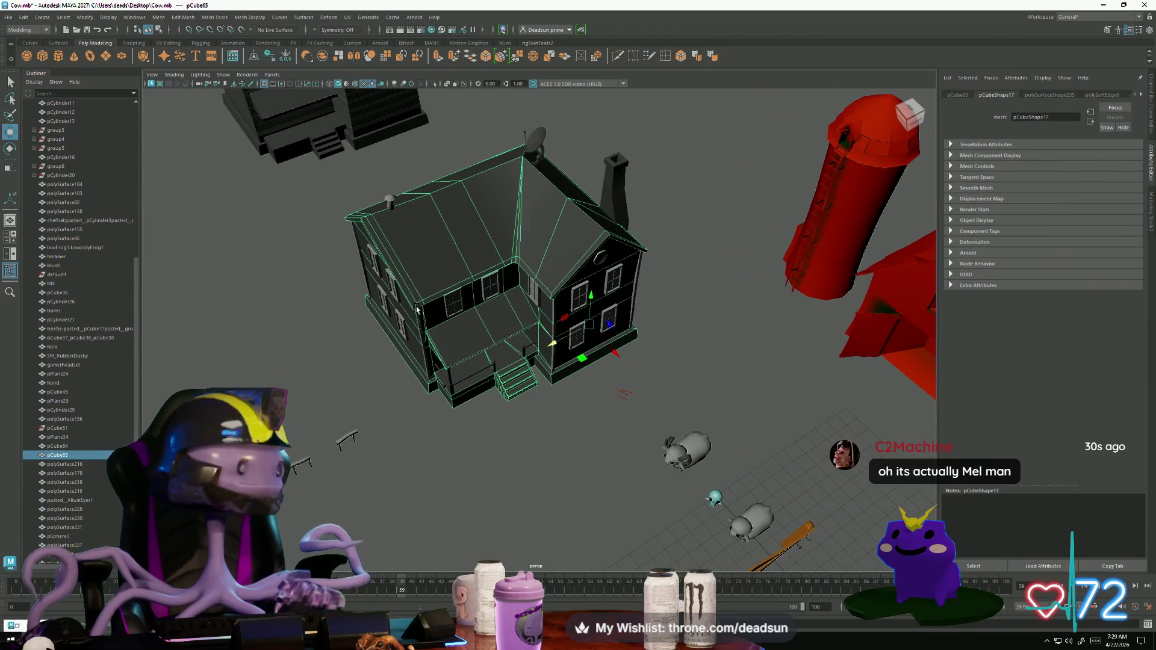
scroll(419, 323, "up", 3)
mouse_move(419, 323)
left_mouse_down("alt")
mouse_move(392, 344)
mouse_move(397, 385)
mouse_move(414, 369)
mouse_move(425, 381)
mouse_move(413, 418)
mouse_move(434, 421)
mouse_move(452, 420)
mouse_move(473, 394)
mouse_move(455, 324)
left_mouse_up("alt")
left_click(447, 188)
scroll(386, 271, "down", 5)
mouse_move(325, 356)
left_mouse_down("alt")
mouse_move(387, 392)
mouse_move(511, 406)
mouse_move(522, 386)
mouse_move(533, 394)
mouse_move(523, 379)
mouse_move(520, 412)
mouse_move(433, 383)
mouse_move(544, 410)
left_mouse_up("alt")
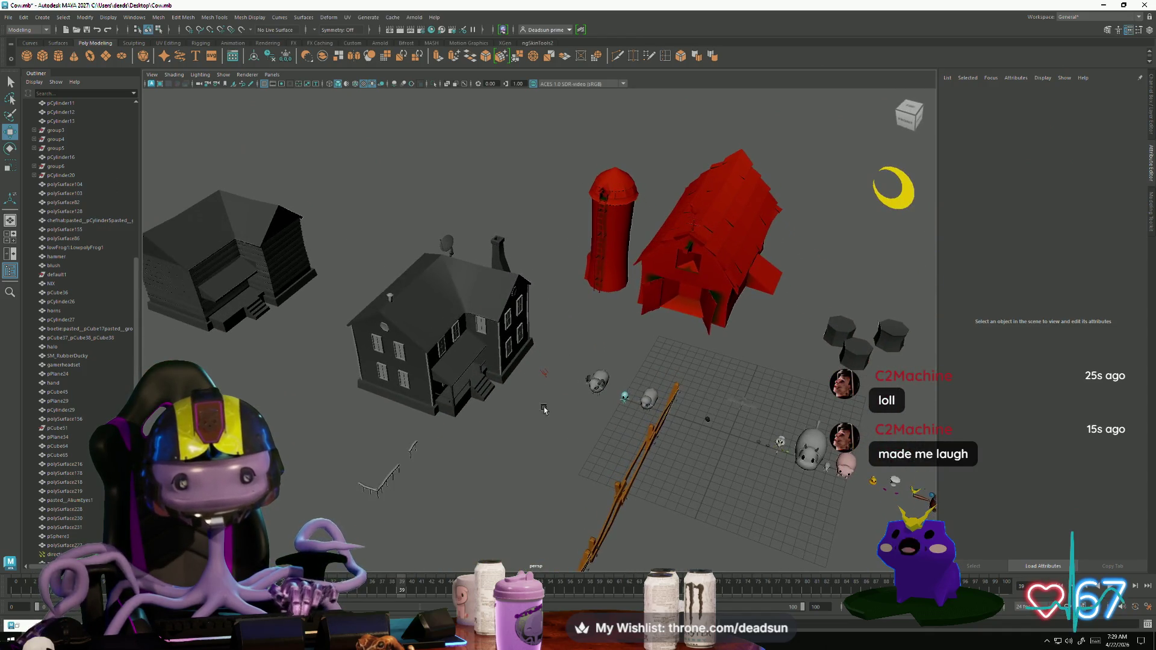
left_click(451, 238)
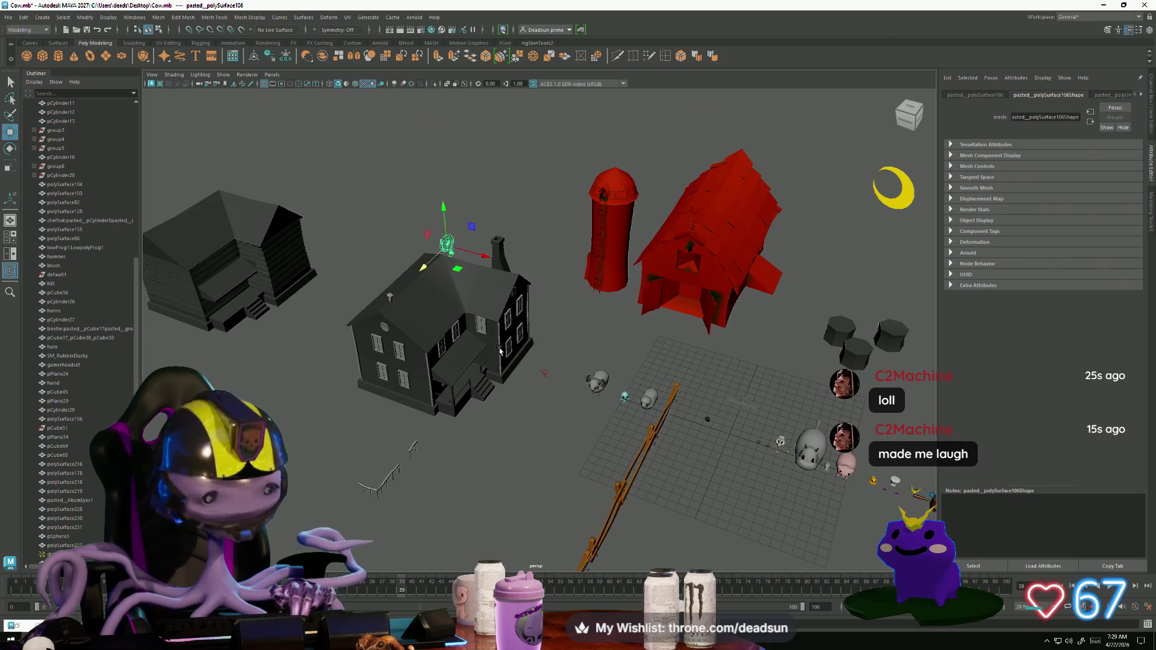
key("f")
left_click(361, 390)
mouse_move(361, 390)
left_mouse_down("alt")
mouse_move(556, 352)
mouse_move(503, 415)
left_mouse_up("alt")
left_click(504, 421)
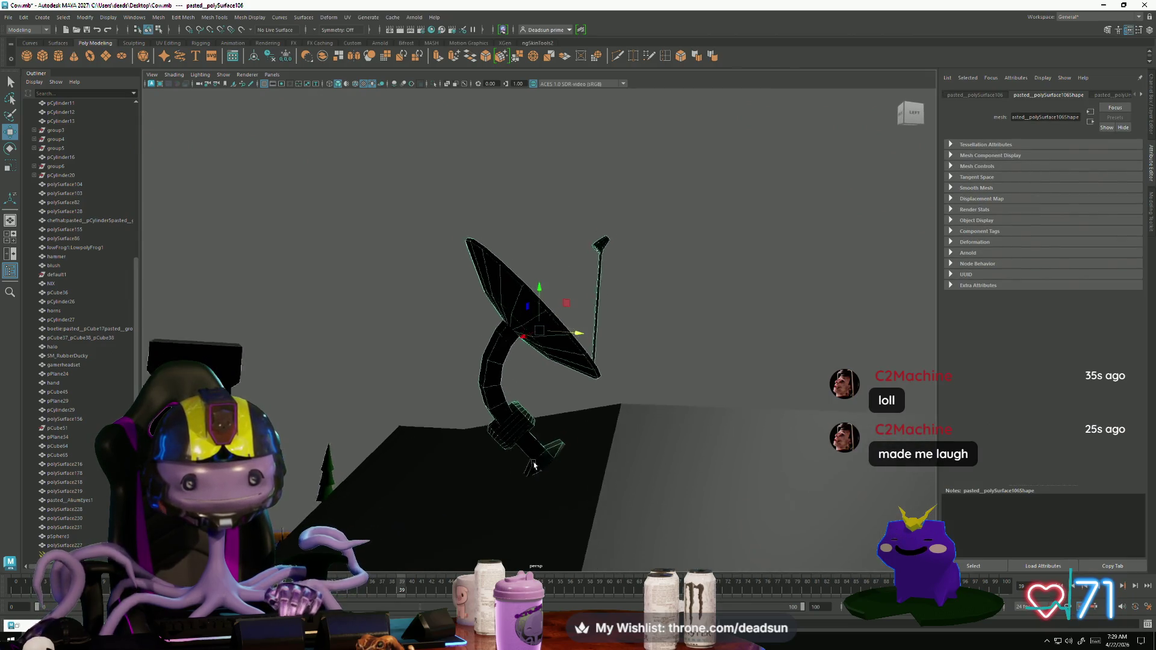
mouse_move(533, 466)
left_mouse_down("alt")
mouse_move(529, 479)
mouse_move(484, 459)
left_mouse_up("alt")
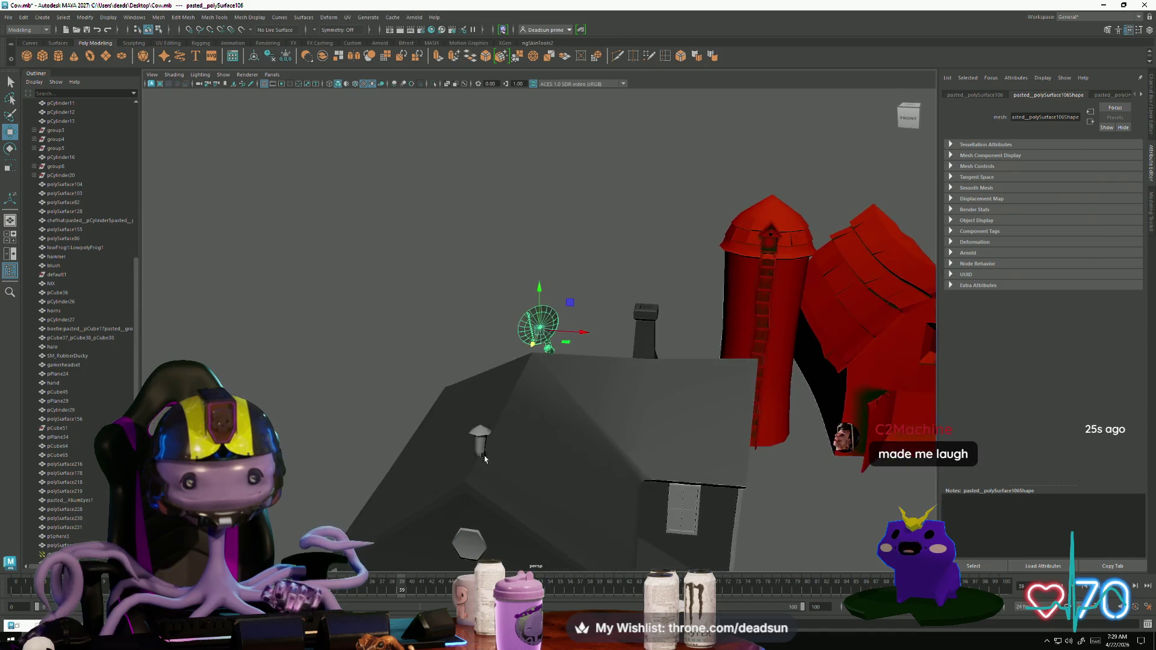
left_click(586, 309)
mouse_move(586, 309)
left_mouse_down("alt")
mouse_move(542, 433)
mouse_move(432, 400)
mouse_move(455, 405)
left_mouse_up("alt")
mouse_move(456, 405)
middle_mouse_down("alt")
mouse_move(463, 421)
mouse_move(477, 406)
middle_mouse_up("alt")
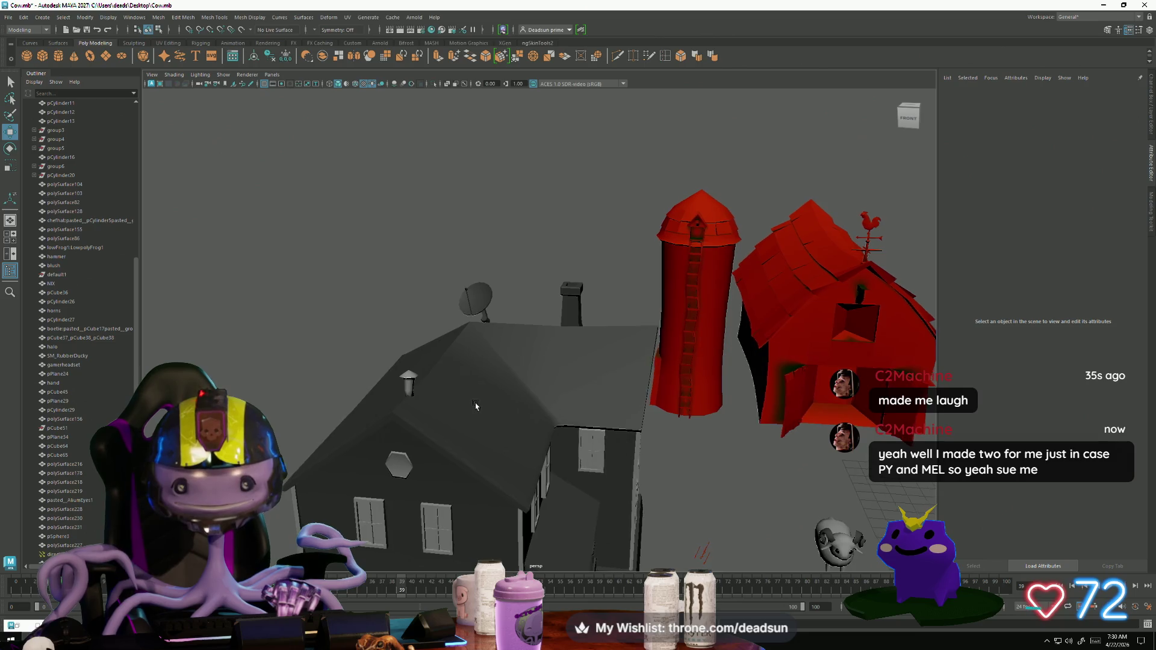
left_click_drag(476, 406, 486, 396, "alt")
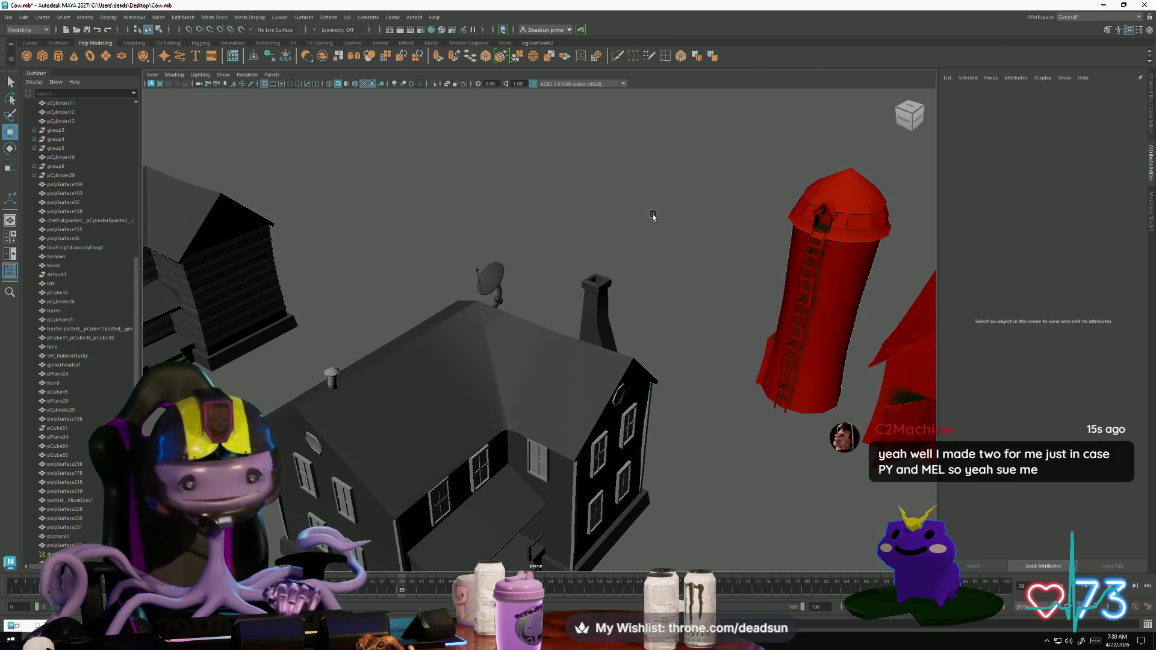
mouse_move(660, 279)
left_mouse_down("alt")
mouse_move(467, 414)
mouse_move(475, 462)
left_mouse_up("alt")
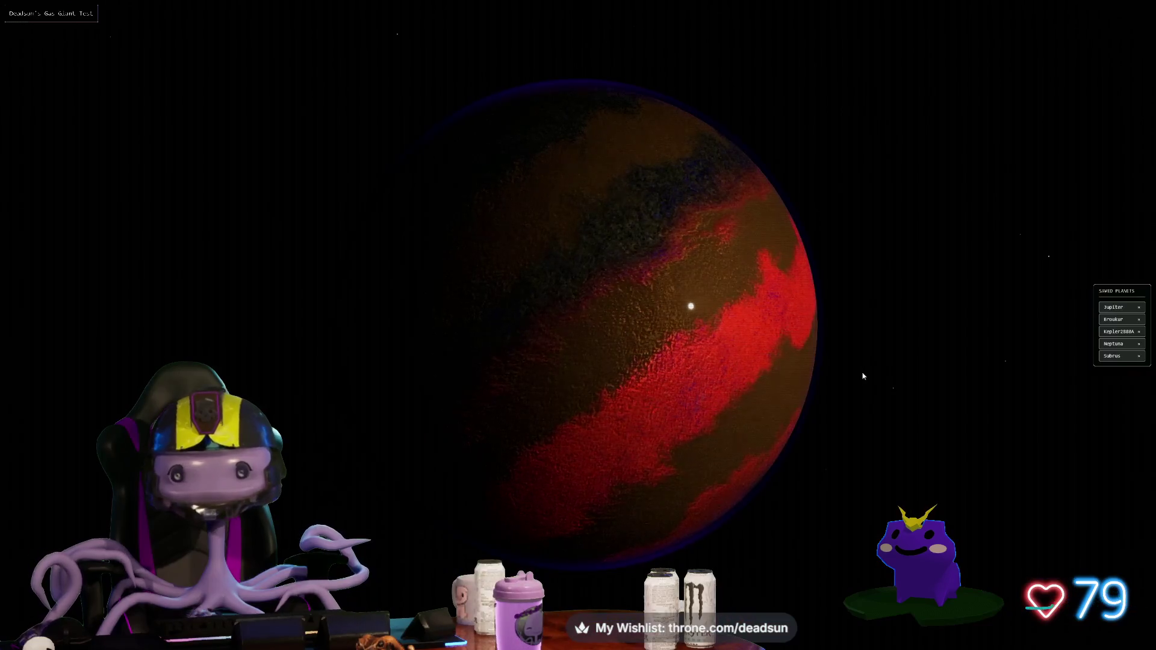
Step: Rotate the red-banded gas giant so its bands lie horizontal
left_click_drag(864, 376, 752, 396)
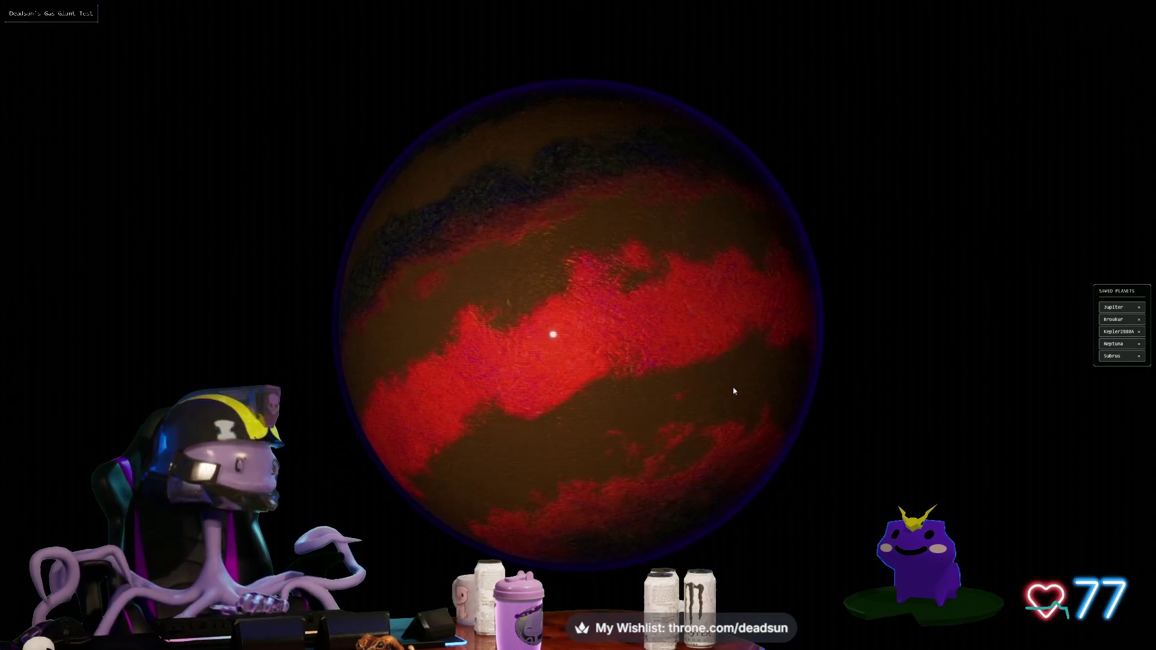
Step: Load the saved Jupiter planet and zoom on the ringed yellow-white gas giant
scroll(736, 389, "up", 10)
scroll(642, 391, "down", 6)
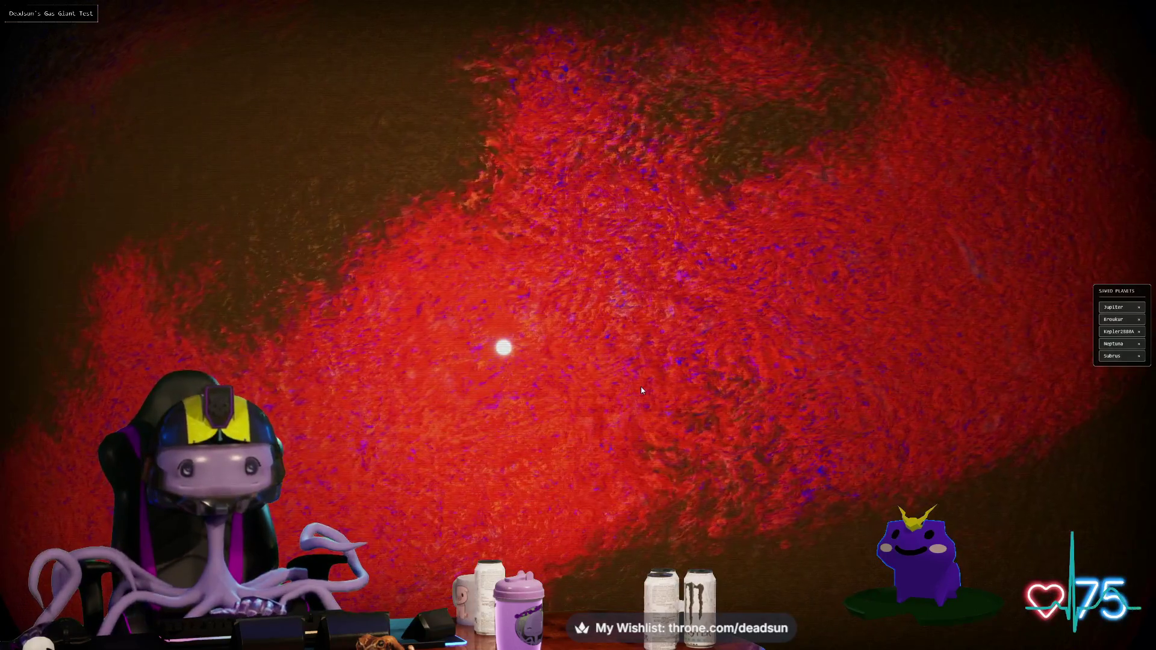
left_click(1125, 310)
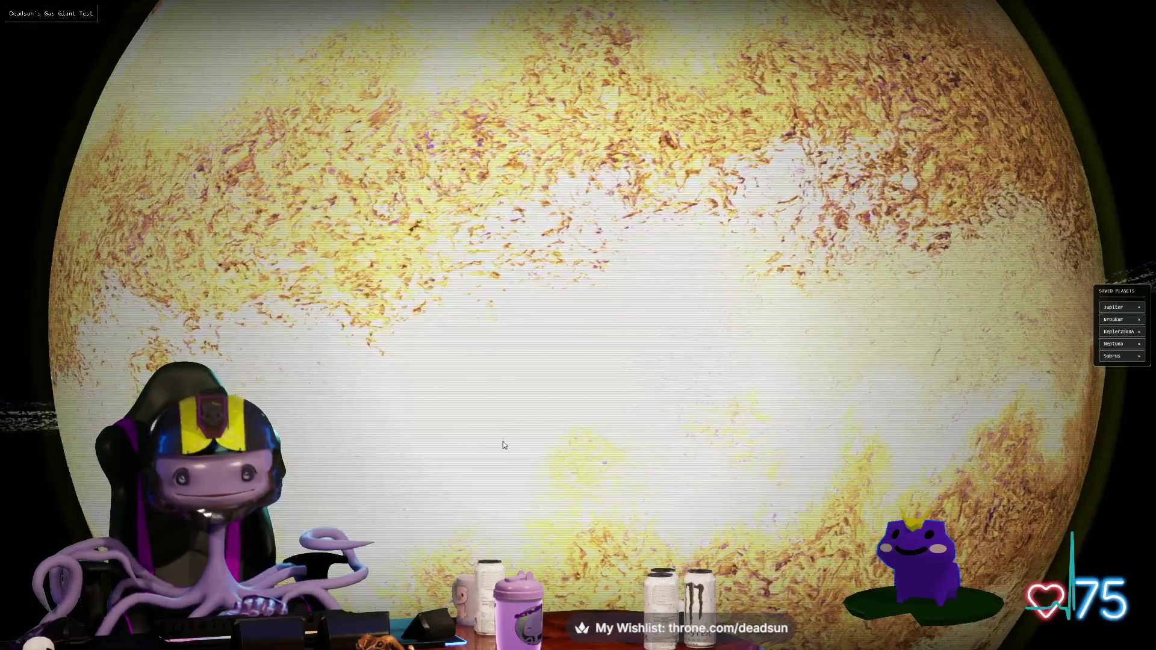
scroll(531, 449, "down", 10)
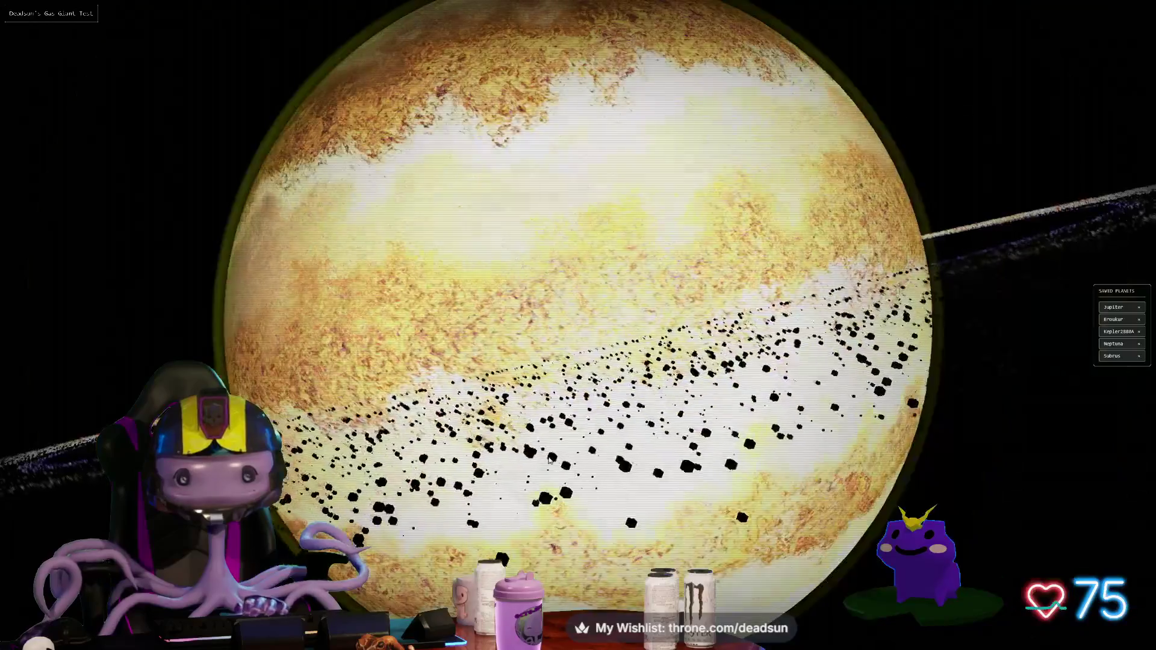
scroll(547, 440, "up", 8)
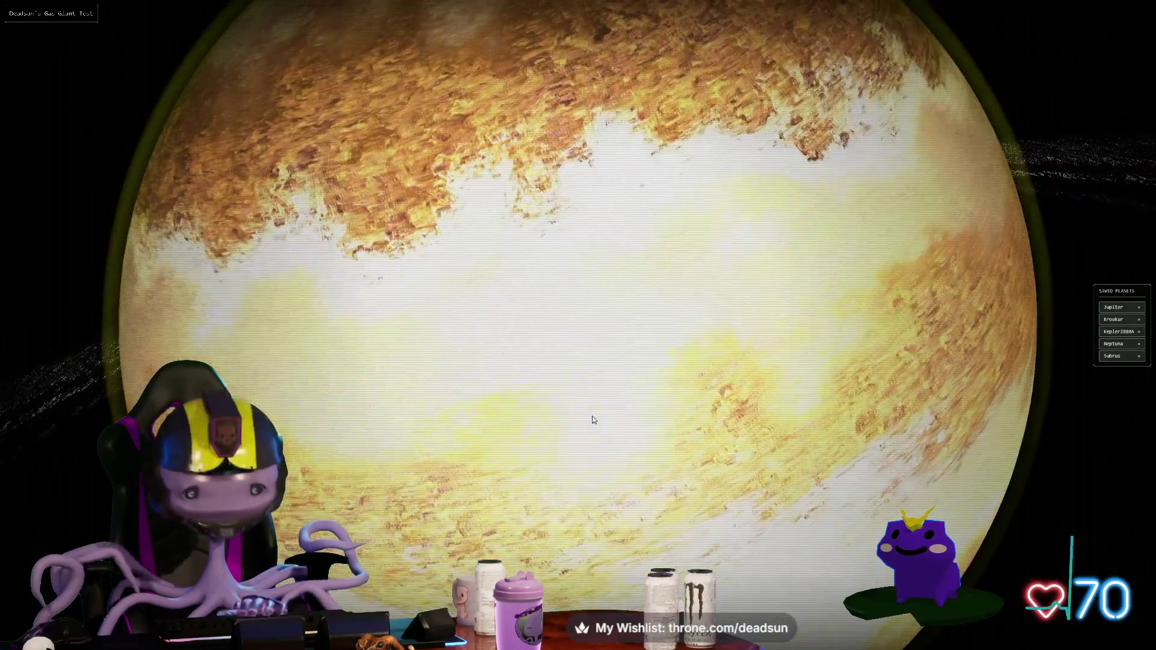
Step: Raise the wind speed in the atmospheric controls for more turbulent bands
mouse_move(113, 233)
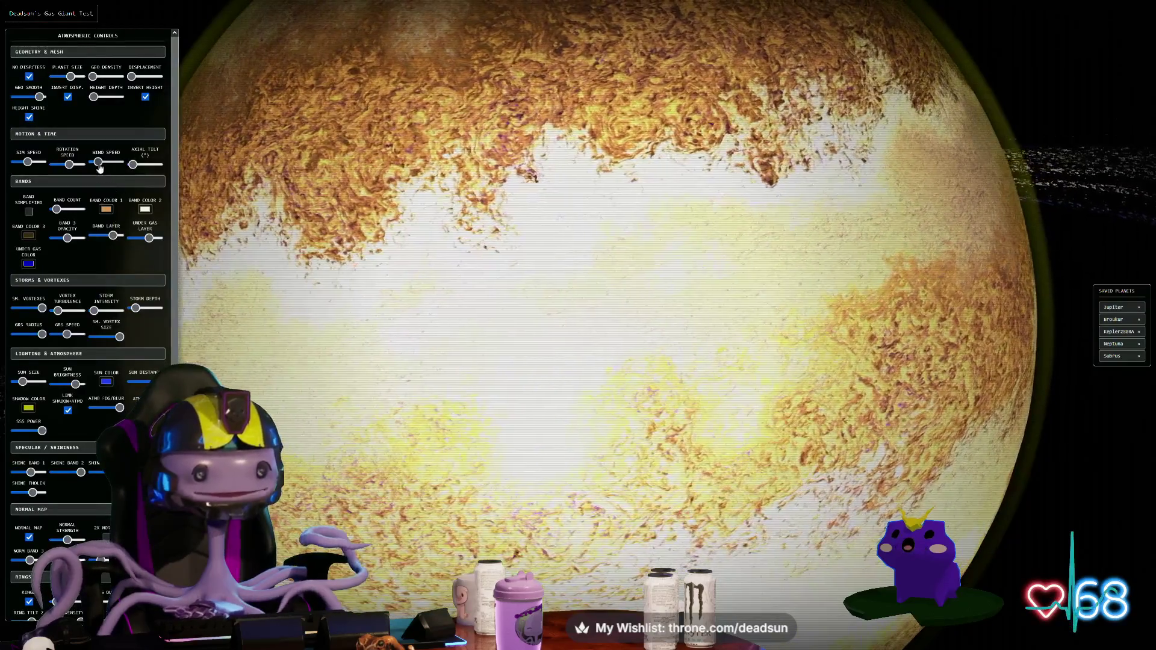
mouse_move(98, 162)
left_mouse_down()
mouse_move(144, 171)
mouse_move(73, 171)
left_mouse_up()
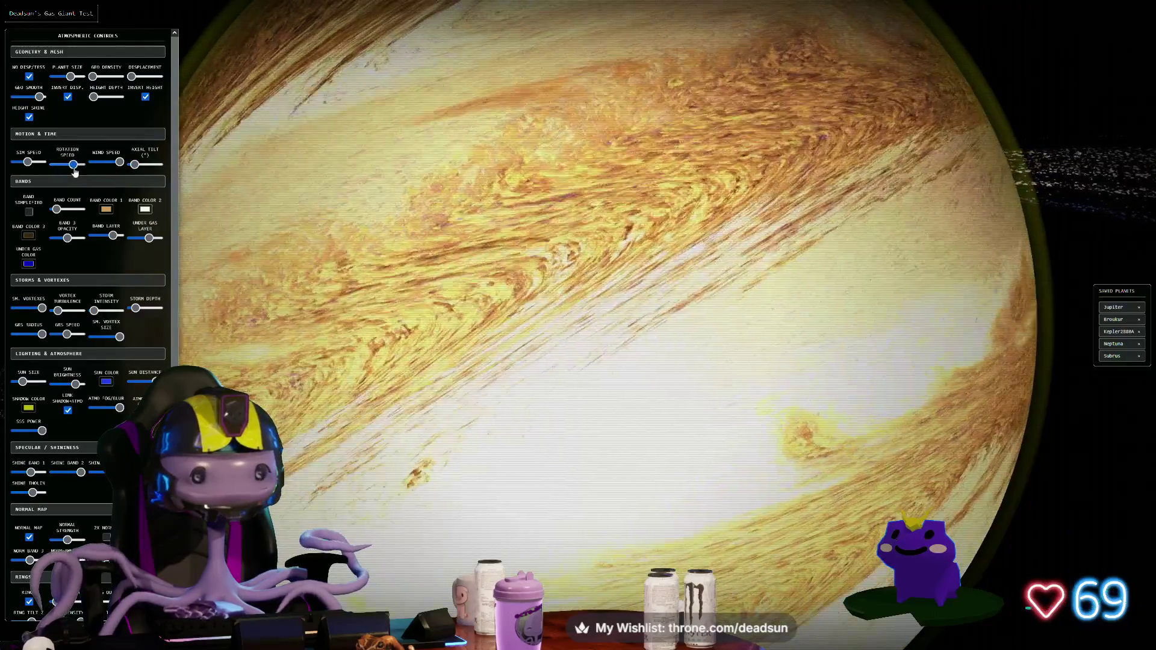
scroll(452, 265, "down", 2)
scroll(452, 265, "down", 3)
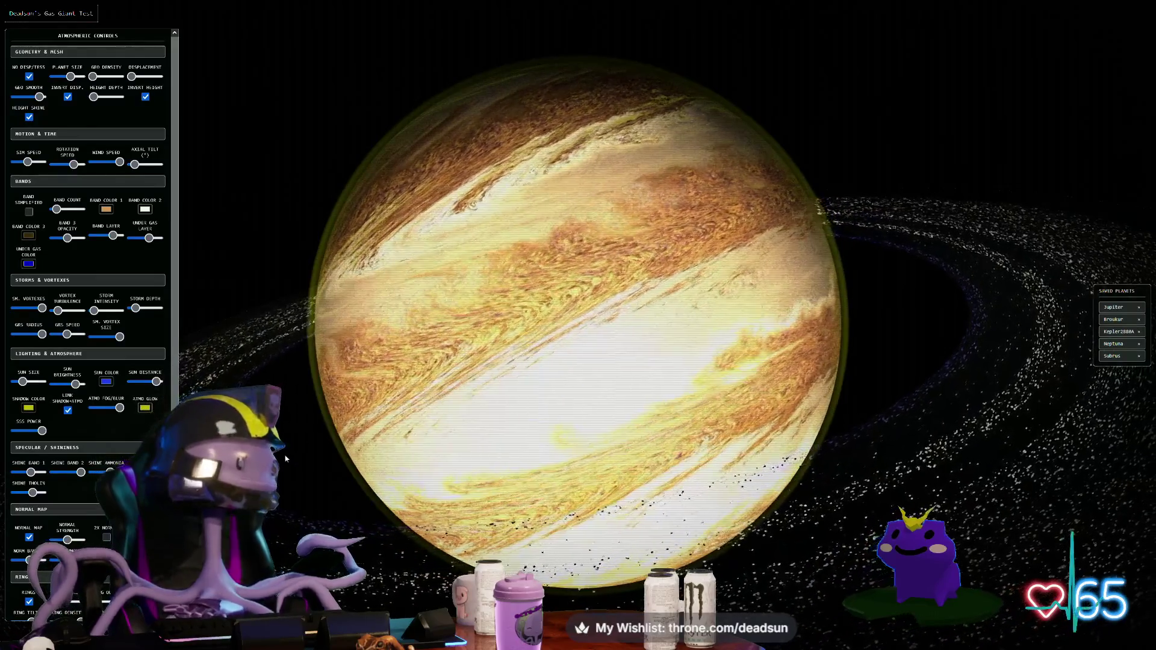
Step: Scroll the controls panel to the bottom and hide the UI panels with H
scroll(316, 468, "up", 5)
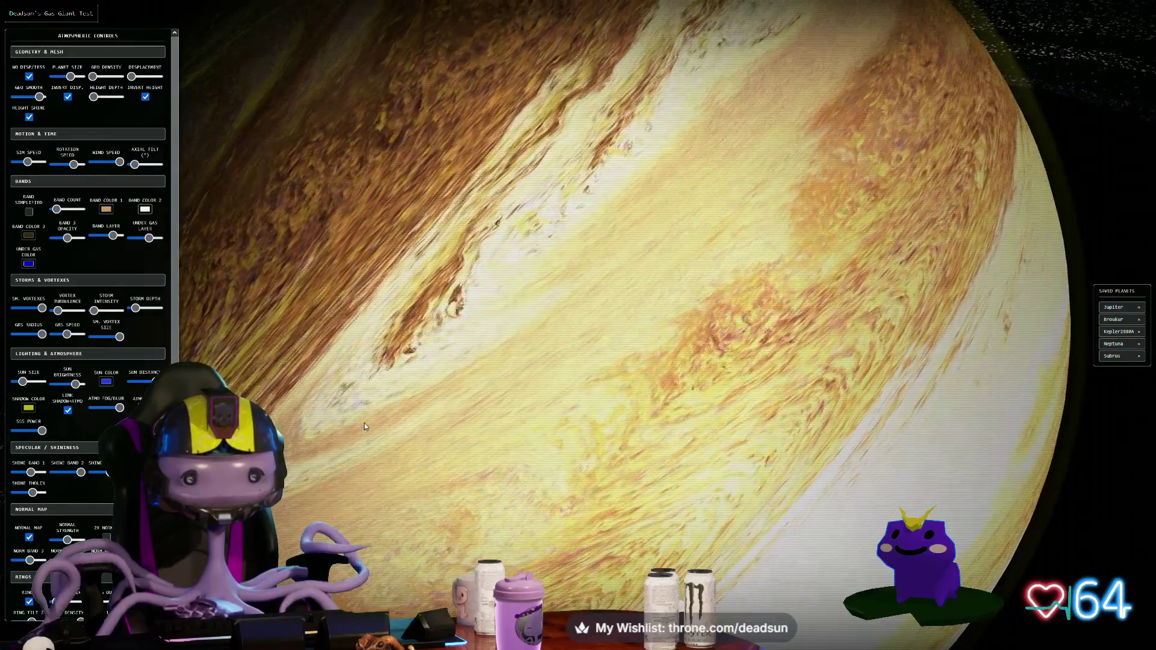
scroll(363, 424, "down", 3)
scroll(53, 506, "down", 3)
scroll(52, 506, "down", 1)
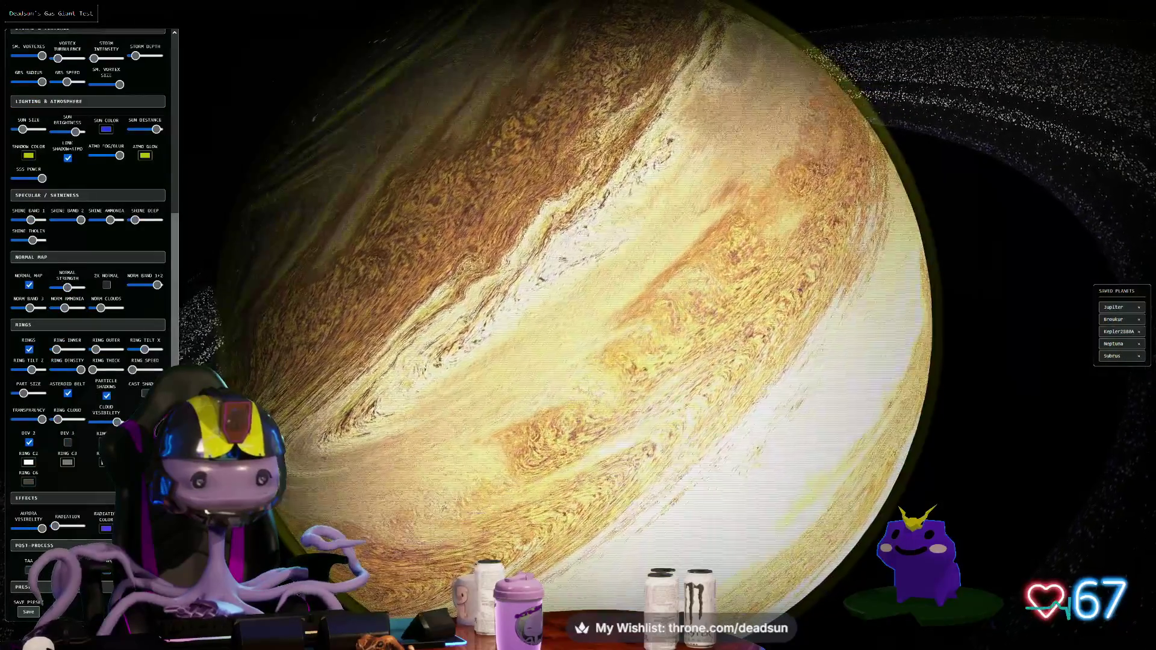
scroll(102, 575, "down", 2)
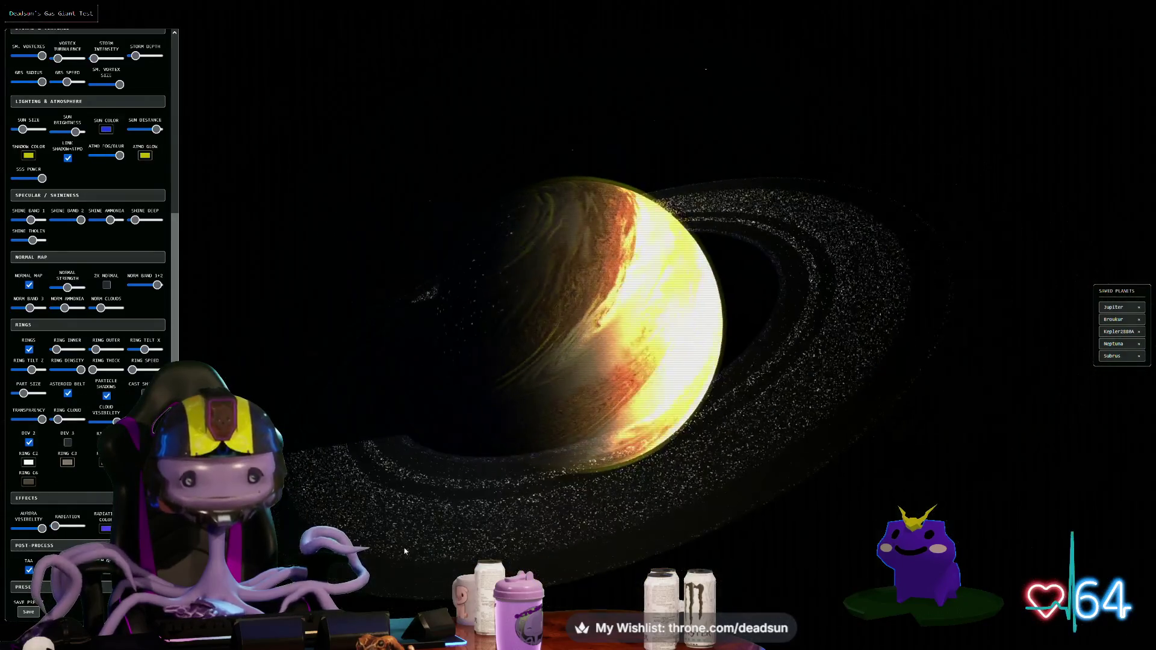
key("h")
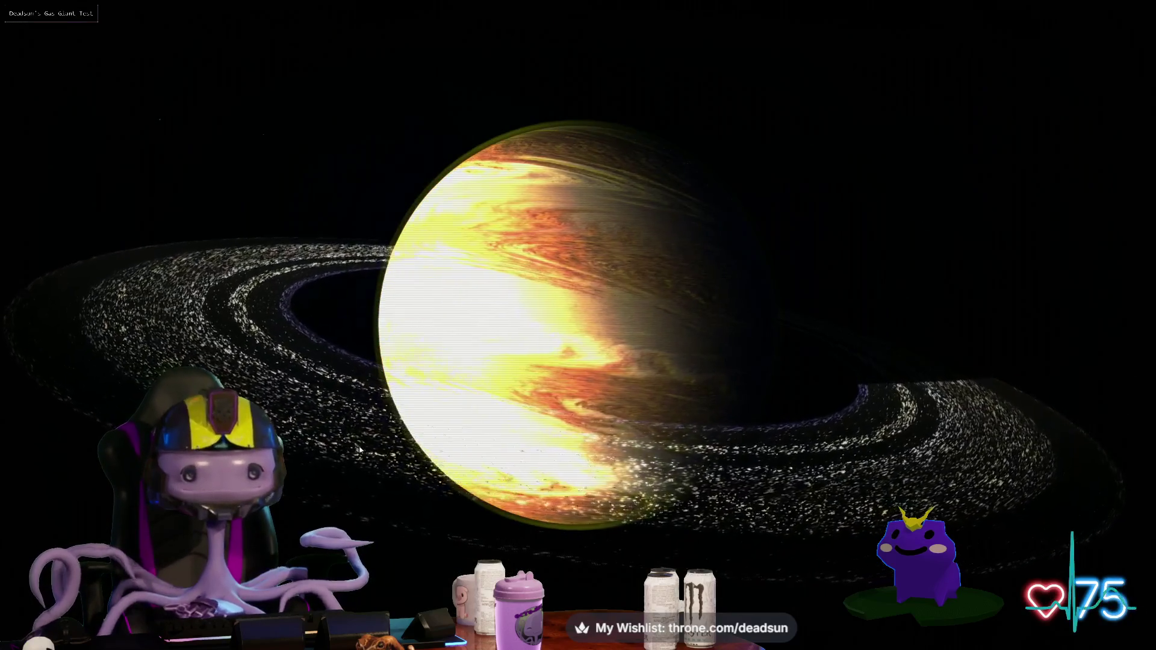
Step: Show the UI, load the saved Neptuna planet, then hide the panels with H
key("h")
left_click(1112, 356)
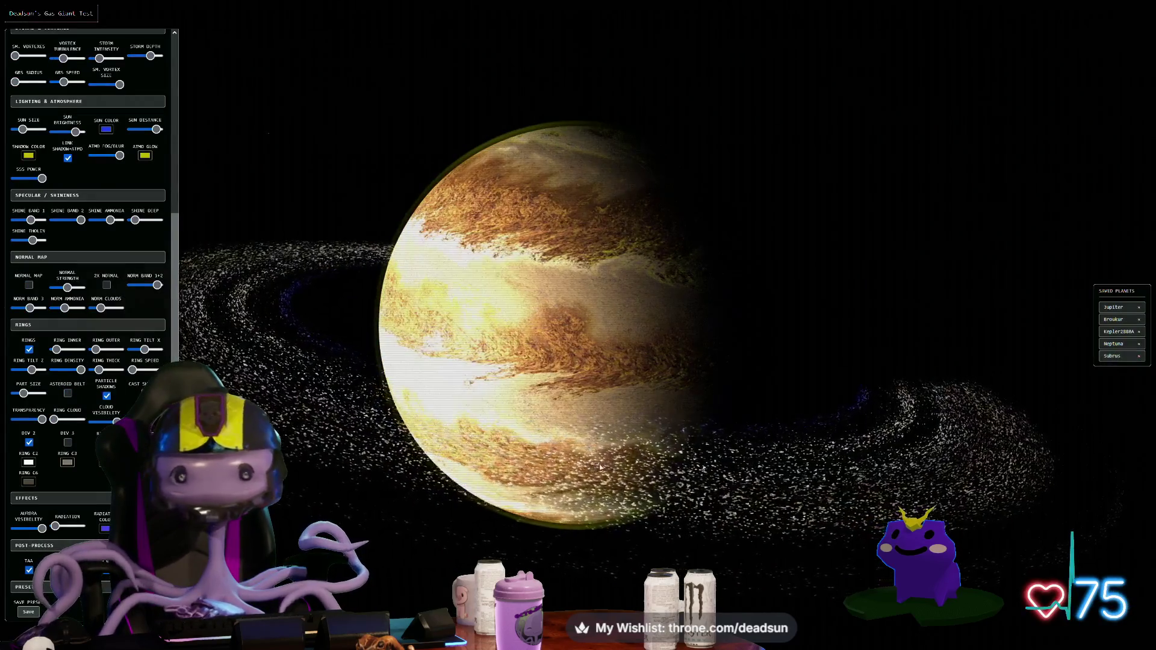
left_click(1130, 345)
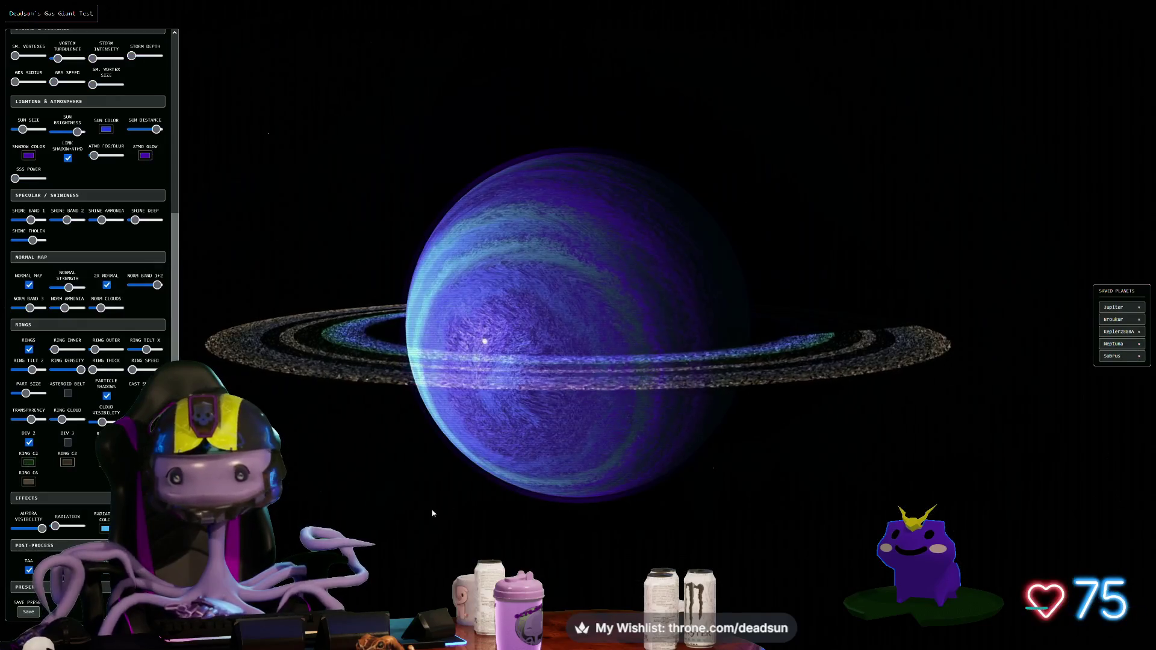
key("h")
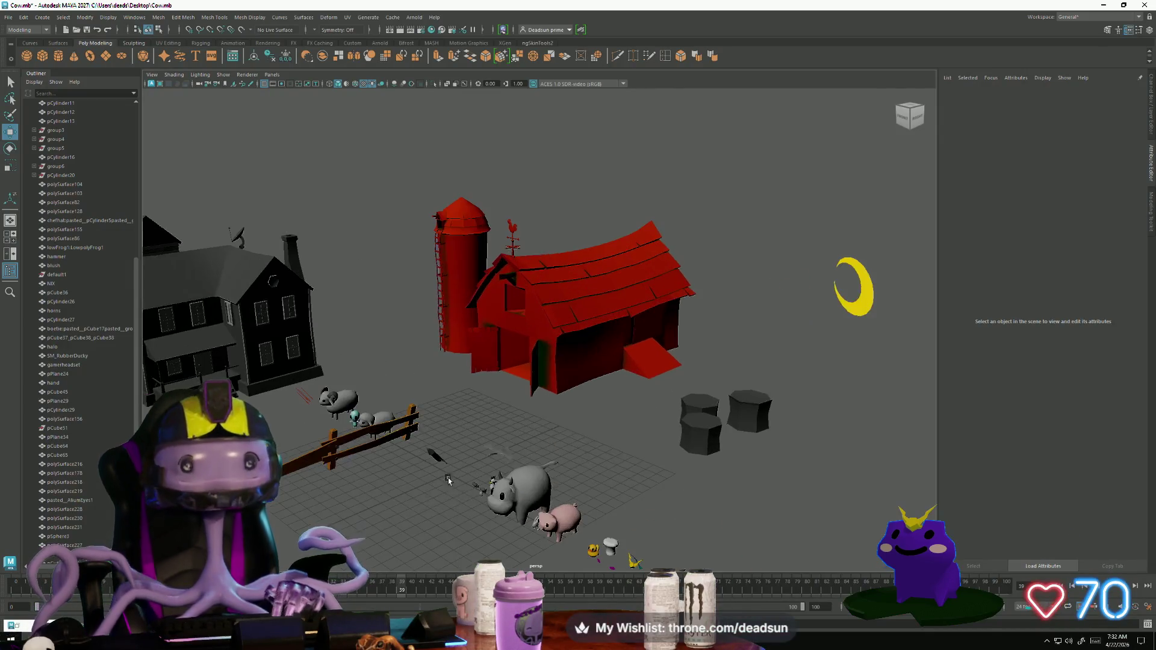
Step: Orbit to a near top-down farm view and frame the red barn
scroll(448, 478, "up", 10)
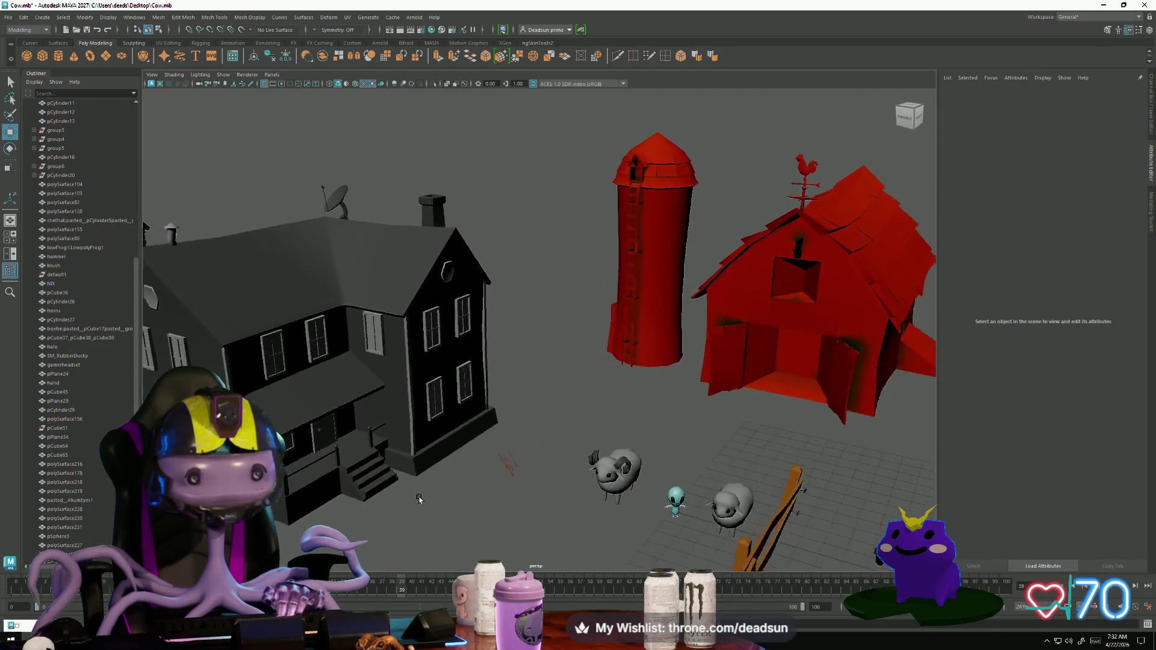
scroll(419, 499, "down", 5)
mouse_move(419, 499)
left_mouse_down("alt")
mouse_move(482, 560)
mouse_move(421, 482)
left_mouse_up("alt")
scroll(406, 472, "up", 3)
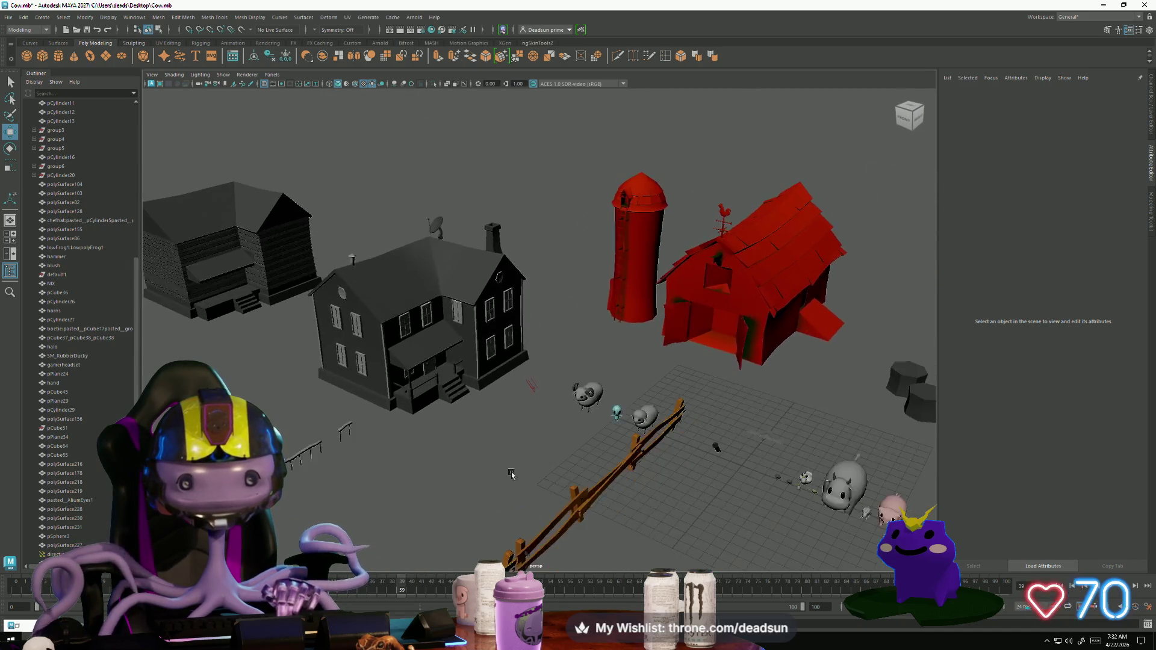
middle_click_drag(511, 474, 434, 463, "alt")
left_click(585, 317)
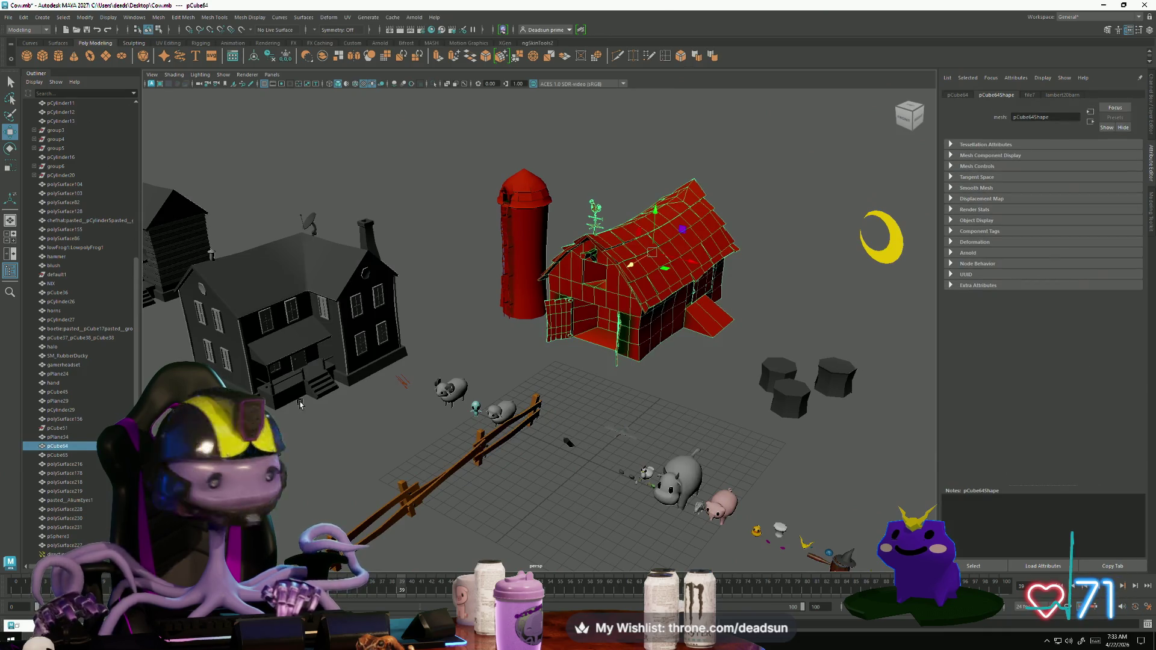
key("f")
left_click(277, 433)
Step: Inspect the farm animals, framing the pig and selecting the cow
scroll(277, 433, "down", 5)
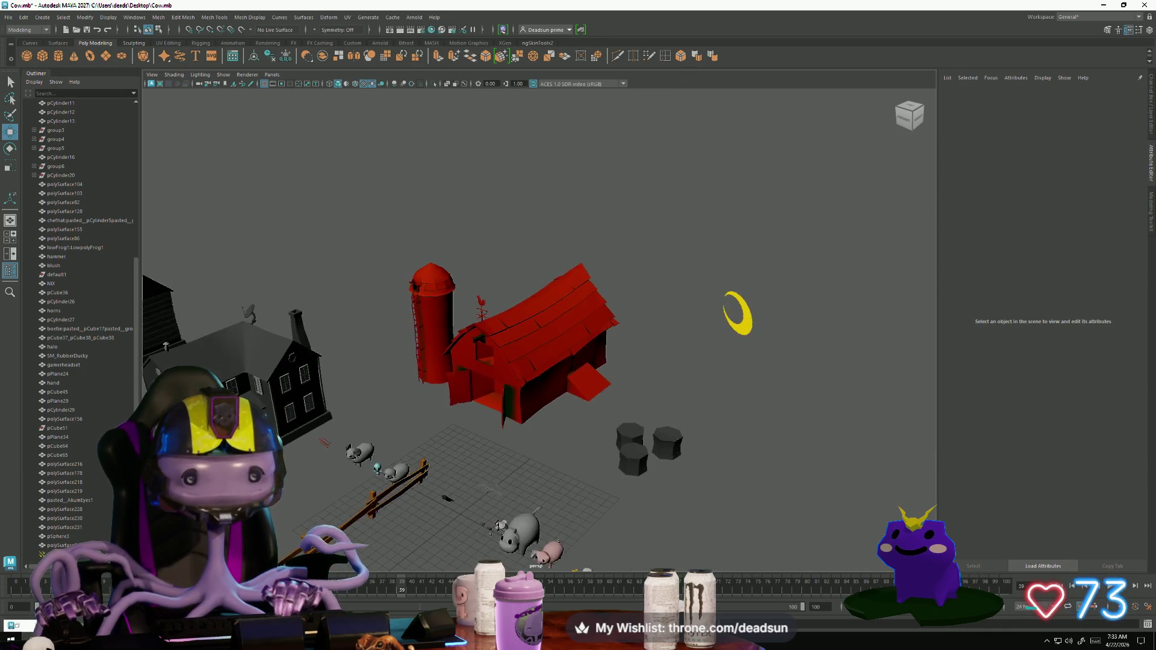
left_click_drag(277, 434, 456, 365, "alt")
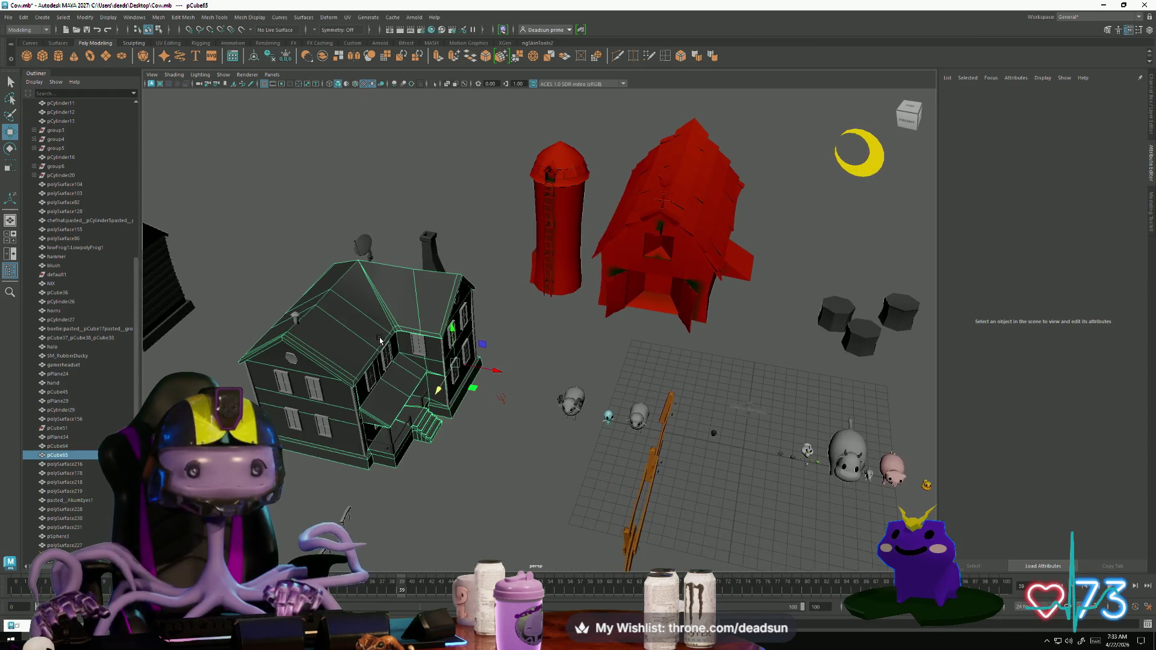
scroll(421, 367, "down", 6)
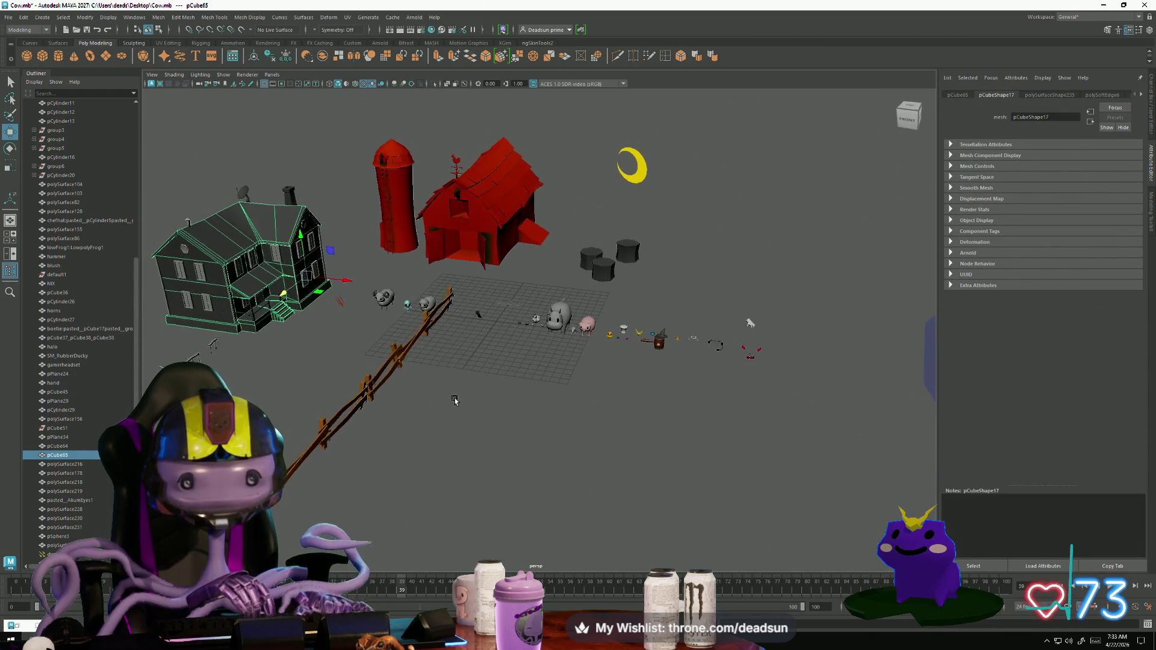
right_click_drag(455, 401, 795, 502, "alt")
left_click(777, 347)
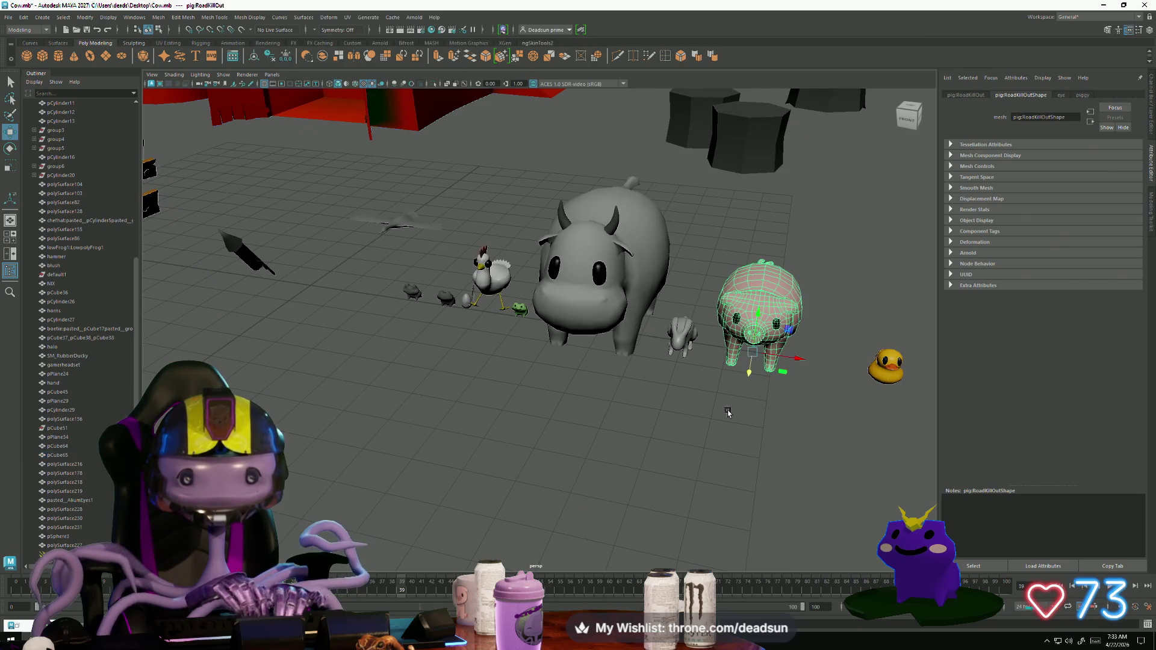
key("f")
left_click(592, 495)
mouse_move(589, 498)
left_mouse_down("alt")
mouse_move(387, 490)
mouse_move(599, 498)
mouse_move(454, 444)
mouse_move(424, 472)
mouse_move(351, 485)
mouse_move(400, 504)
mouse_move(426, 534)
mouse_move(397, 525)
left_mouse_up("alt")
left_click(410, 385)
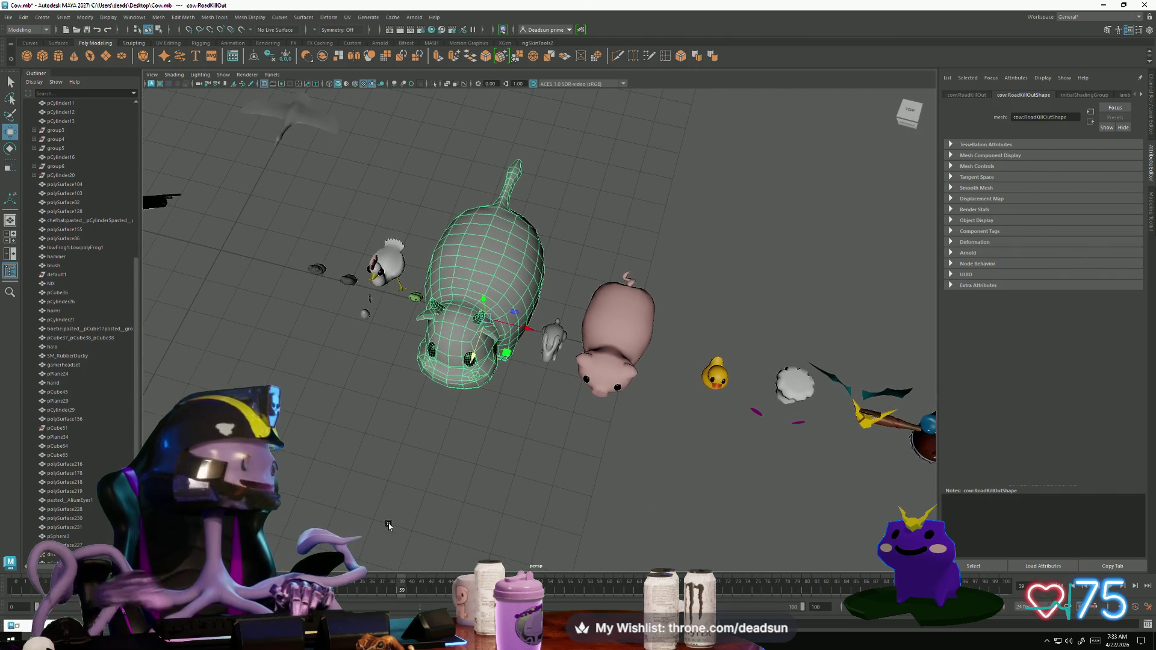
mouse_move(460, 534)
left_mouse_down("alt")
mouse_move(478, 414)
mouse_move(370, 413)
mouse_move(398, 417)
mouse_move(334, 464)
mouse_move(421, 458)
mouse_move(335, 473)
mouse_move(355, 489)
mouse_move(478, 494)
left_mouse_up("alt")
scroll(478, 497, "down", 3)
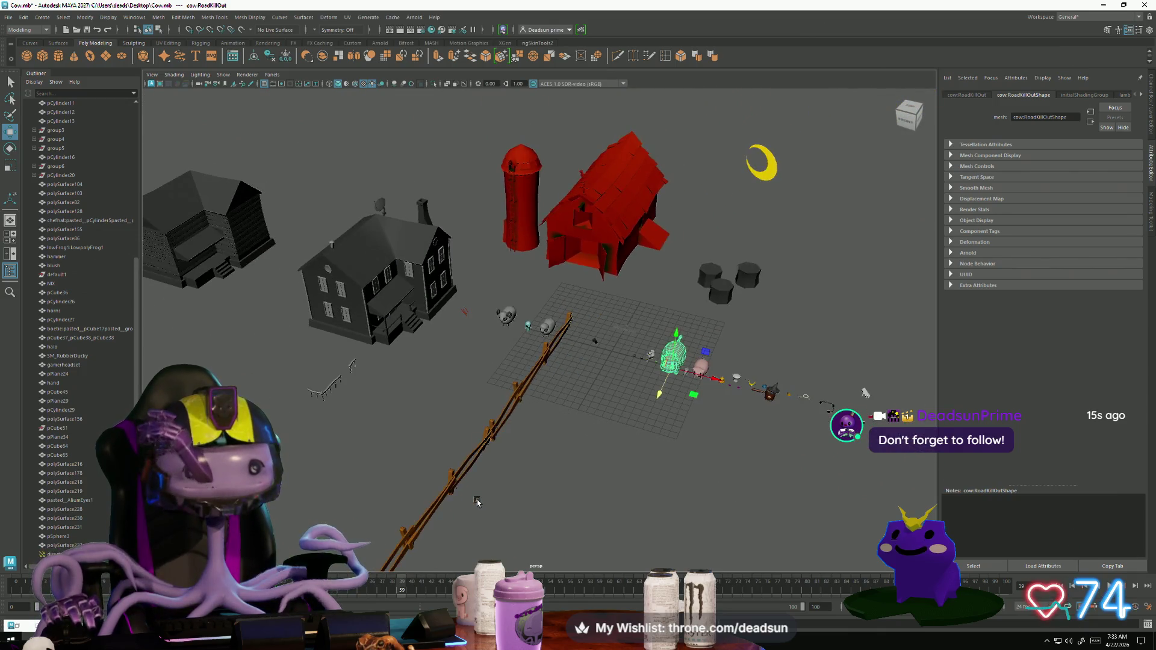
scroll(506, 470, "up", 5)
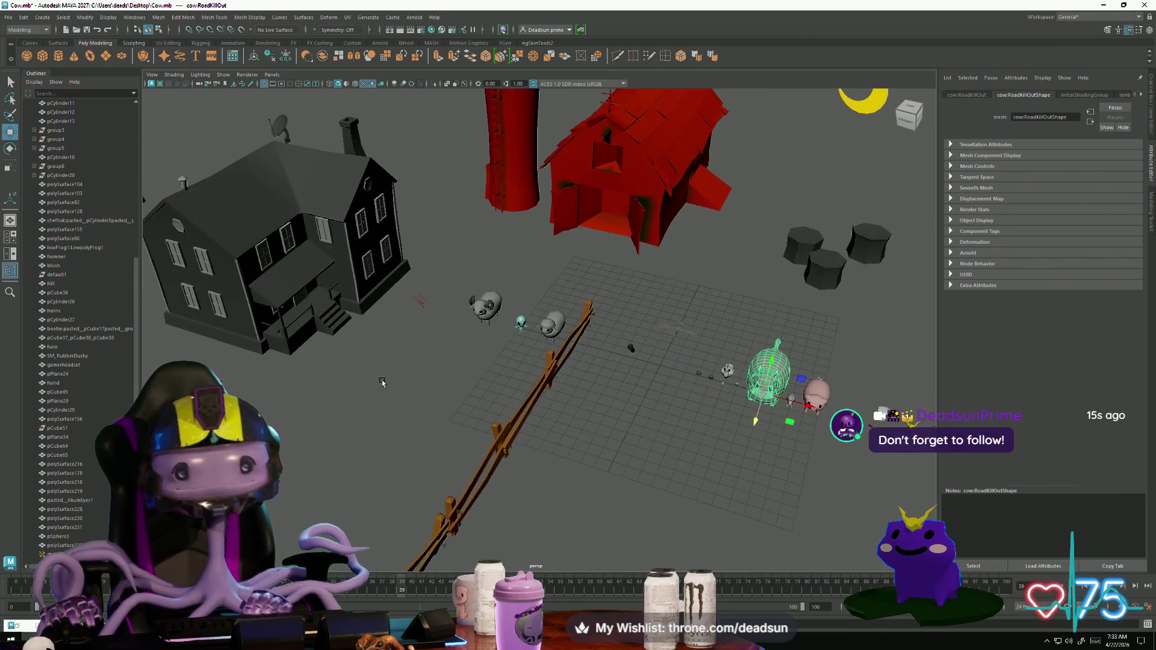
Step: Select the farmhouse and the left wooden house, orbiting to the farmhouse front
left_click(388, 477)
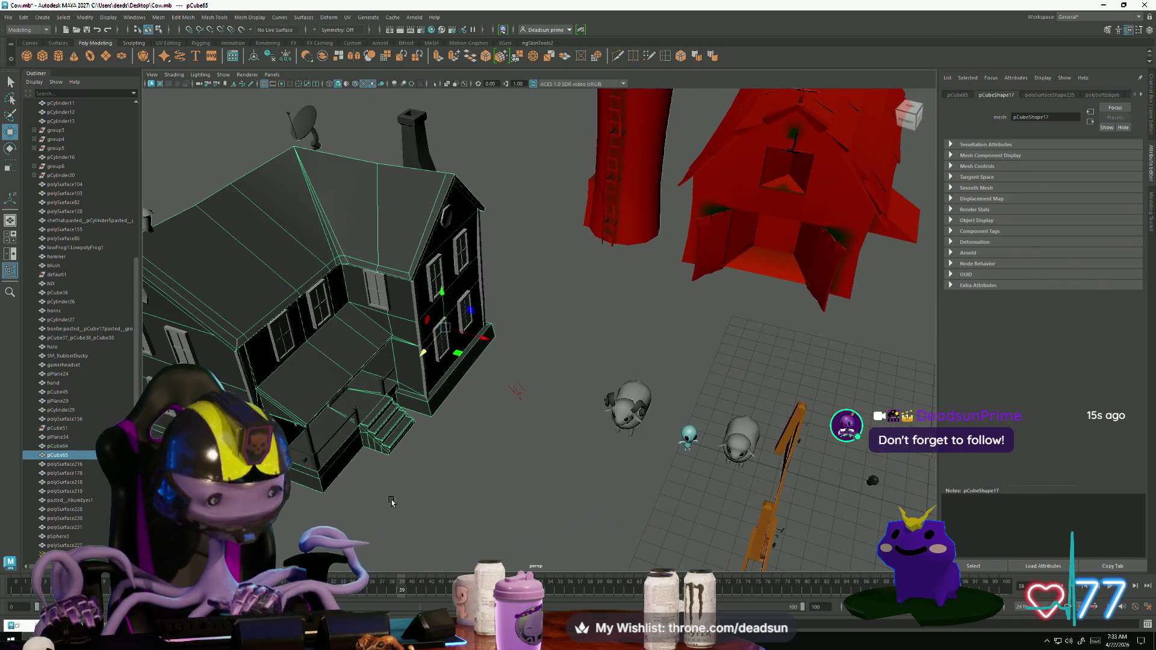
mouse_move(391, 503)
left_mouse_down("alt")
mouse_move(506, 525)
mouse_move(274, 449)
mouse_move(280, 418)
mouse_move(313, 427)
left_mouse_up("alt")
left_click(280, 361)
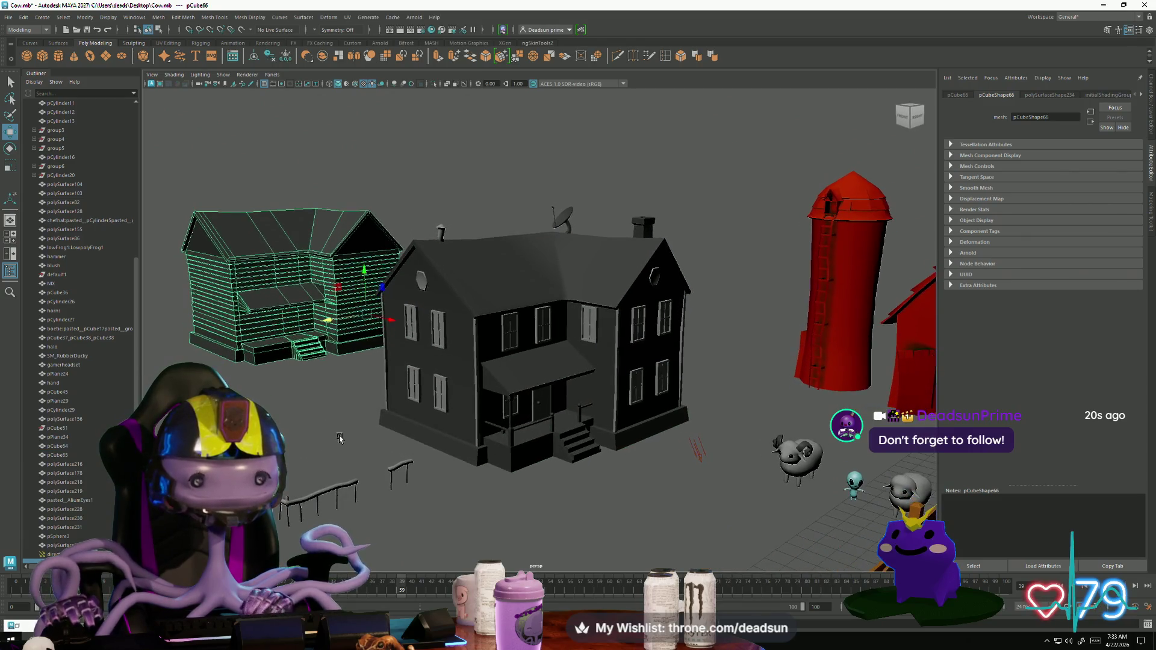
left_click(421, 482)
scroll(545, 464, "up", 8)
scroll(512, 470, "down", 3)
Step: Select and frame the thin porch post, viewing the stairs from the right
left_click_drag(472, 477, 472, 472, "alt")
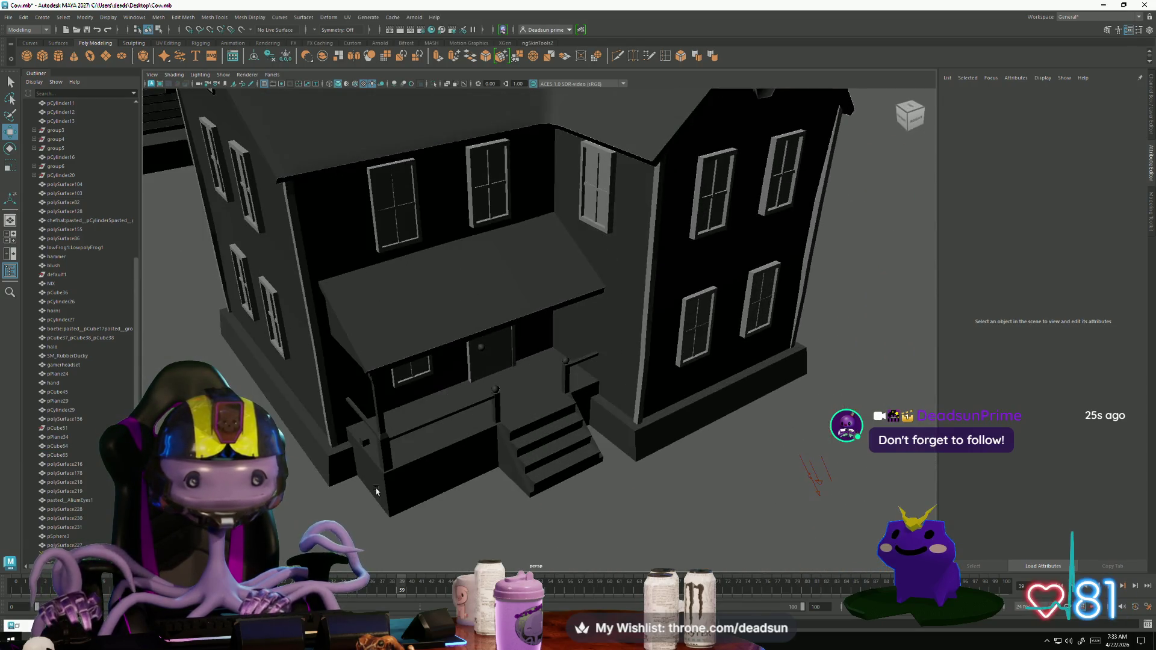
scroll(433, 400, "up", 8)
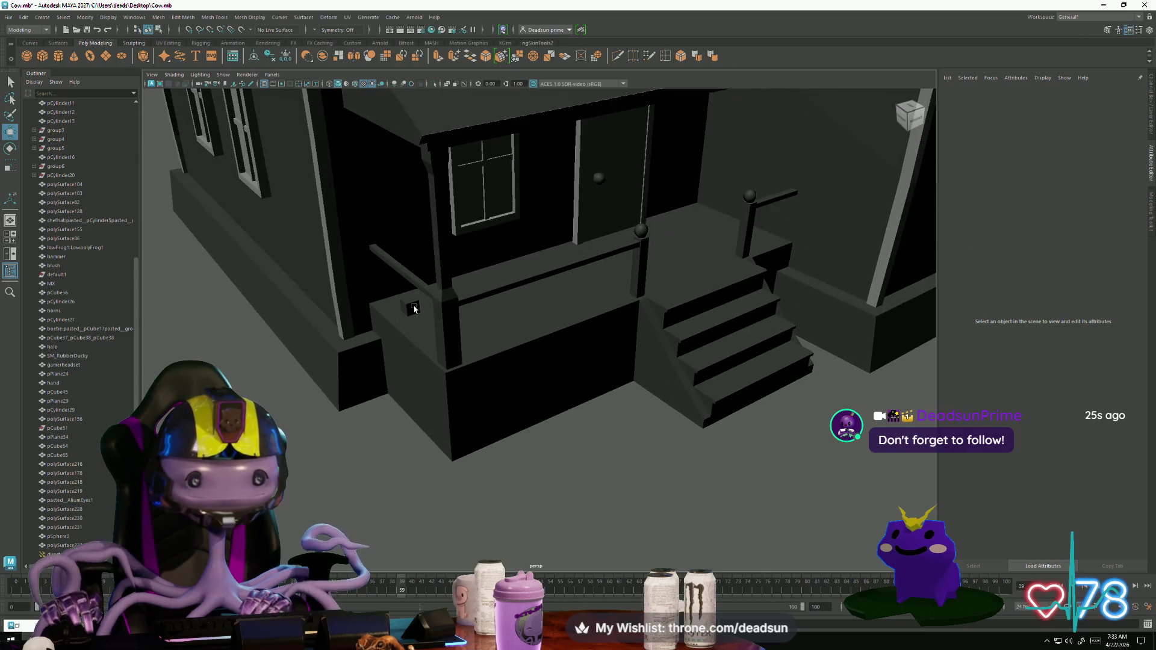
left_click(414, 309)
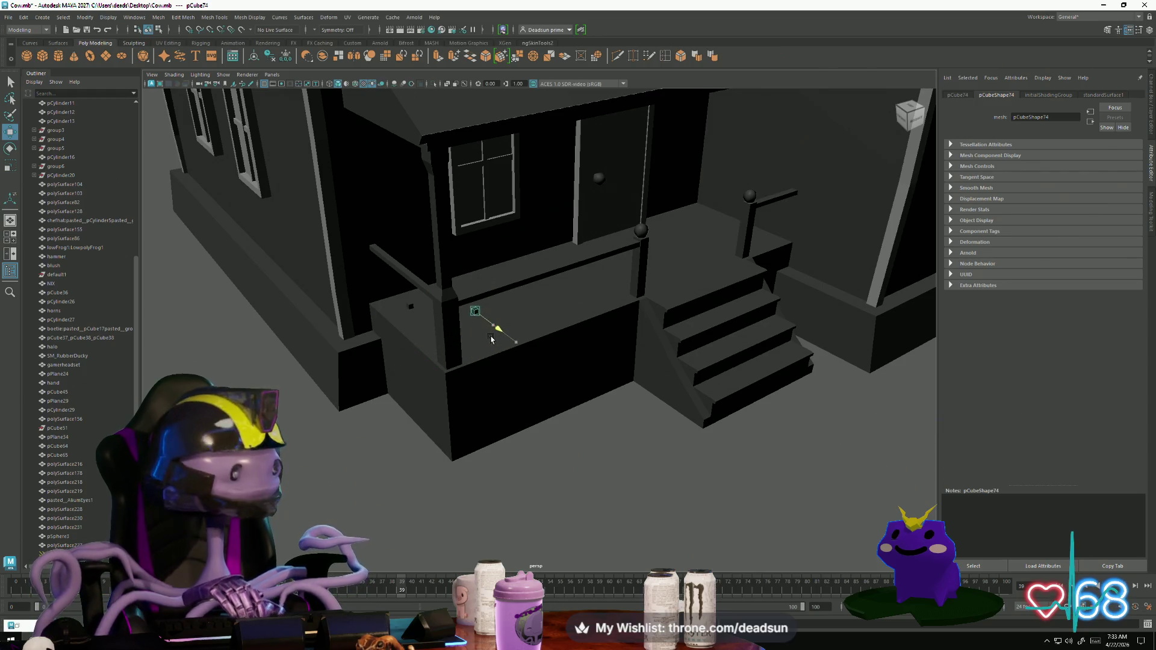
key("f")
mouse_move(550, 375)
left_mouse_down("alt")
mouse_move(530, 337)
mouse_move(481, 369)
mouse_move(521, 362)
mouse_move(514, 381)
mouse_move(595, 334)
left_mouse_up("alt")
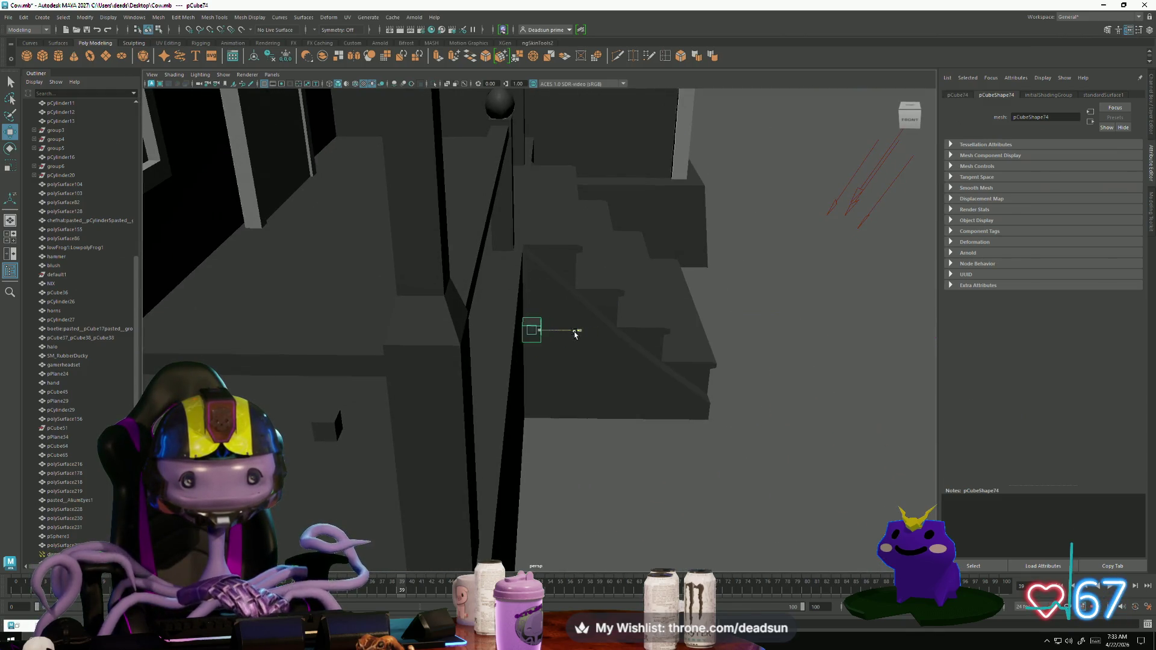
mouse_move(500, 327)
left_mouse_down("alt")
mouse_move(401, 306)
mouse_move(509, 294)
mouse_move(588, 444)
mouse_move(512, 405)
mouse_move(420, 300)
mouse_move(503, 224)
mouse_move(528, 263)
left_mouse_up("alt")
Step: Check the post's top vertices in Vertex mode, then return to Object Mode
right_click(503, 225)
left_click(459, 224)
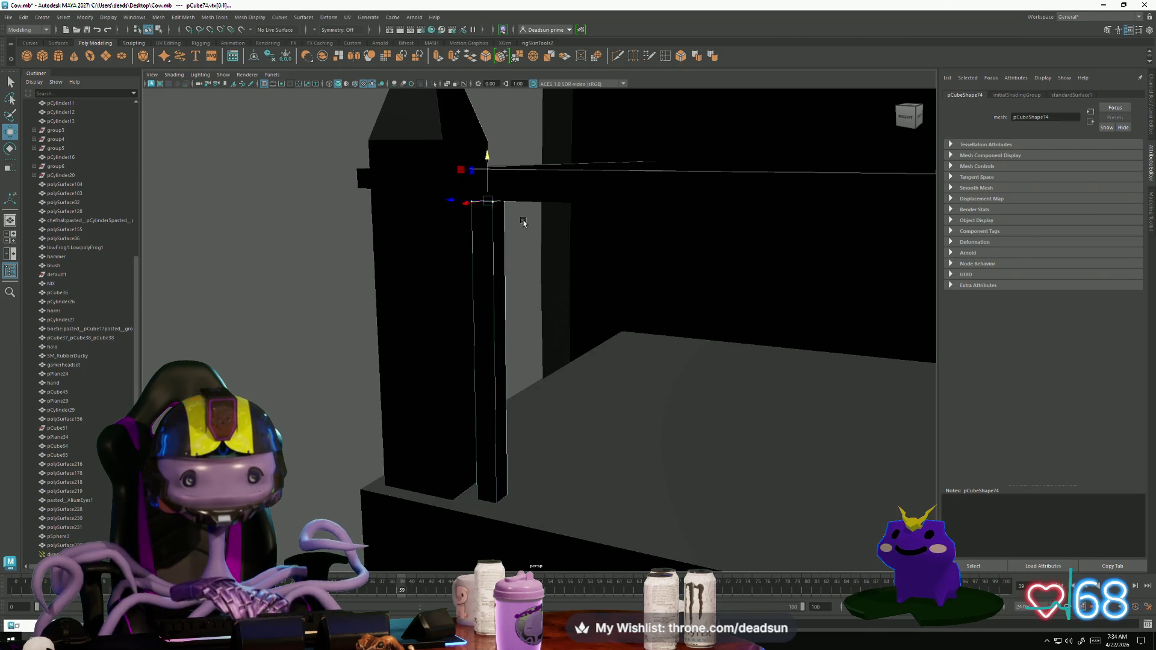
mouse_move(487, 154)
left_mouse_down("alt")
mouse_move(434, 307)
mouse_move(506, 330)
mouse_move(524, 364)
mouse_move(499, 330)
left_mouse_up("alt")
right_click_drag(500, 330, 529, 253)
mouse_move(529, 253)
left_mouse_down("alt")
mouse_move(497, 328)
mouse_move(514, 323)
mouse_move(430, 238)
left_mouse_up("alt")
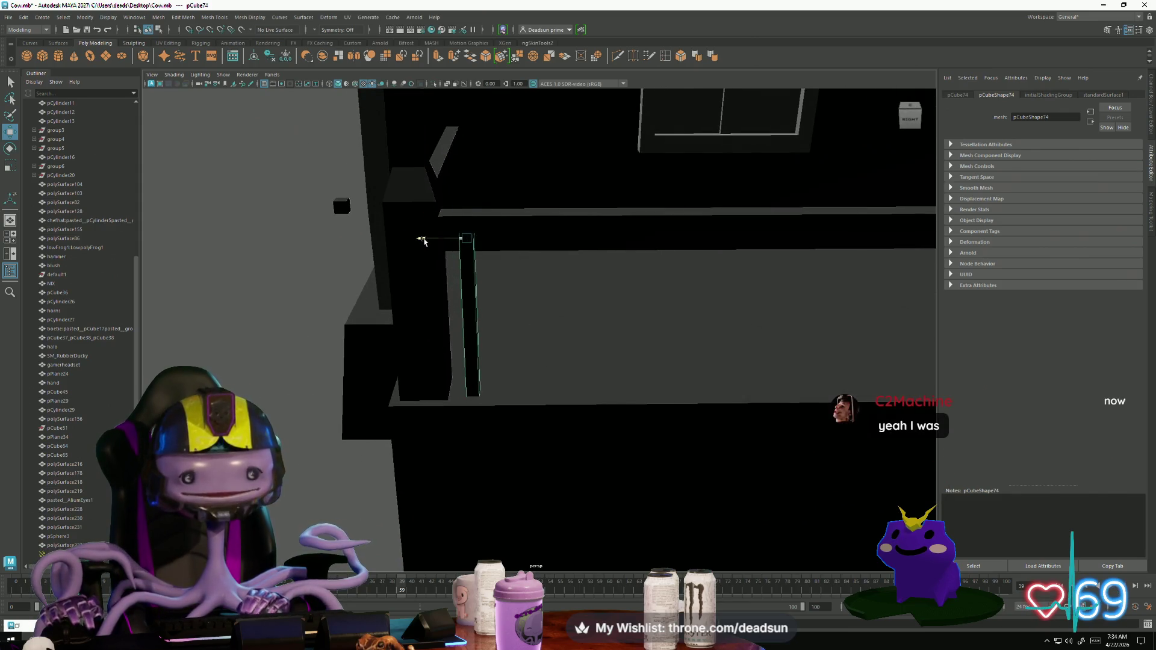
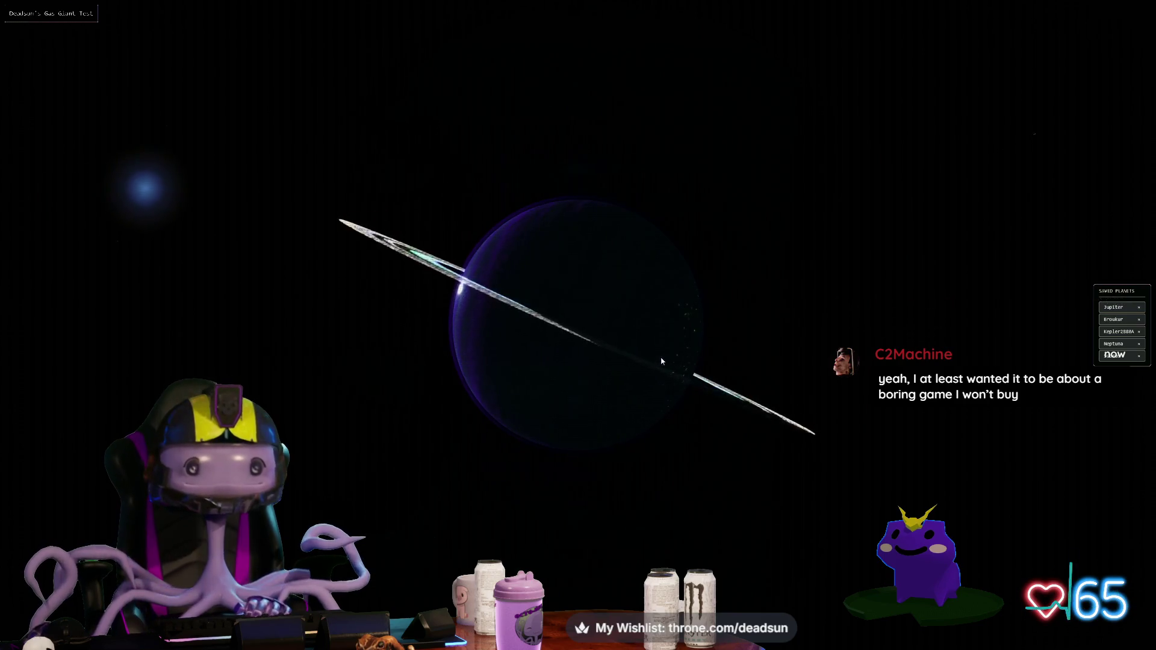
Step: Swap the purple gas giant for the saved brown-orange ringed planet, then zoom and orbit around it
left_click_drag(662, 361, 469, 383)
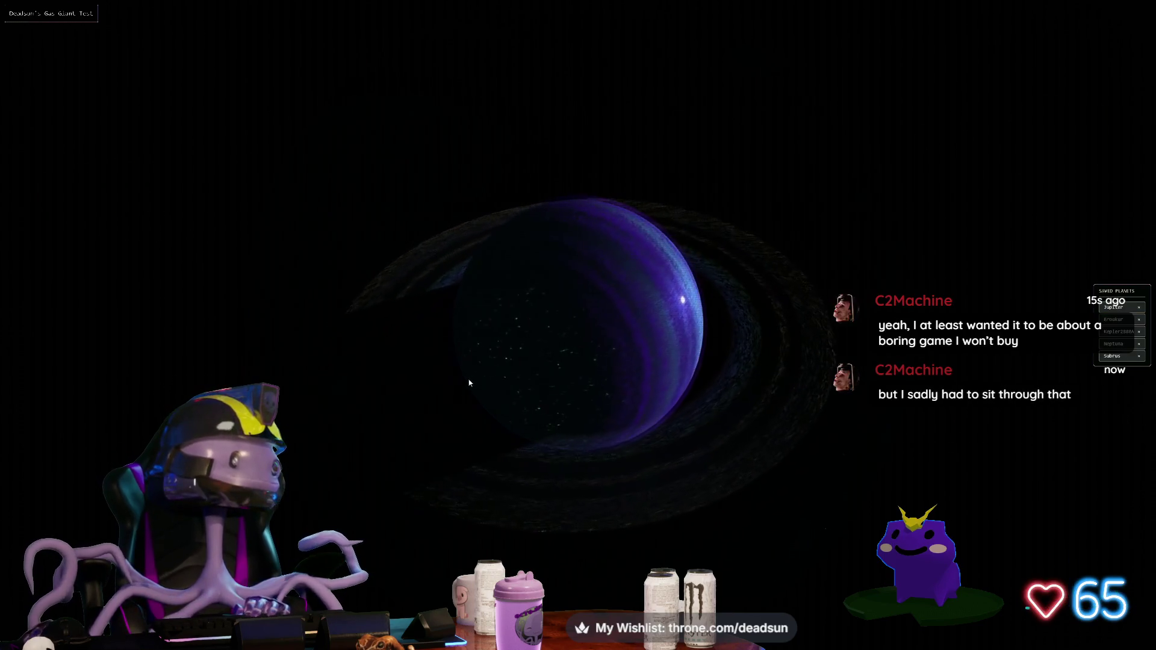
left_click(1120, 317)
scroll(704, 384, "up", 5)
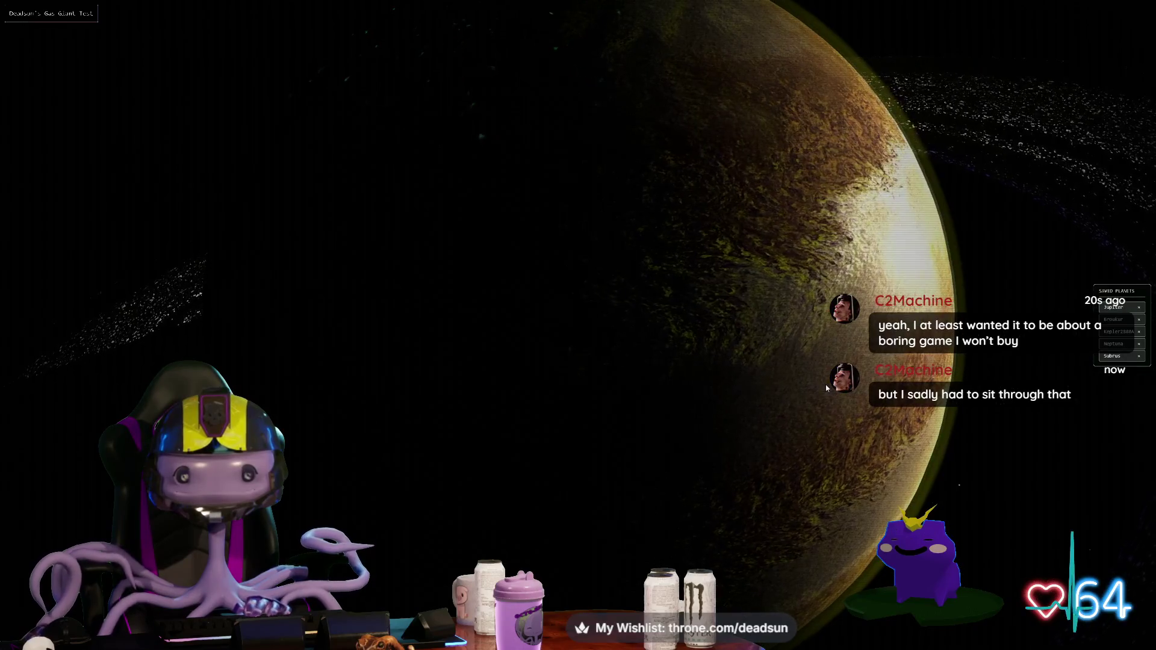
mouse_move(827, 388)
left_mouse_down()
mouse_move(775, 406)
mouse_move(747, 433)
left_mouse_up()
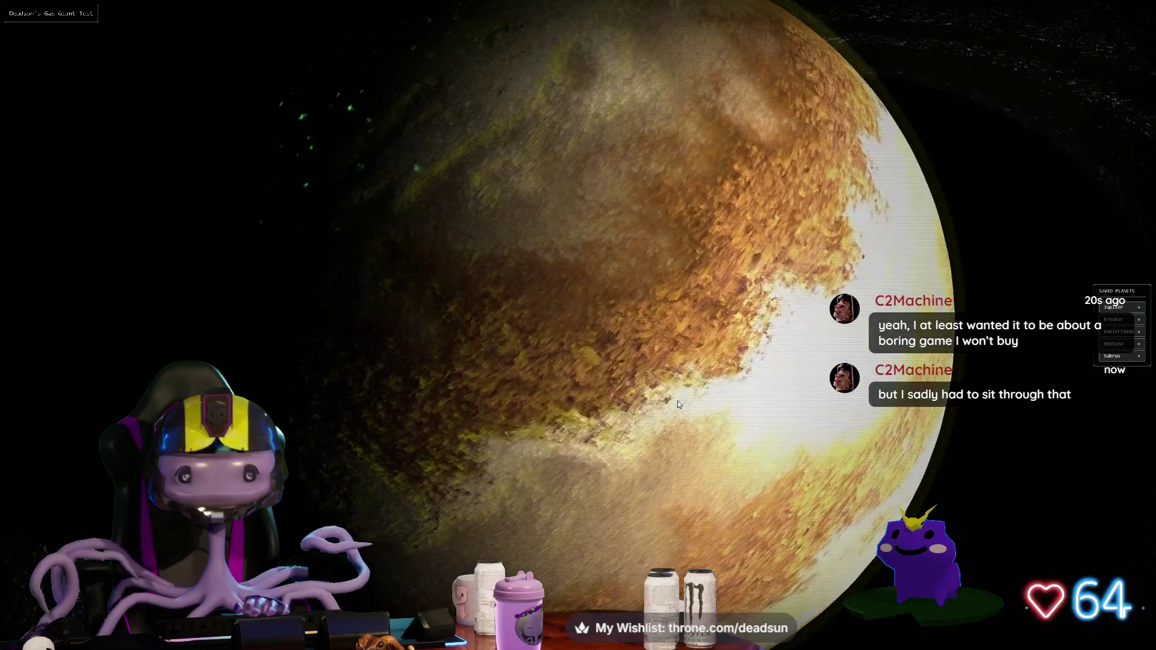
scroll(678, 400, "down", 5)
left_click_drag(658, 398, 592, 381)
scroll(618, 364, "up", 5)
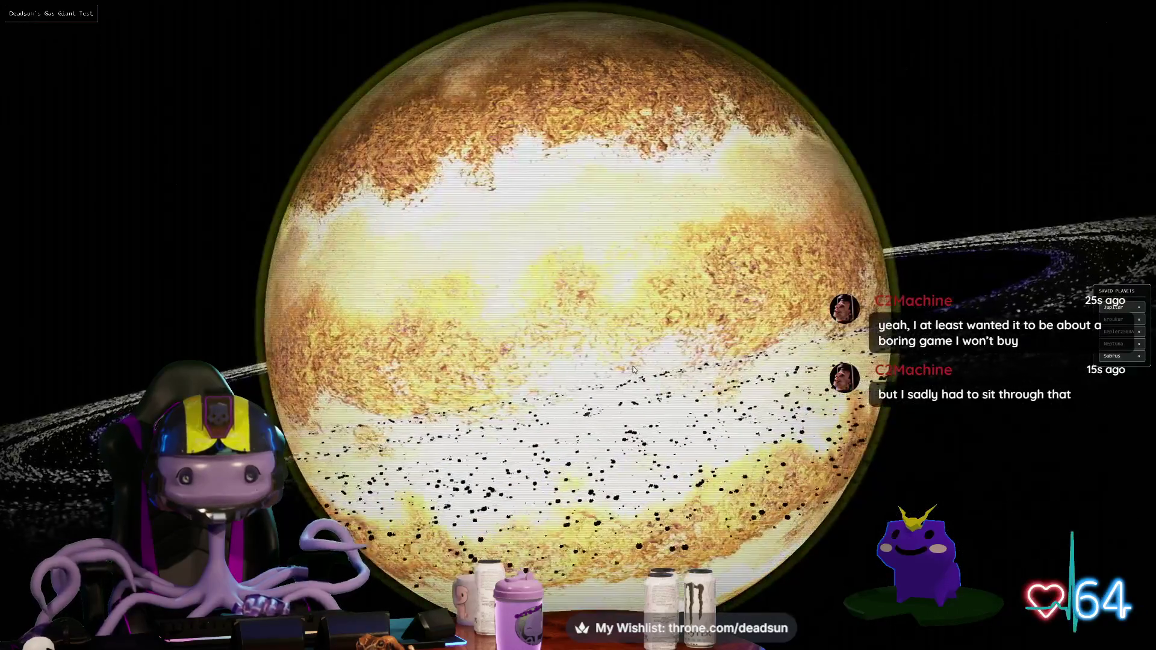
scroll(626, 373, "down", 3)
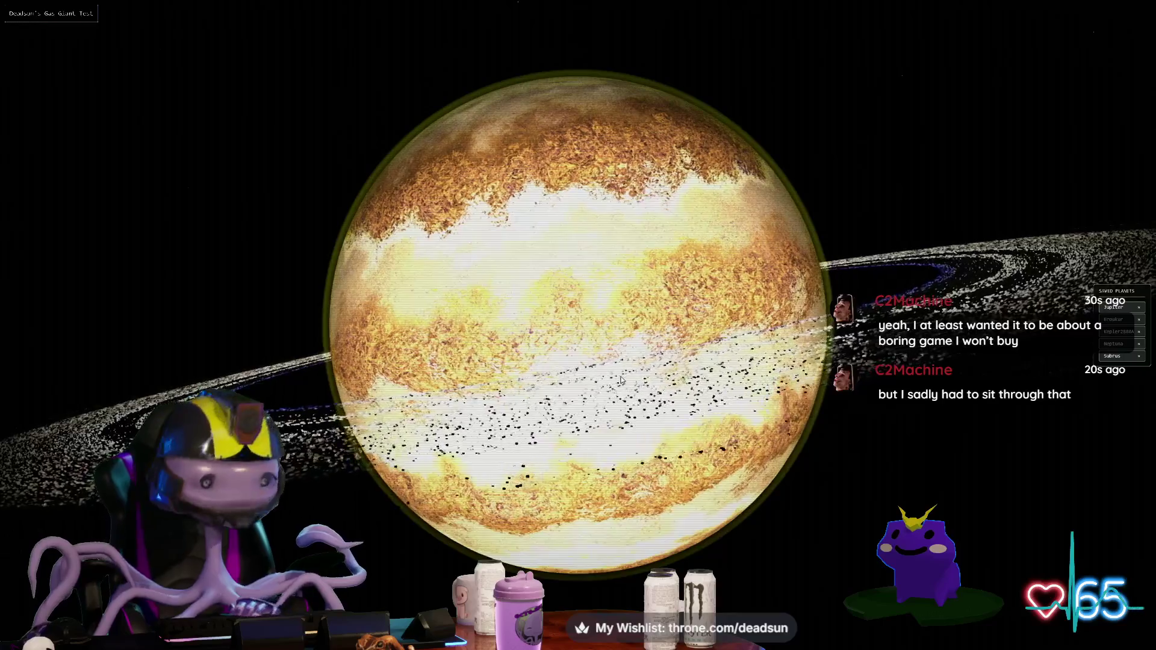
Step: Drag Wind Speed higher to streak the bands, then zoom in on the planet
mouse_move(146, 216)
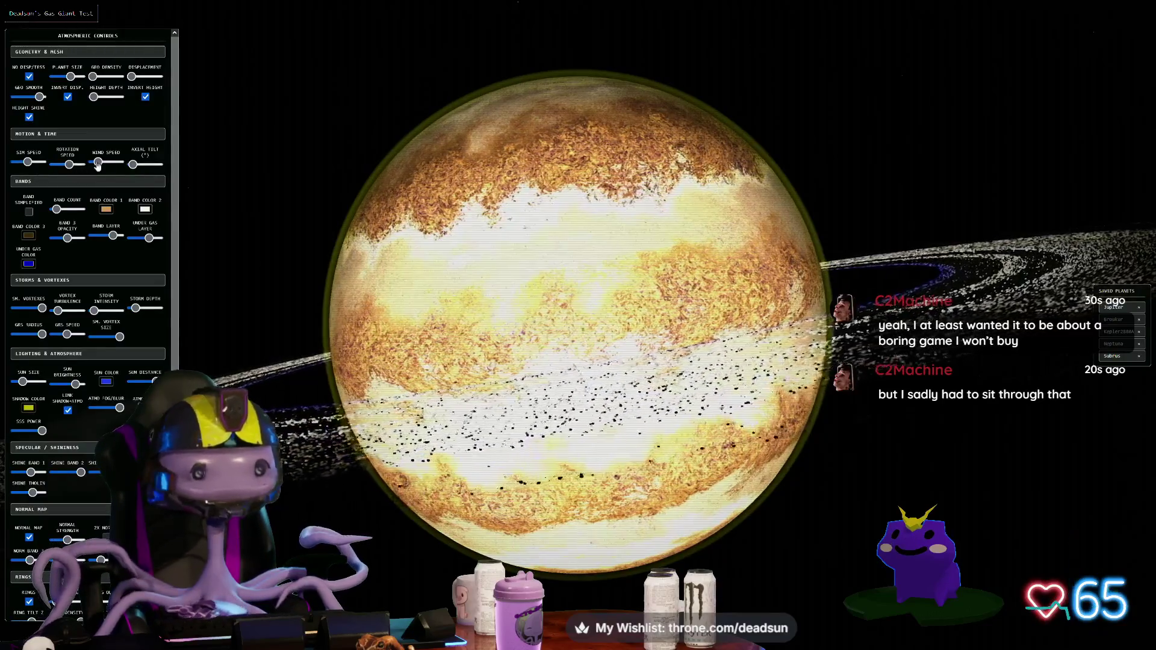
left_click_drag(98, 162, 121, 163)
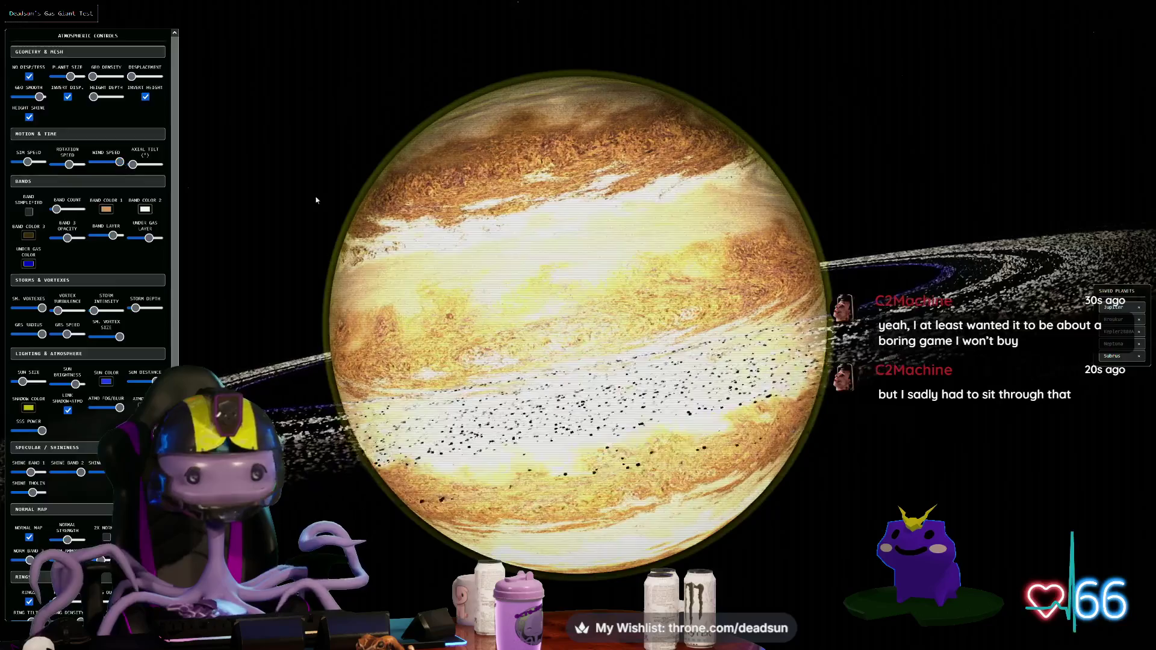
scroll(650, 306, "up", 5)
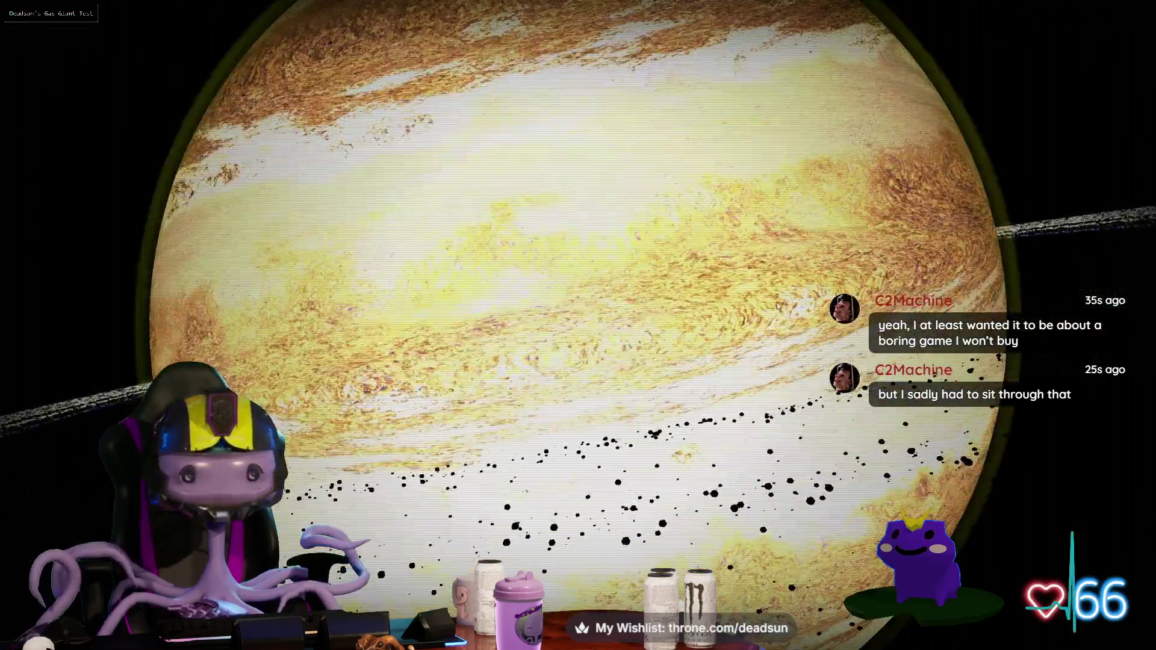
scroll(777, 303, "up", 5)
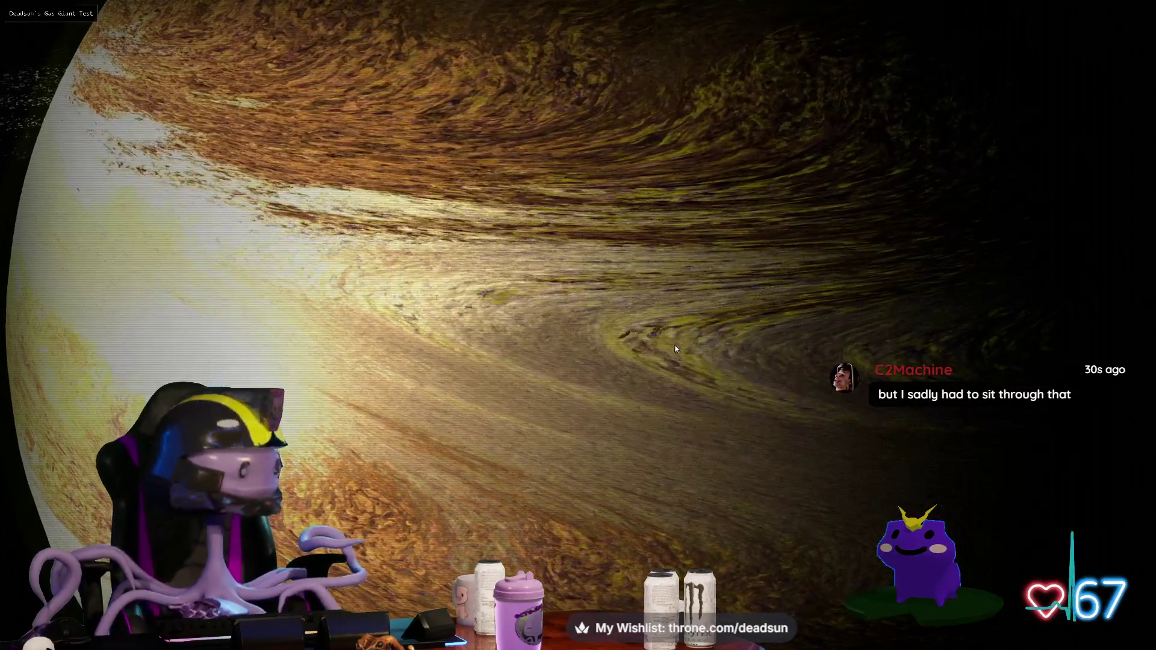
scroll(669, 347, "up", 5)
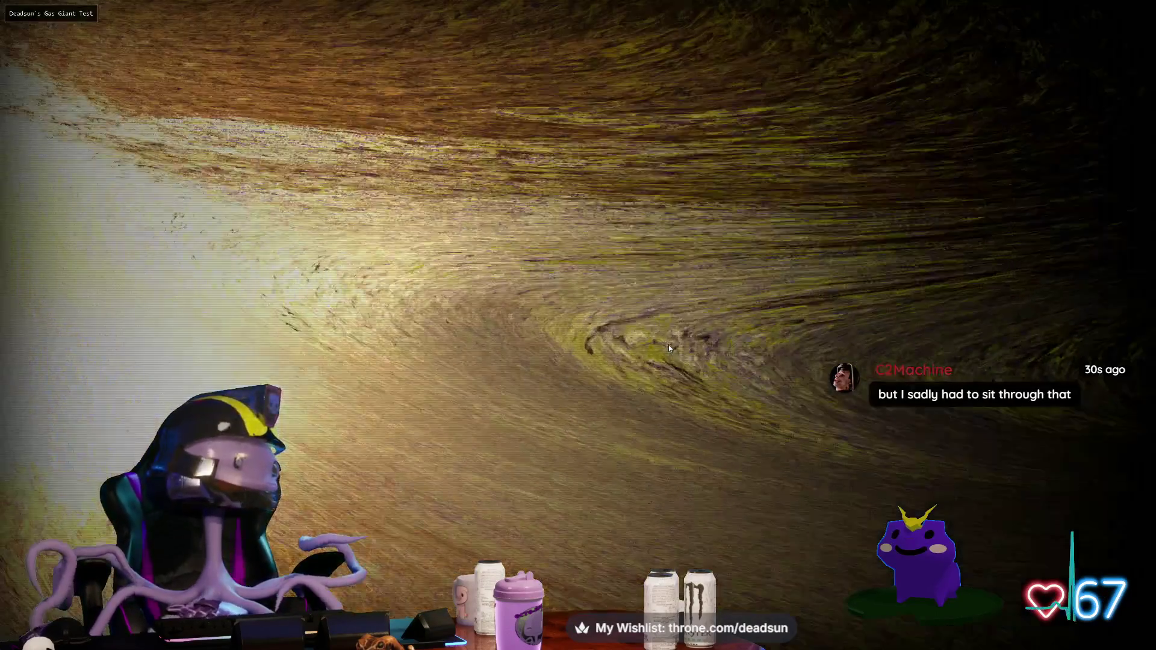
scroll(669, 348, "up", 3)
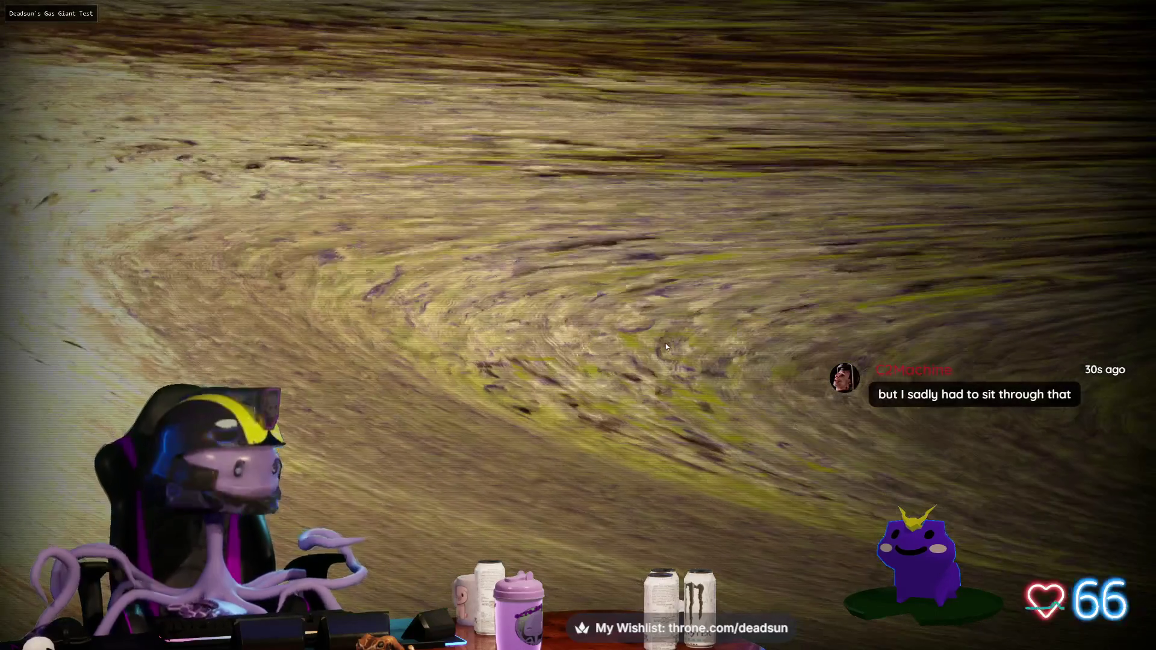
scroll(667, 343, "down", 5)
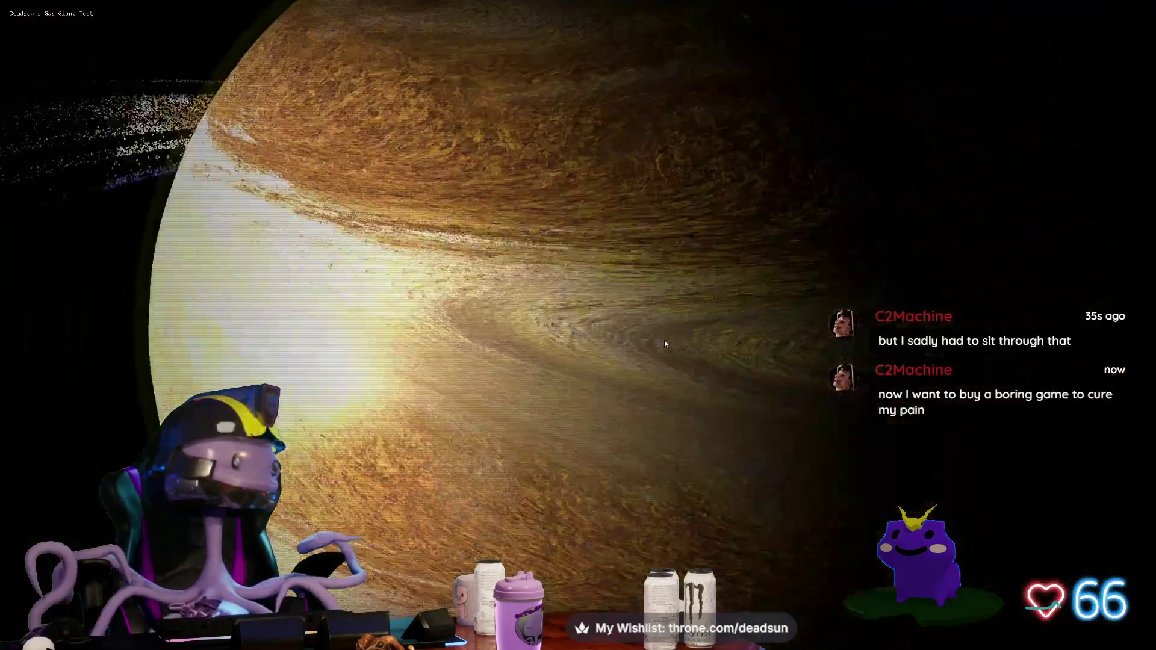
scroll(665, 342, "down", 2)
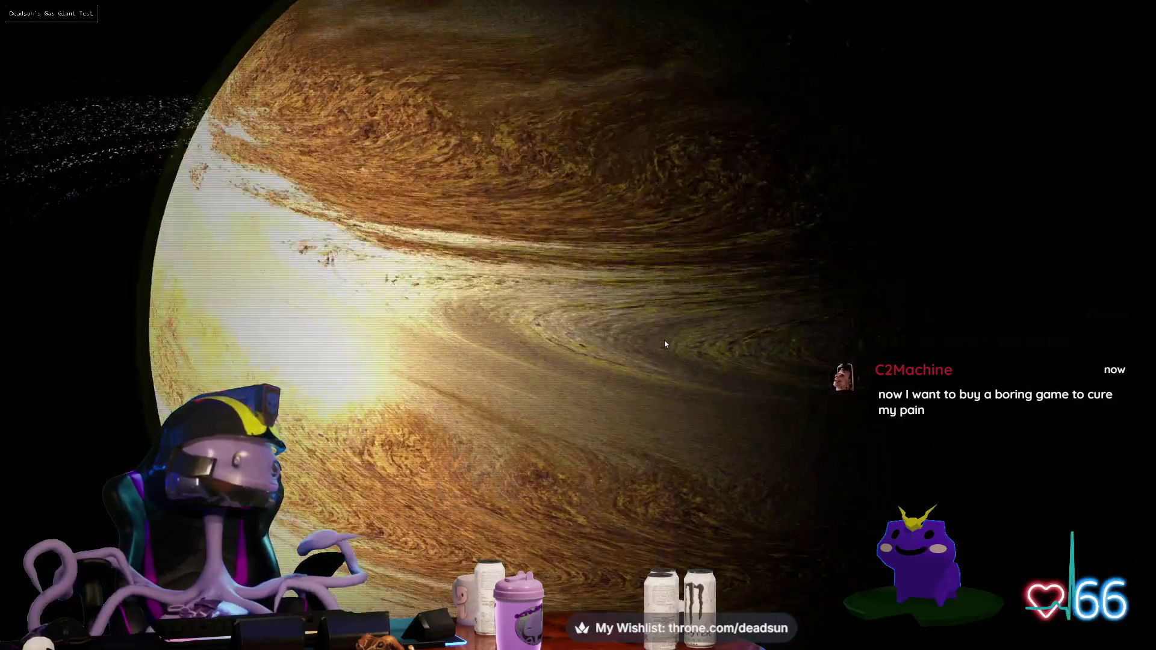
Step: Orbit and zoom the ringed planet to a level, nearly edge-on view
mouse_move(652, 332)
left_mouse_down()
mouse_move(675, 301)
mouse_move(659, 309)
mouse_move(670, 377)
mouse_move(673, 366)
left_mouse_up()
scroll(670, 377, "up", 3)
scroll(687, 368, "up", 2)
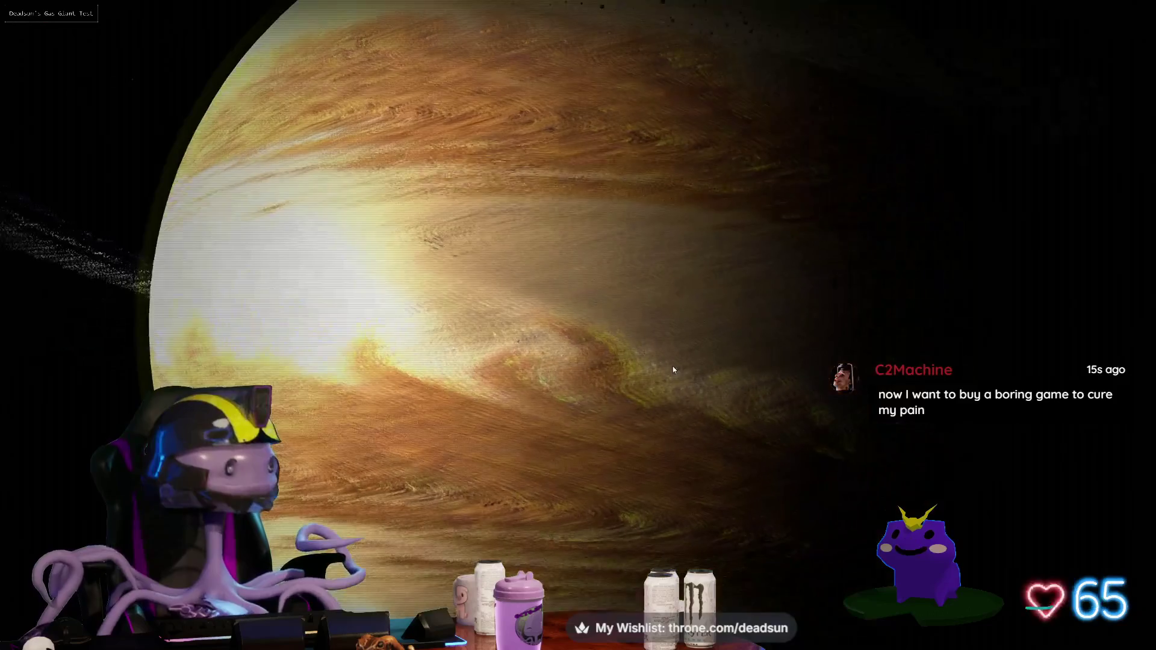
scroll(674, 366, "up", 3)
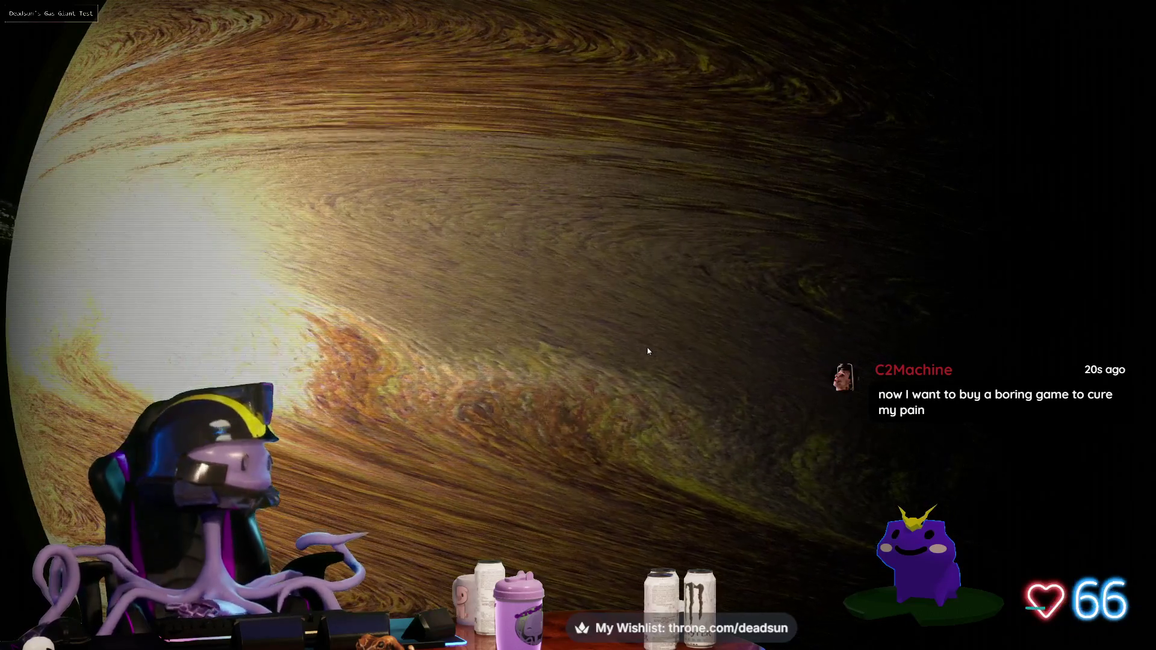
scroll(645, 350, "down", 5)
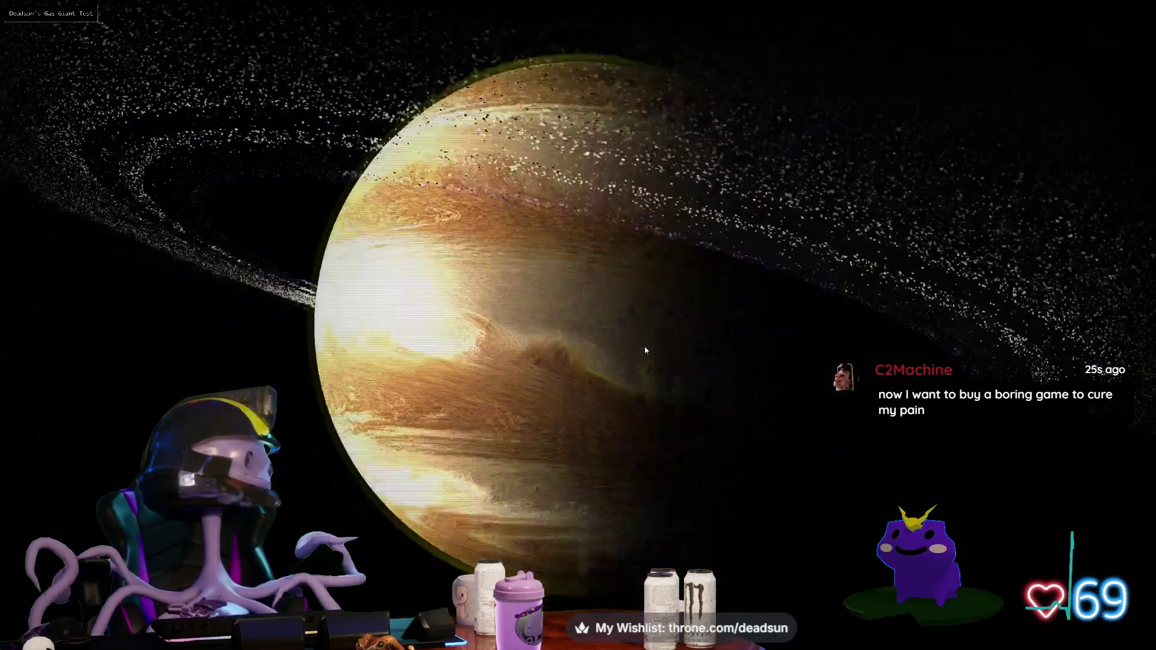
mouse_move(645, 350)
left_mouse_down()
mouse_move(644, 370)
mouse_move(665, 377)
left_mouse_up()
scroll(665, 377, "down", 5)
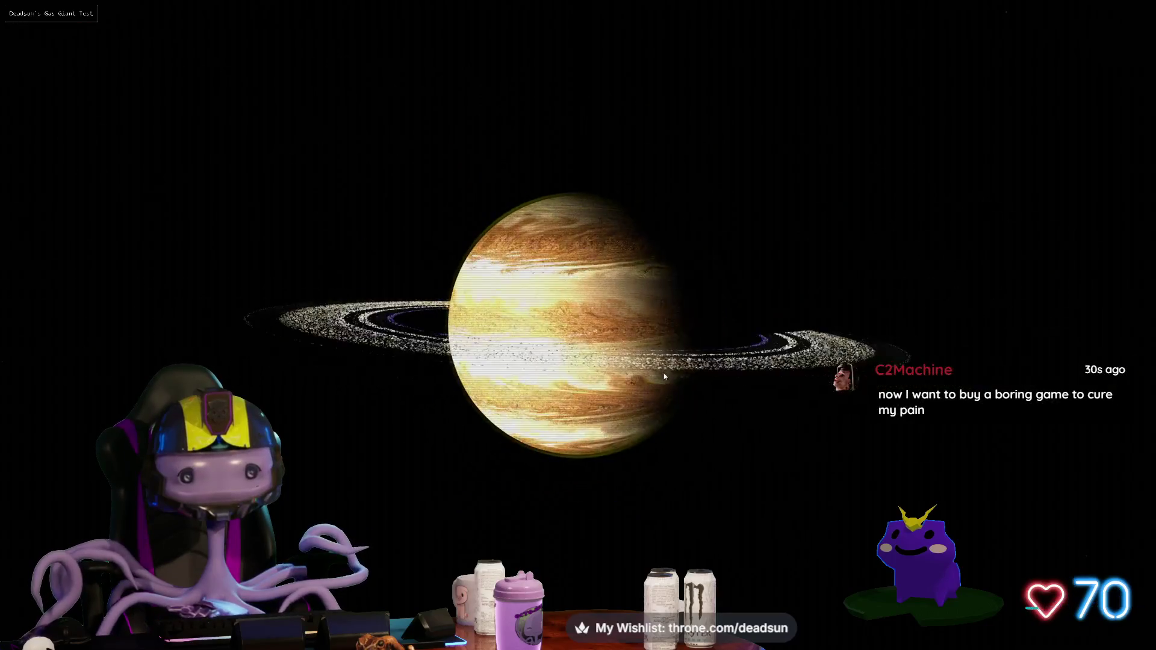
scroll(665, 376, "down", 3)
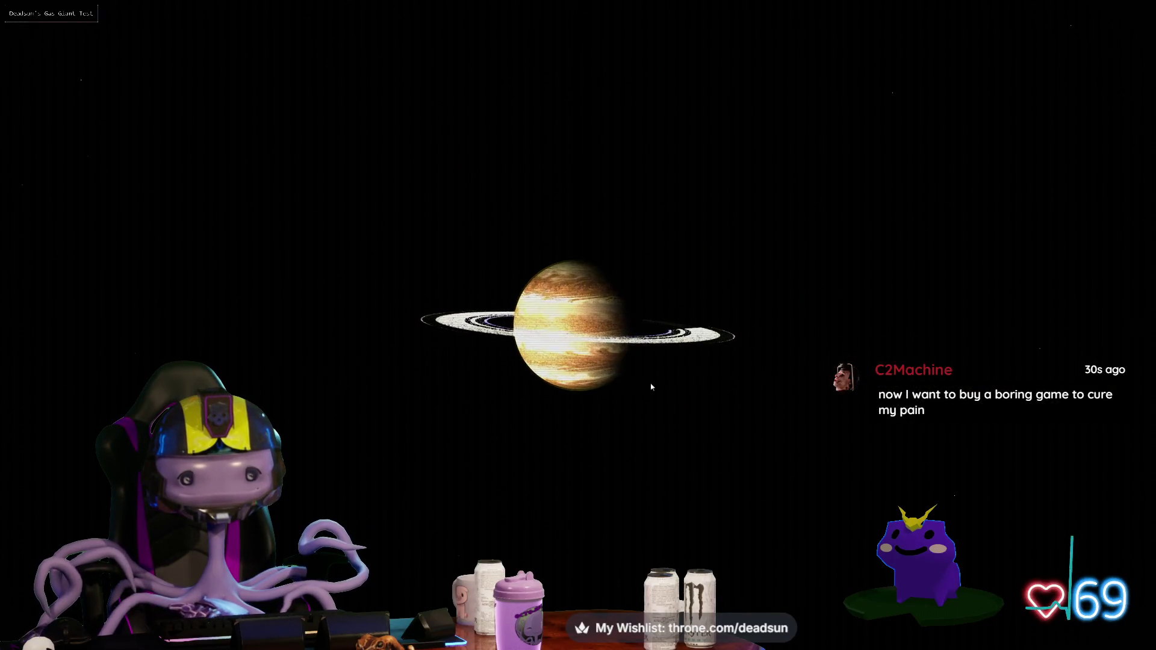
Step: Show and hide the planet settings panel with H, then orbit below the rings
key("h")
scroll(109, 511, "down", 3)
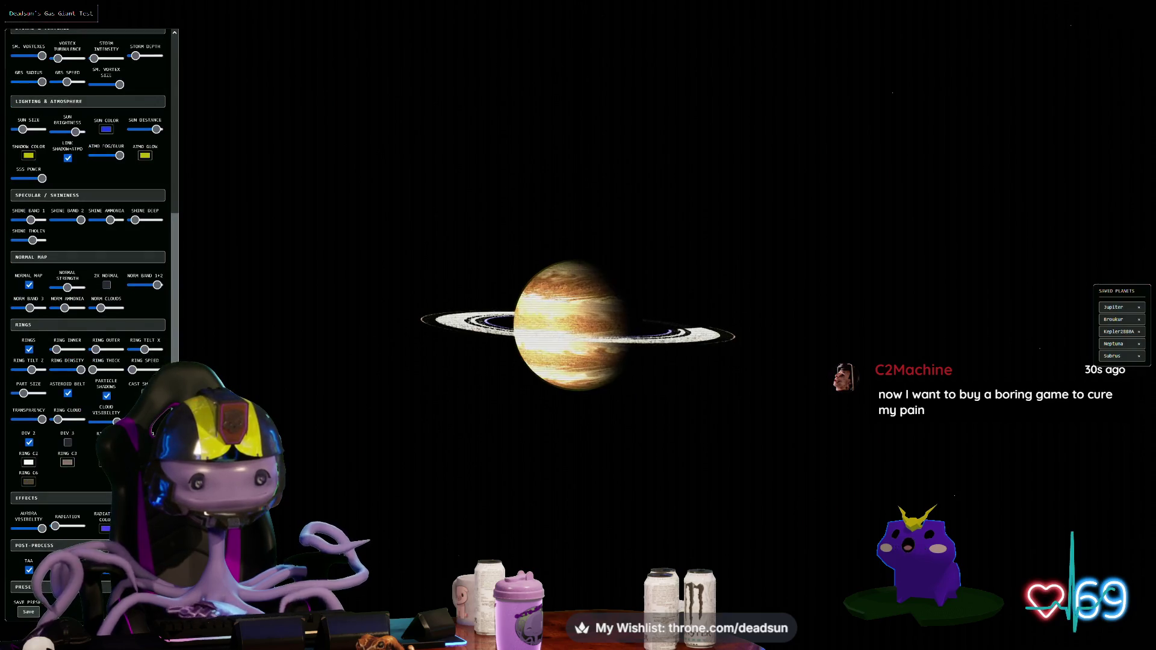
key("h")
scroll(488, 482, "up", 2)
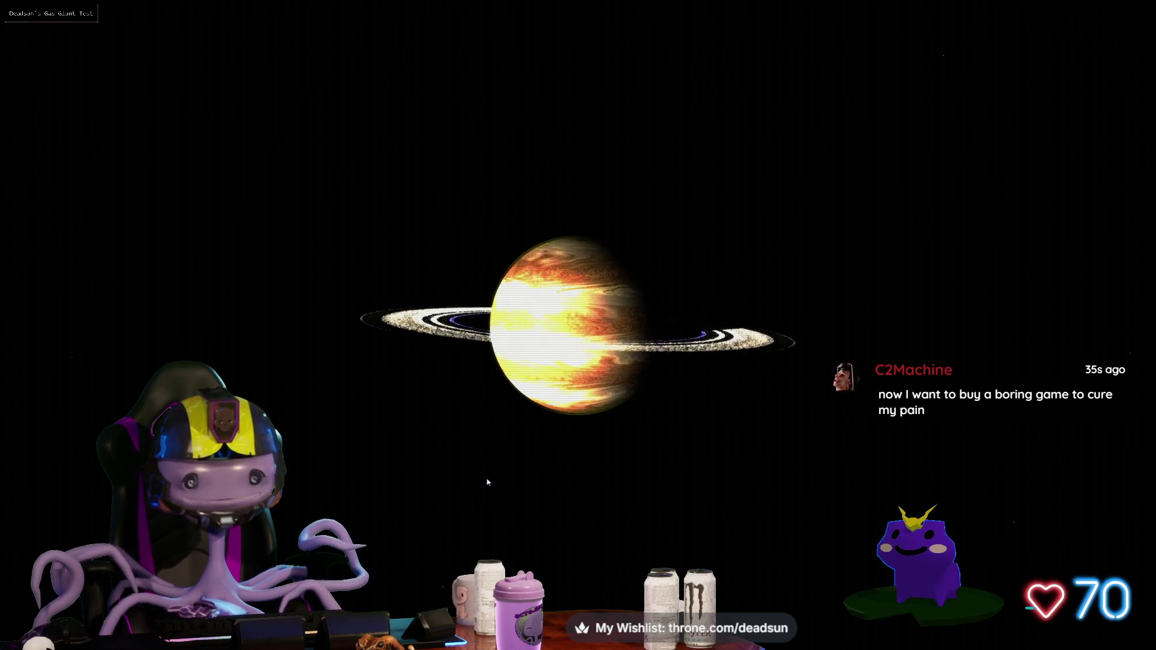
scroll(470, 497, "up", 2)
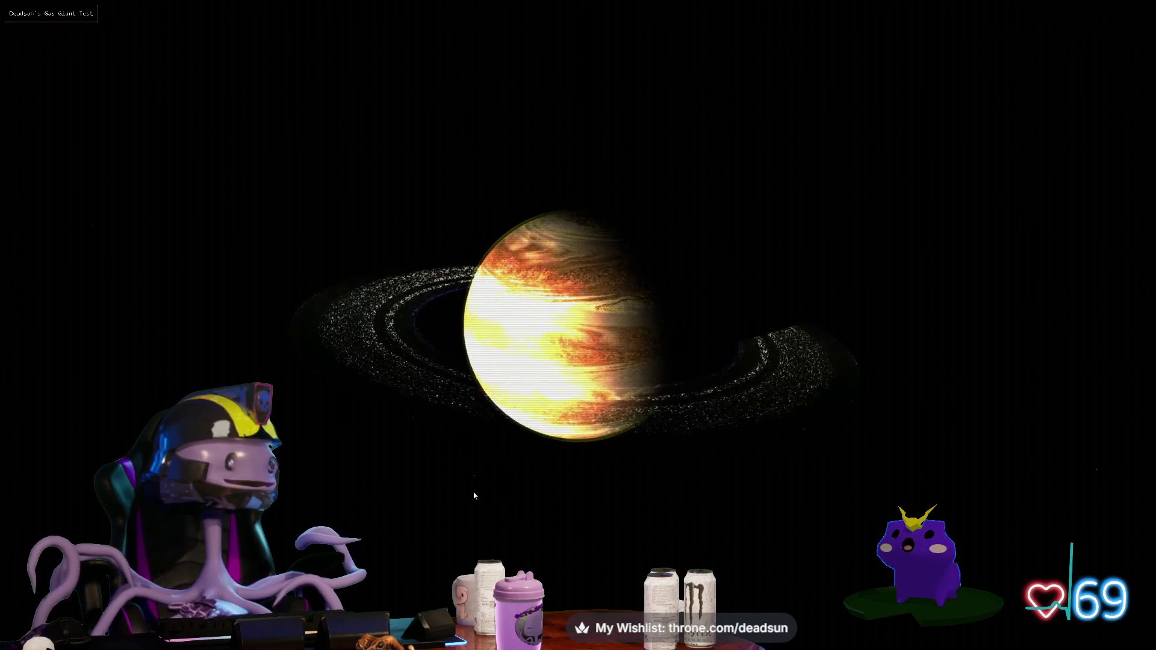
scroll(473, 491, "up", 2)
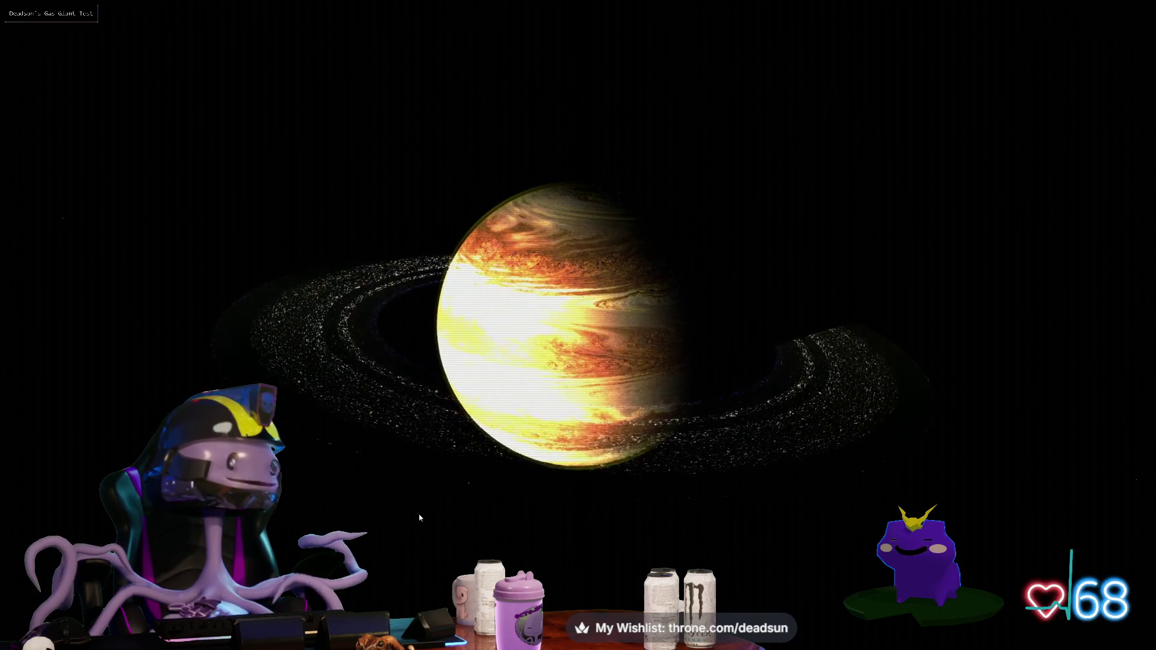
mouse_move(420, 518)
left_mouse_down()
mouse_move(421, 467)
mouse_move(407, 459)
left_mouse_up()
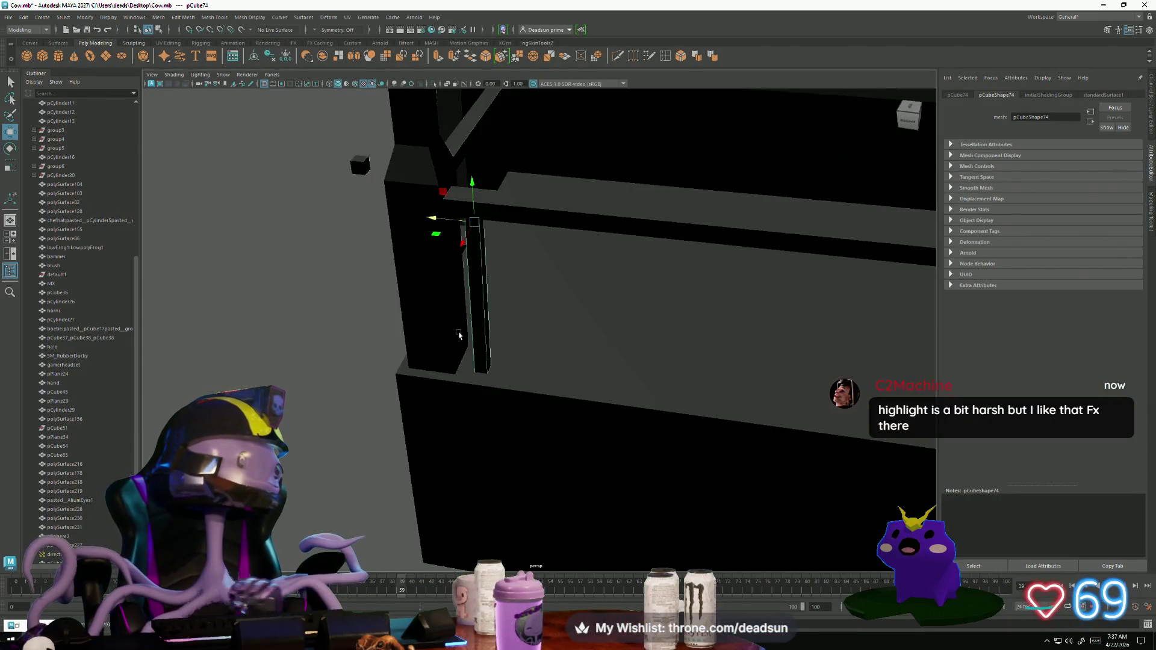
Step: Move the perspective view in toward the porch railing's corner pillar
mouse_move(459, 336)
left_mouse_down("alt")
mouse_move(462, 320)
mouse_move(402, 323)
mouse_move(395, 284)
mouse_move(400, 304)
mouse_move(387, 309)
mouse_move(465, 293)
mouse_move(477, 305)
mouse_move(363, 325)
mouse_move(441, 298)
left_mouse_up("alt")
right_click(464, 293)
left_click(464, 280)
left_click(464, 280)
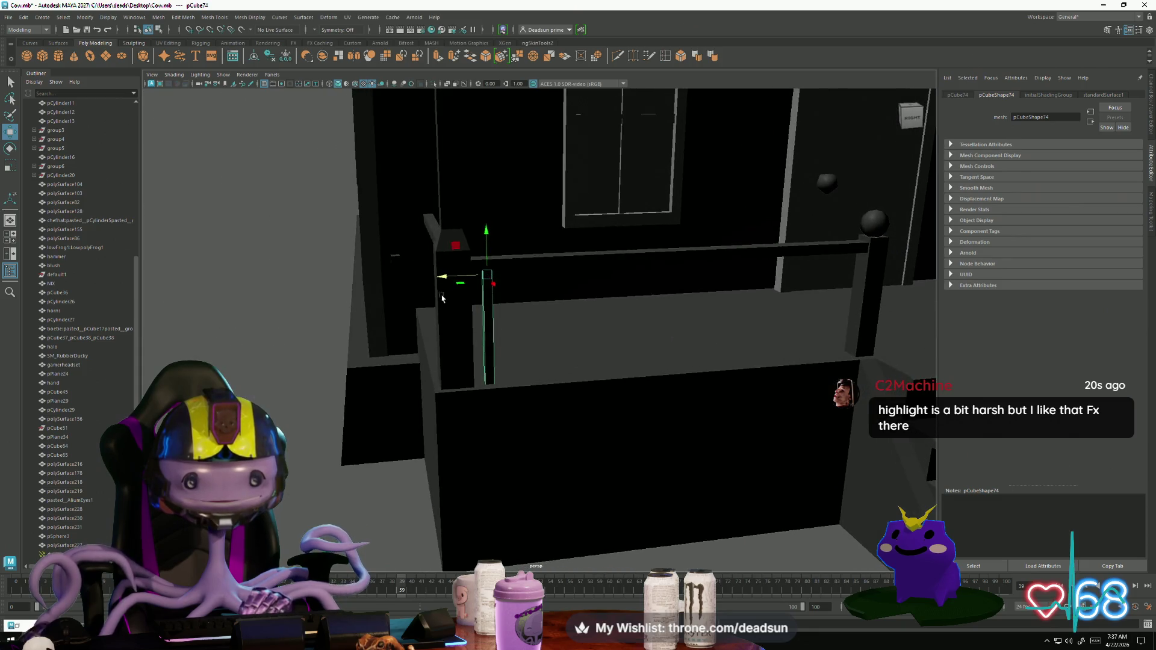
left_click_drag(577, 328, 474, 316, "alt")
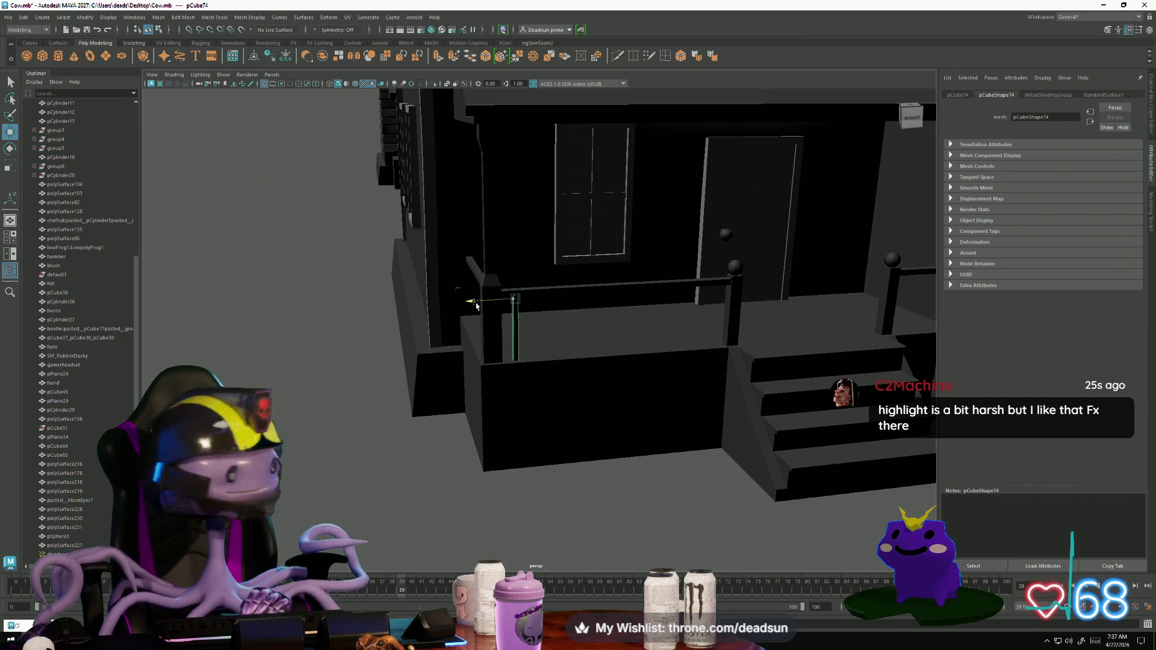
mouse_move(476, 306)
right_mouse_down("alt")
mouse_move(583, 405)
mouse_move(559, 369)
right_mouse_up("alt")
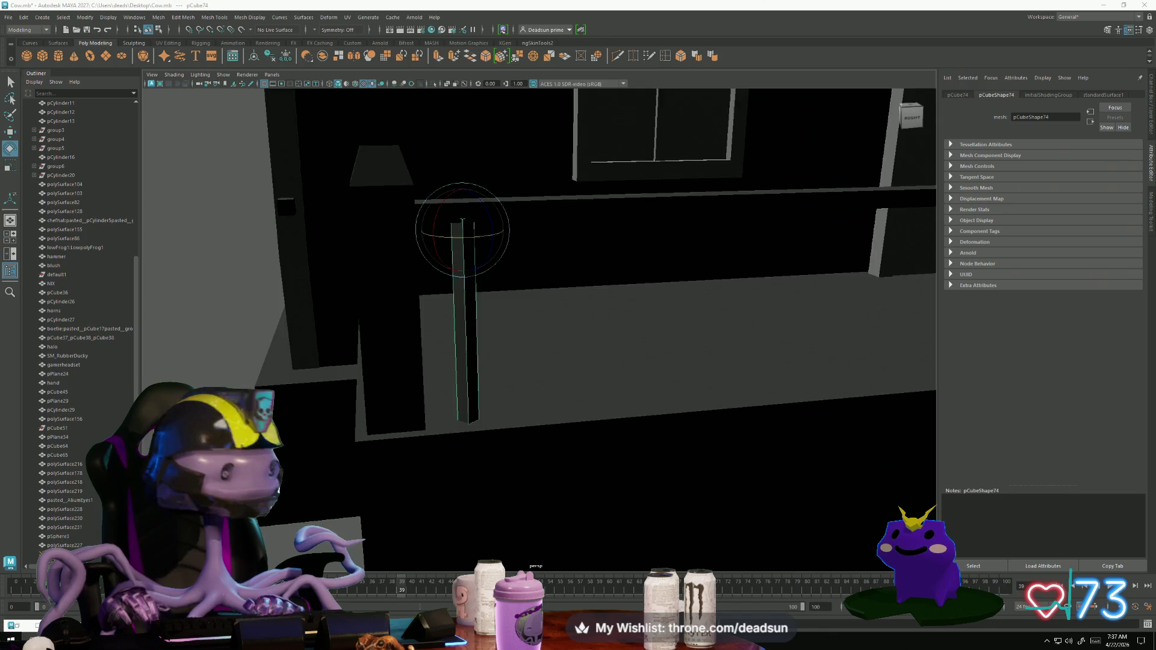
key("alt+Tab")
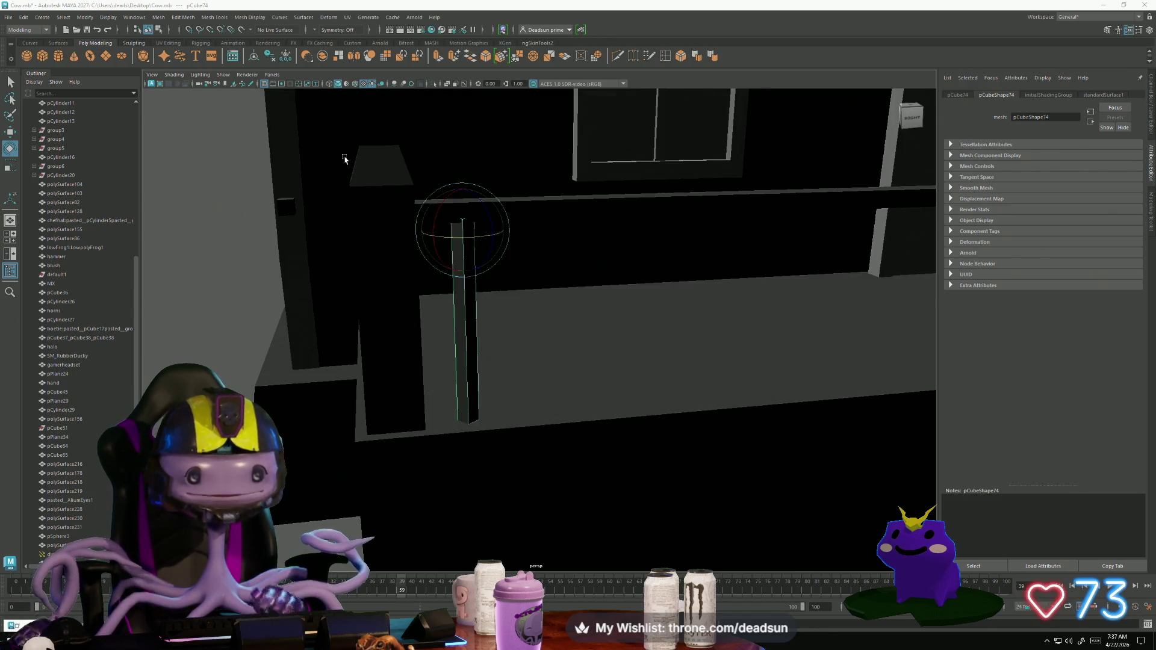
key("alt+Tab")
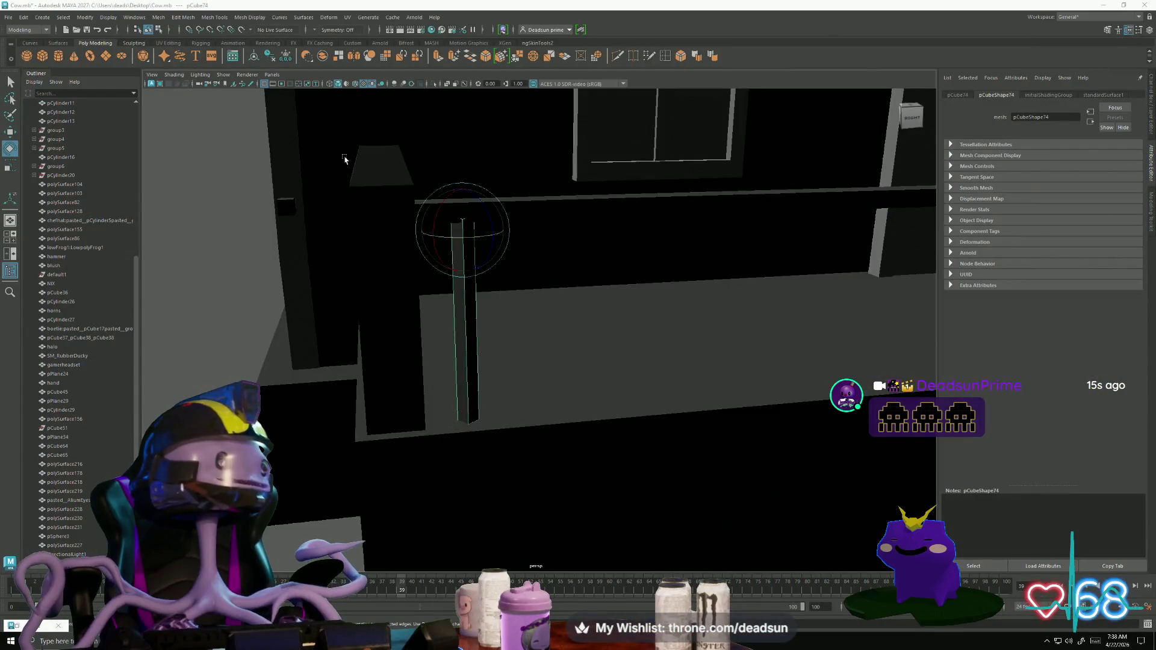
Step: Scale the pCube74 post into a thin, tall baluster bar and raise it
mouse_move(424, 199)
left_mouse_down("alt")
mouse_move(440, 241)
mouse_move(542, 351)
mouse_move(386, 335)
left_mouse_up("alt")
key("r")
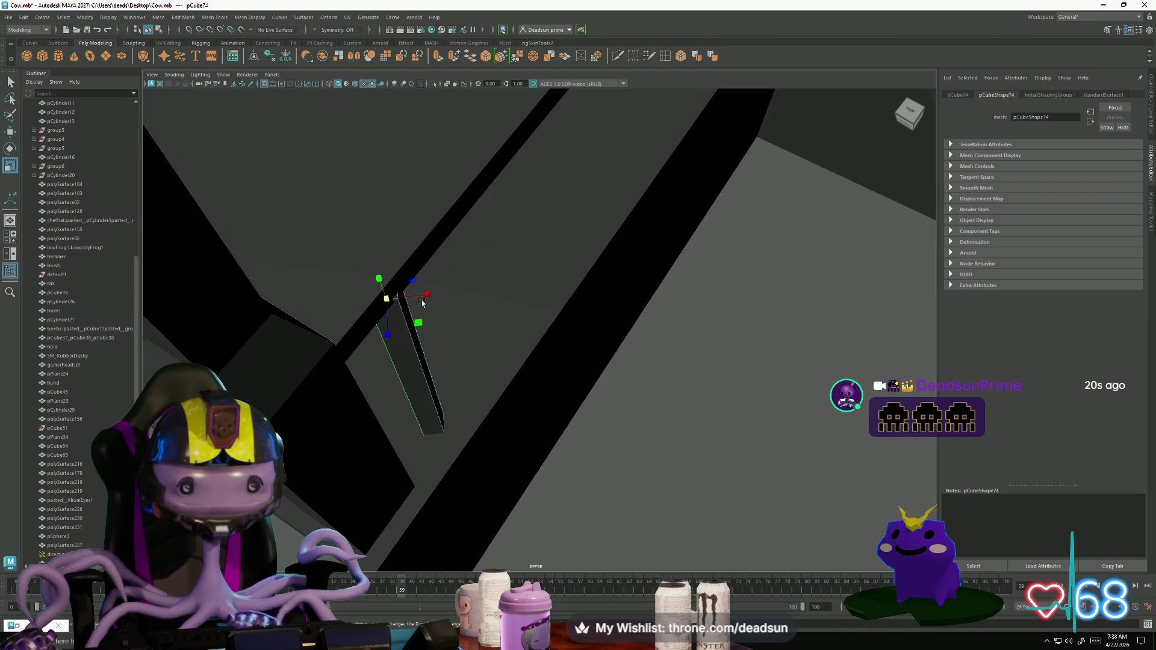
left_click_drag(426, 297, 412, 298)
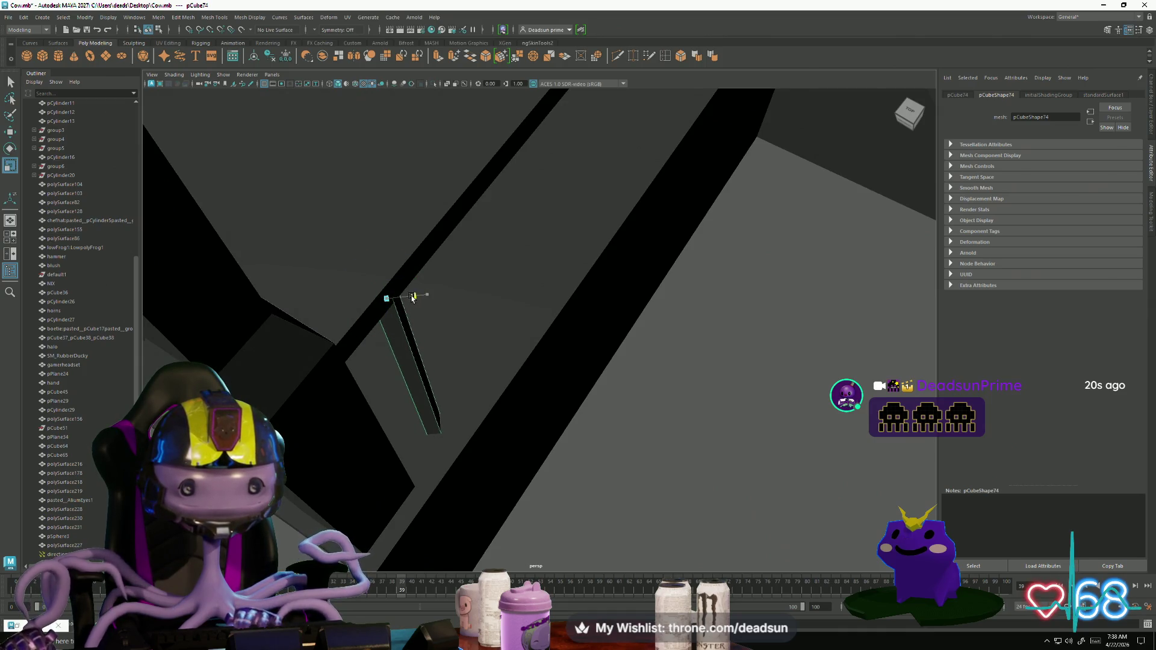
mouse_move(388, 338)
left_mouse_down()
mouse_move(354, 279)
mouse_move(367, 309)
mouse_move(393, 287)
left_mouse_up()
key("w")
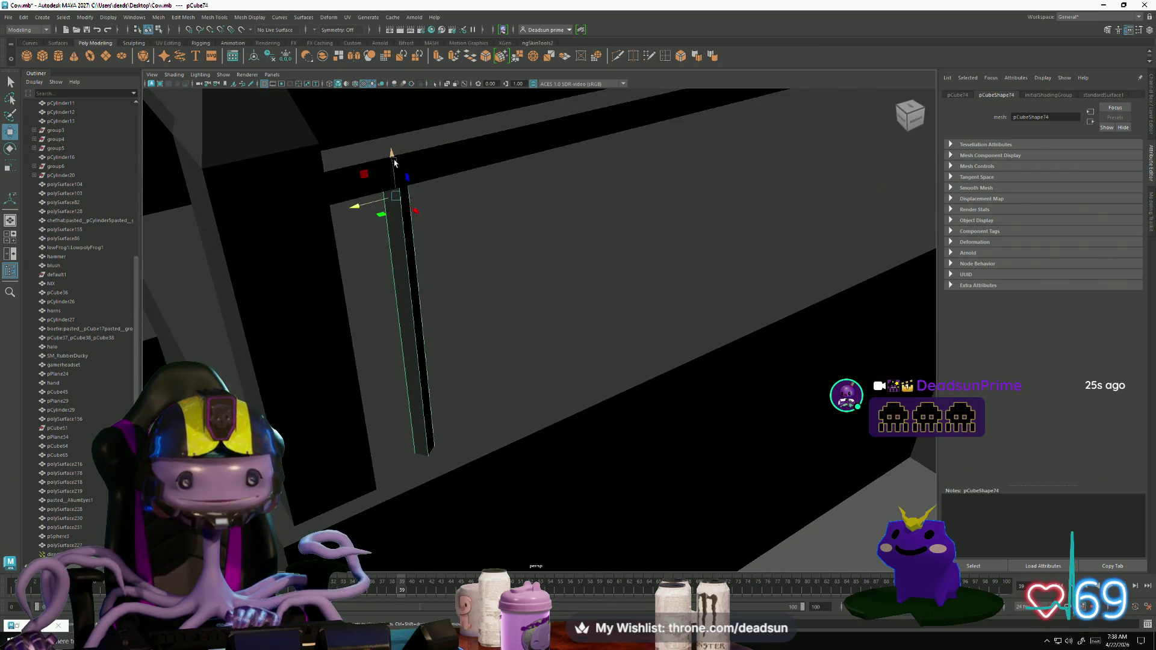
mouse_move(392, 160)
left_mouse_down()
mouse_move(389, 103)
mouse_move(387, 245)
mouse_move(361, 258)
mouse_move(364, 284)
mouse_move(378, 286)
mouse_move(388, 259)
mouse_move(335, 233)
mouse_move(459, 273)
left_mouse_up()
Step: Switch the bar to edge selection and pick one of its edges
right_click_drag(459, 272, 459, 301)
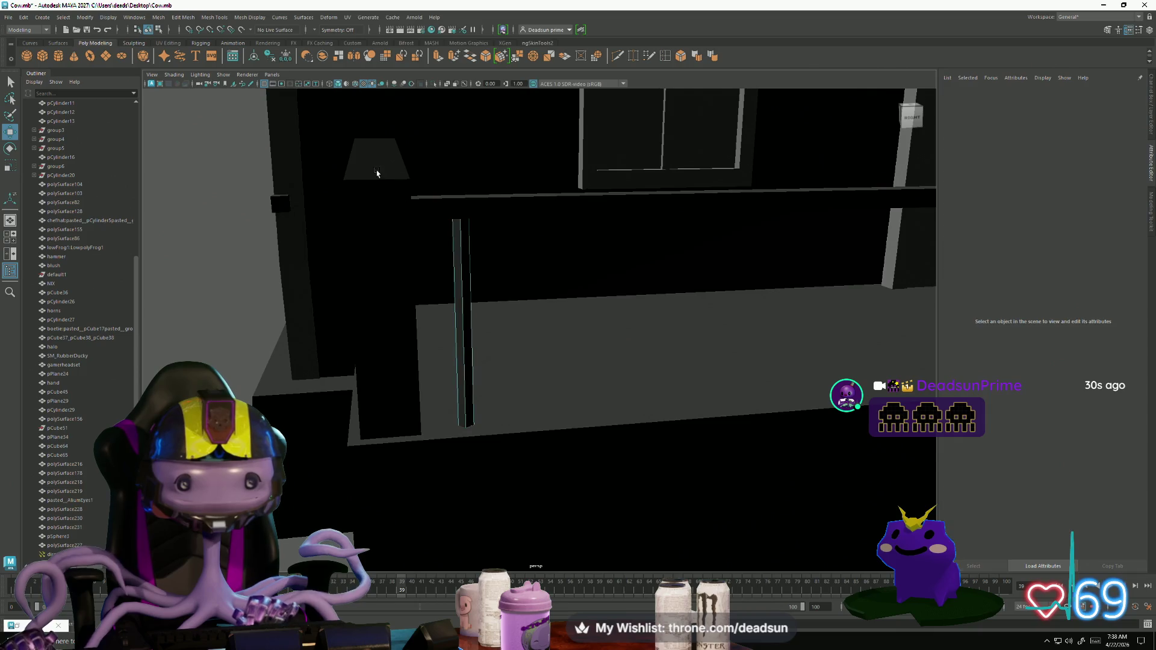
left_click_drag(380, 169, 572, 490)
left_click(506, 354)
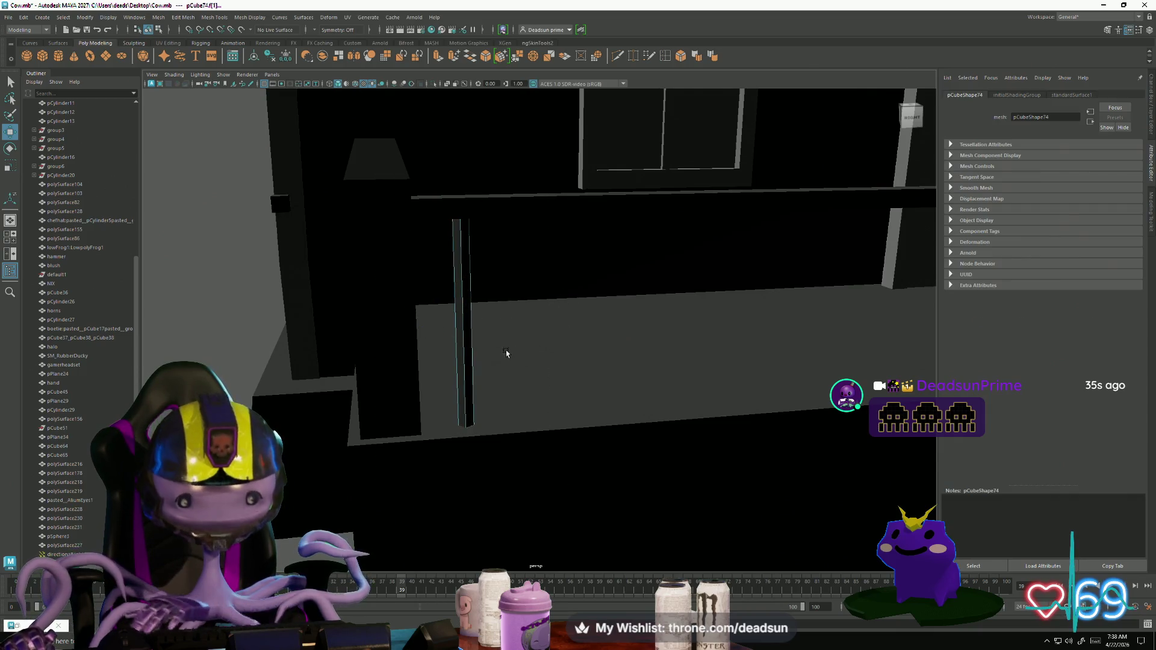
right_click_drag(466, 287, 492, 264)
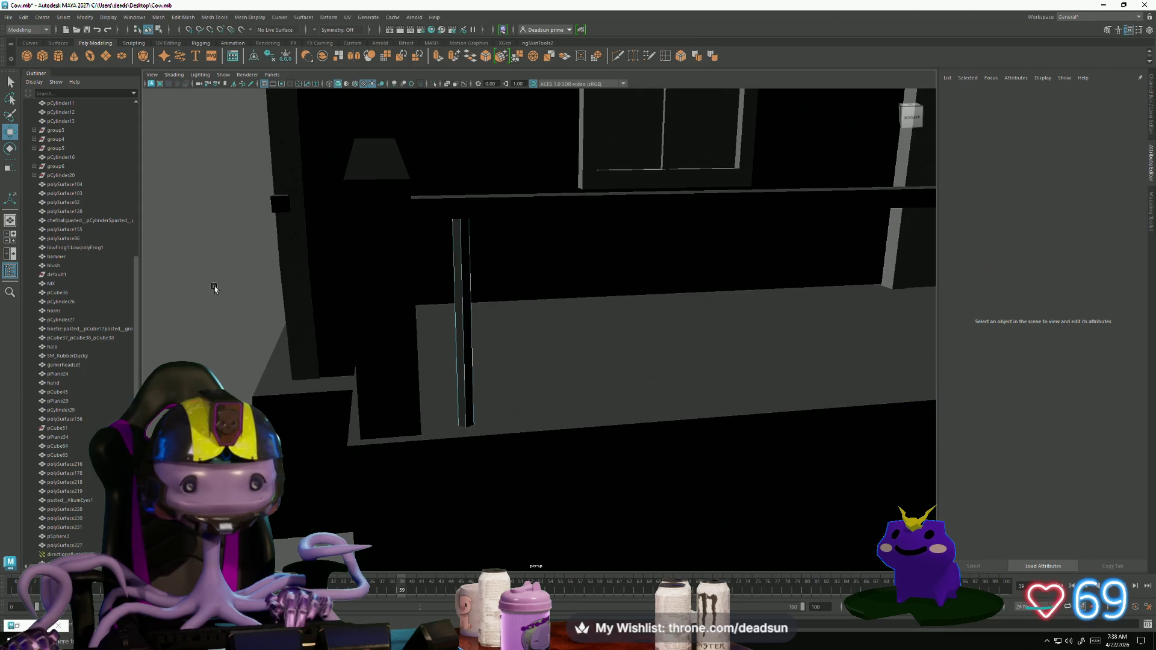
left_click(458, 361)
Step: Duplicate the baluster bar and slide the copy along the porch railing
mouse_move(564, 319)
right_mouse_down("alt")
mouse_move(488, 275)
mouse_move(512, 248)
right_mouse_up("alt")
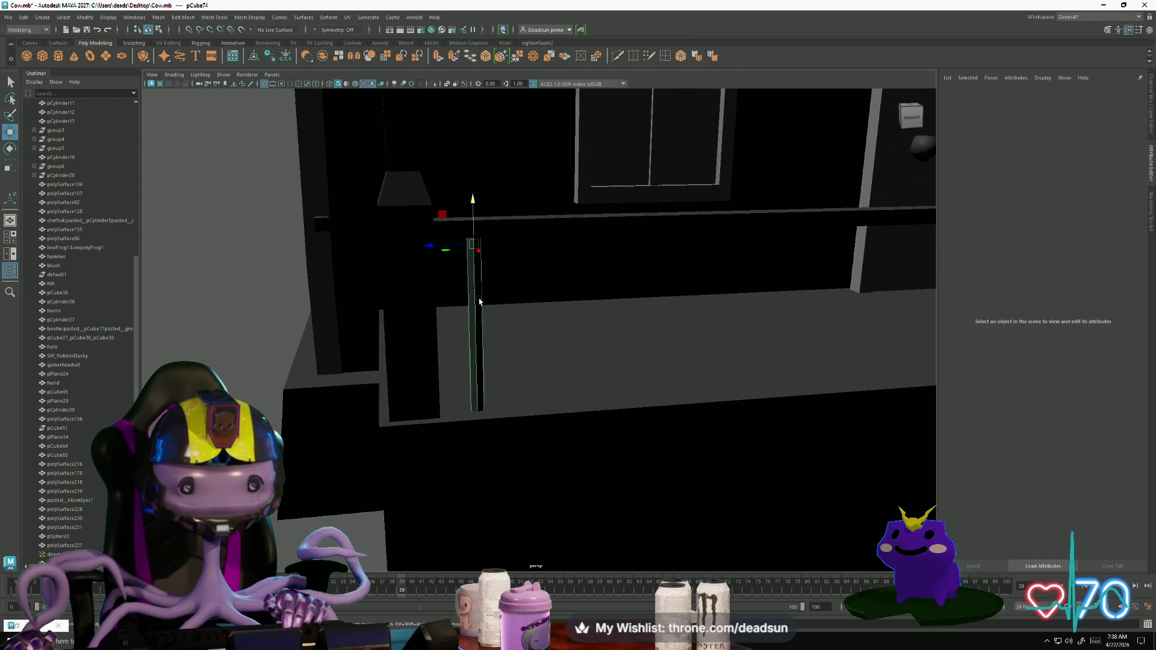
mouse_move(480, 302)
left_mouse_down("alt")
mouse_move(374, 344)
mouse_move(373, 357)
left_mouse_up("alt")
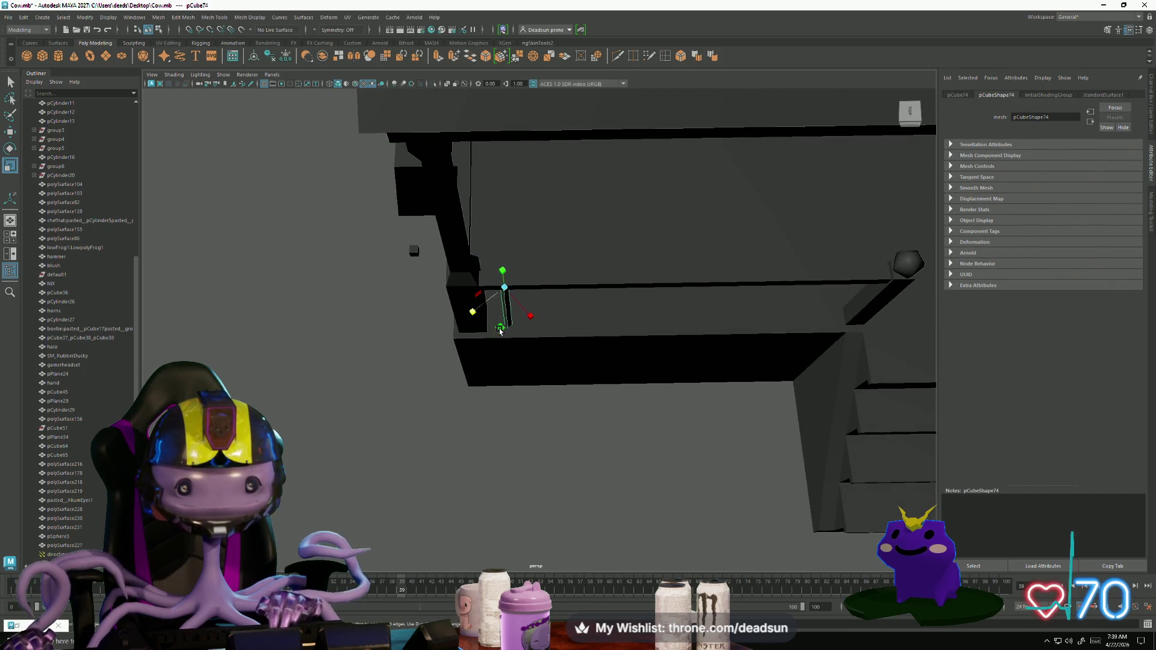
key("e")
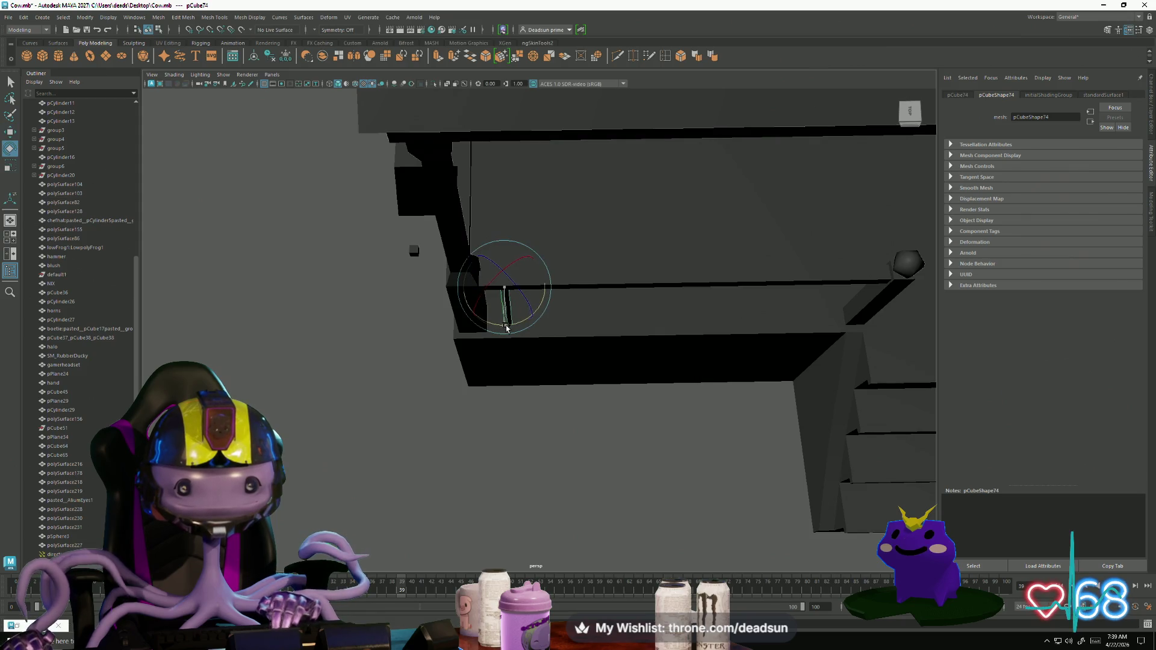
left_click_drag(506, 334, 490, 360, "alt")
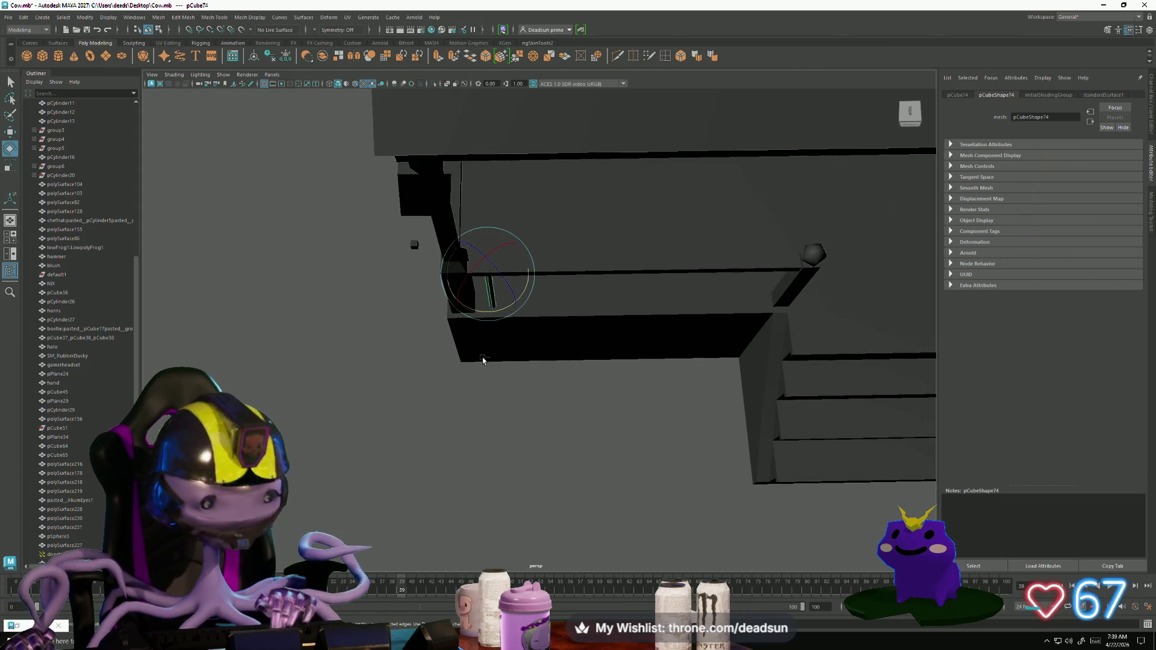
key("ctrl+d")
key("w")
left_click_drag(439, 275, 496, 283)
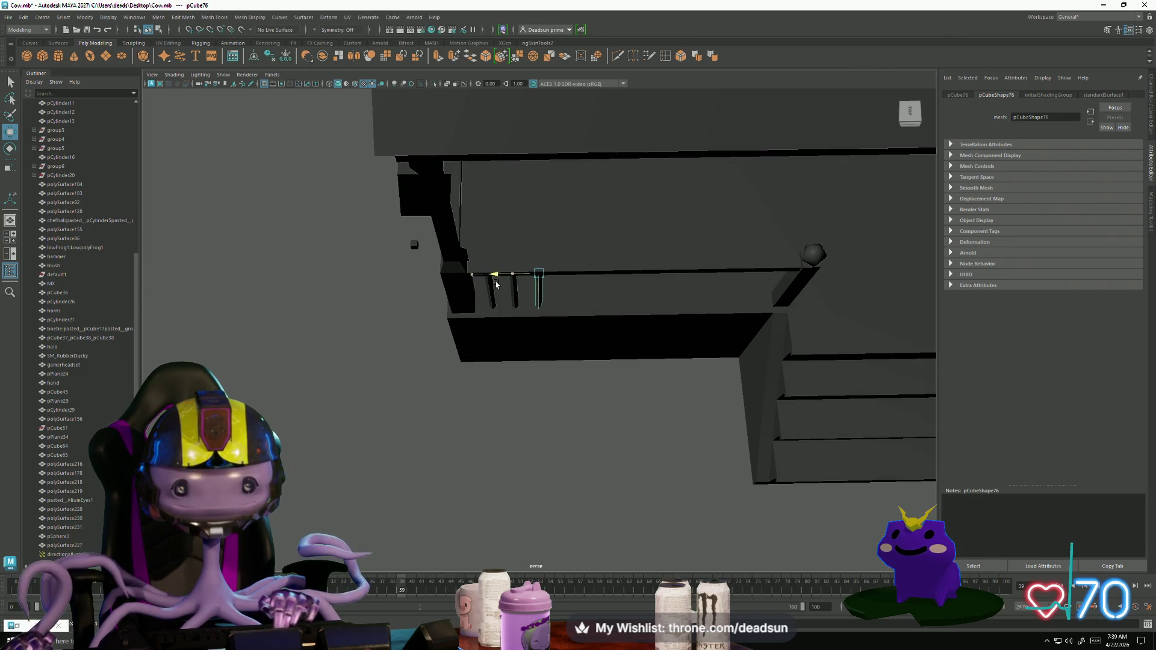
Step: Slide another baluster further along the front railing to extend the row
scroll(468, 266, "up", 3)
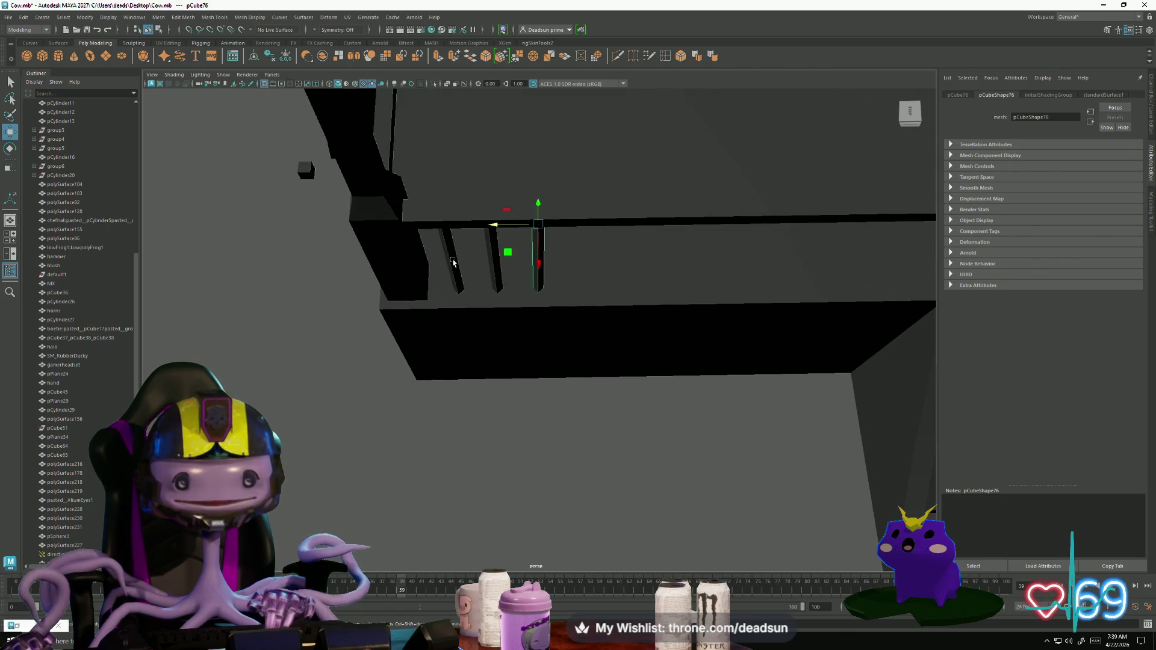
left_click(453, 262)
scroll(480, 318, "down", 3)
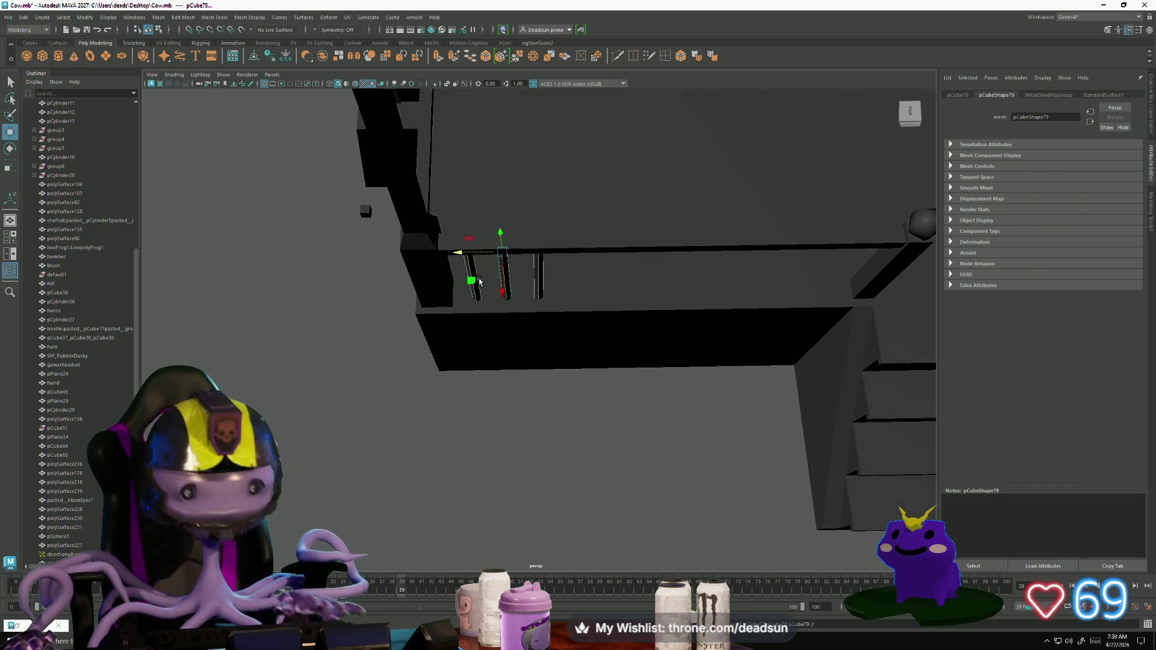
left_click_drag(461, 254, 574, 259)
mouse_move(601, 314)
left_mouse_down("alt")
mouse_move(481, 392)
mouse_move(483, 379)
left_mouse_up("alt")
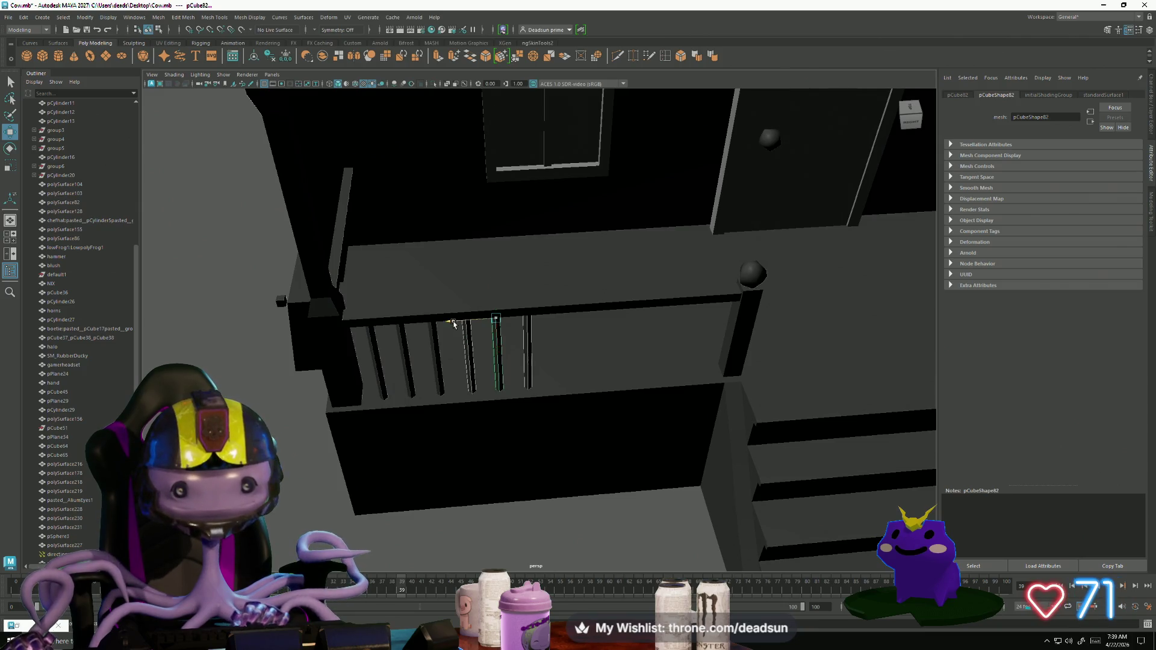
mouse_move(454, 323)
left_mouse_down()
mouse_move(642, 312)
mouse_move(366, 457)
left_mouse_up()
scroll(639, 312, "down", 5)
Step: Duplicate the baluster beside the post and move the balusters onto the stair-side railing
left_click(607, 425)
scroll(607, 426, "up", 8)
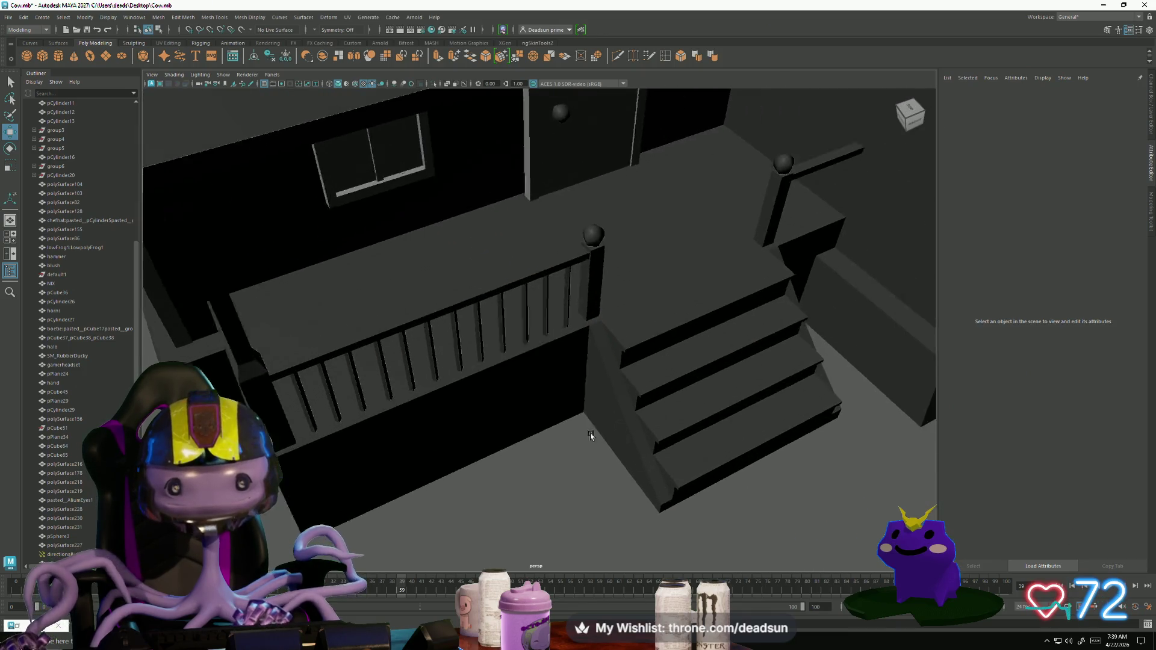
left_click(465, 325)
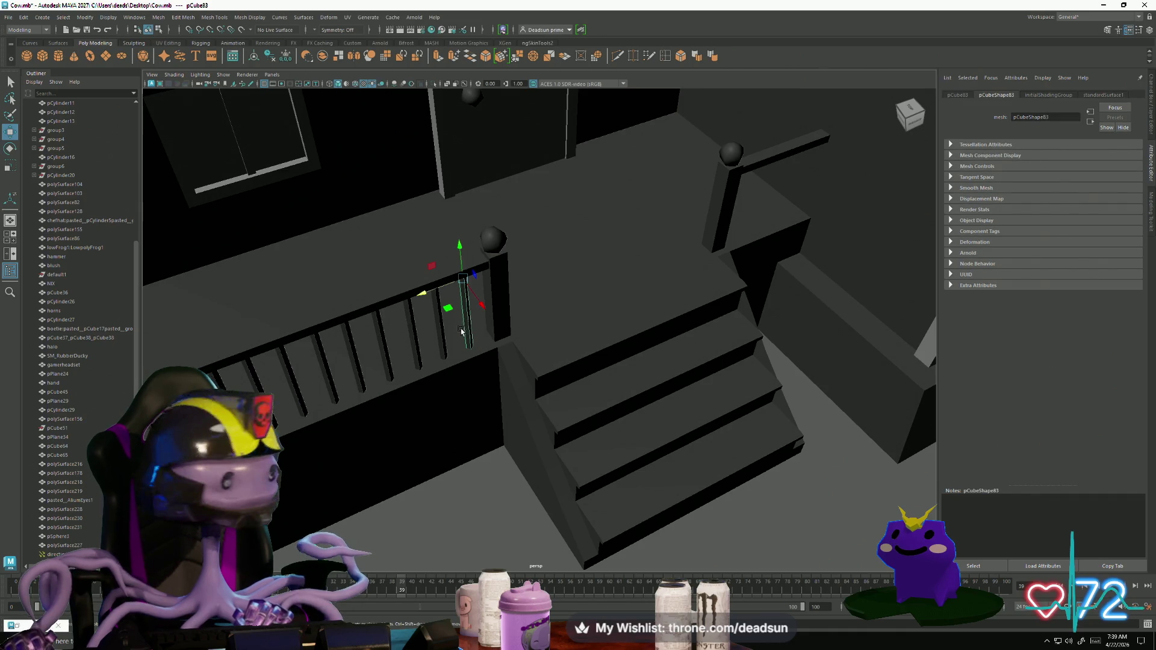
scroll(480, 364, "up", 4)
scroll(476, 364, "down", 2)
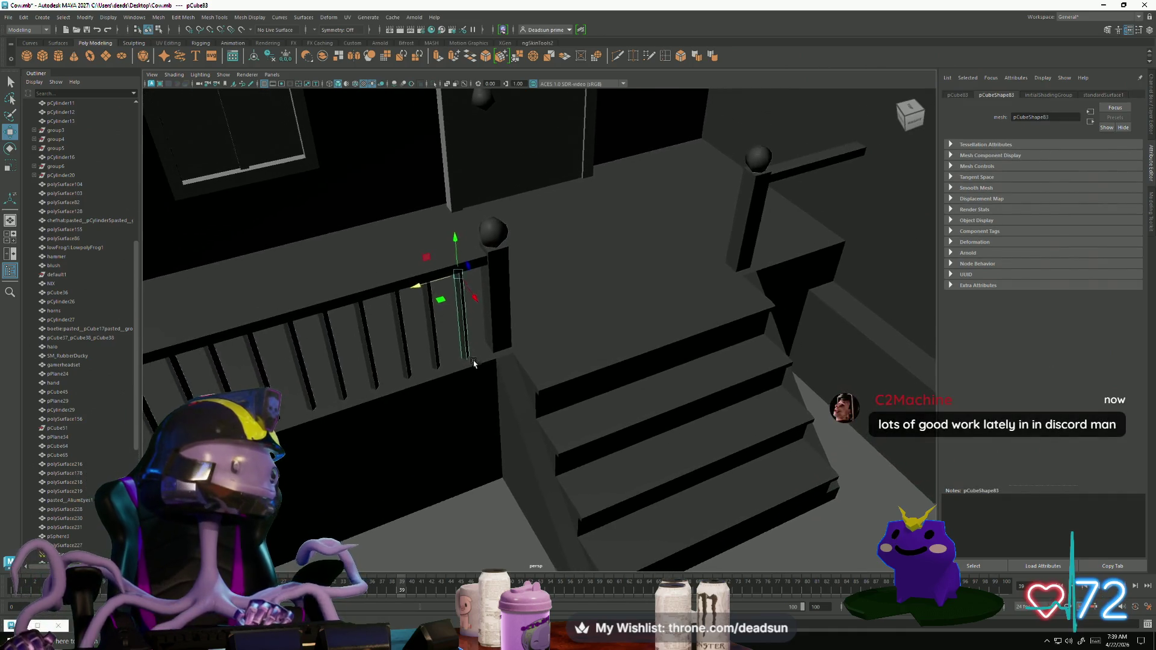
scroll(465, 364, "up", 2)
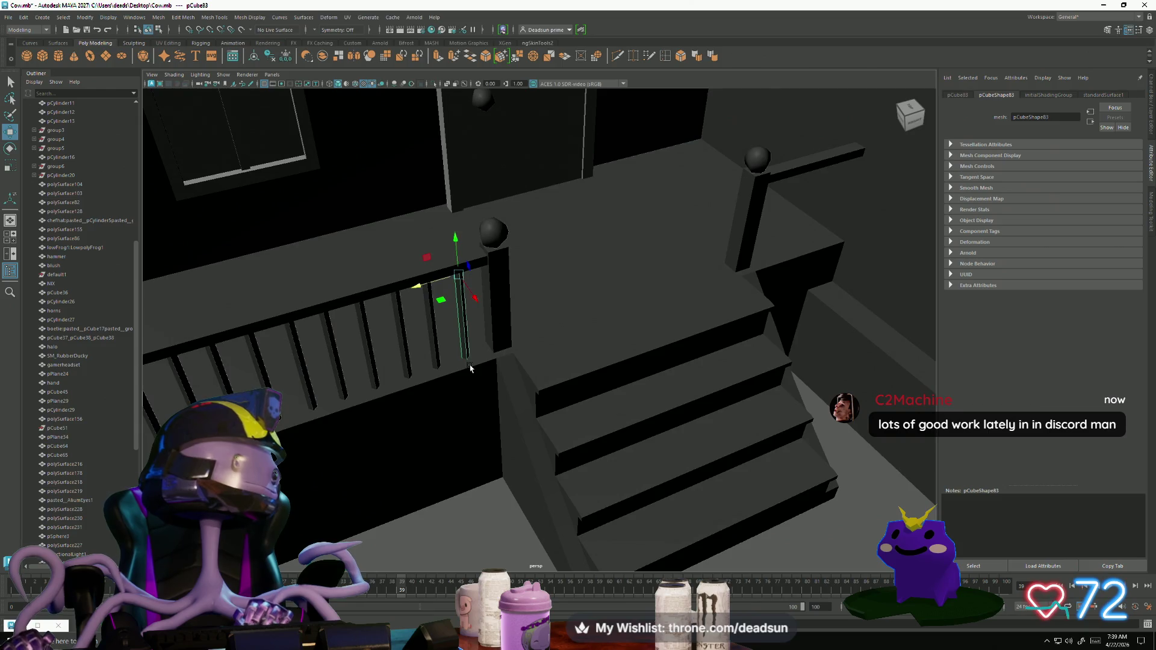
scroll(468, 368, "up", 1)
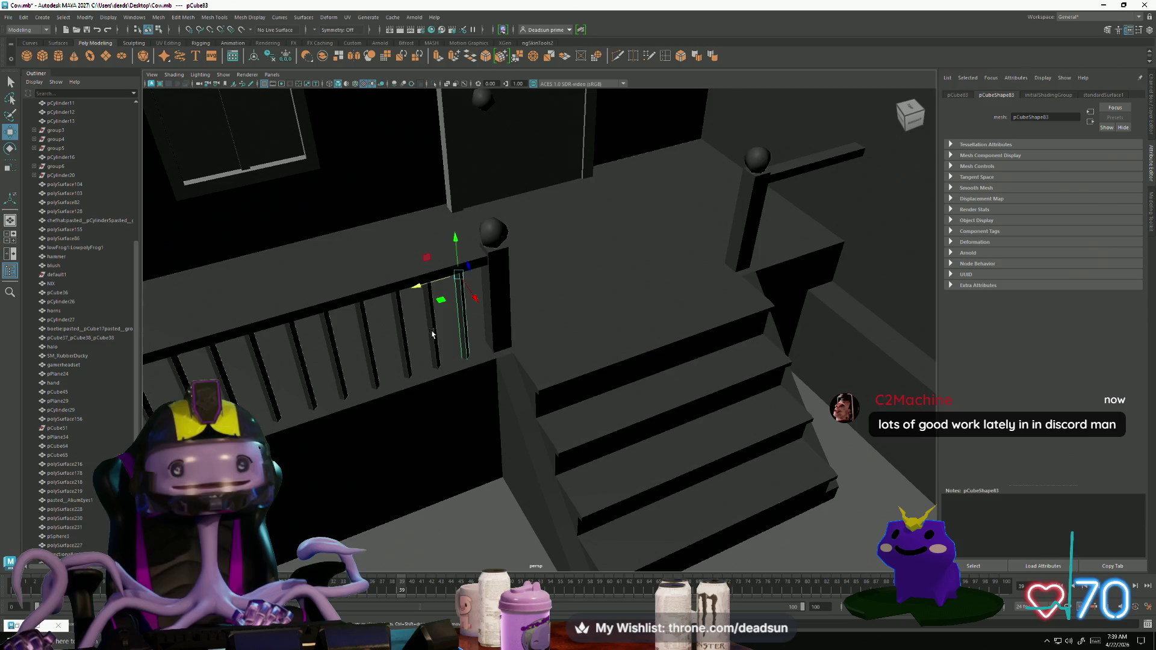
key("shift+d")
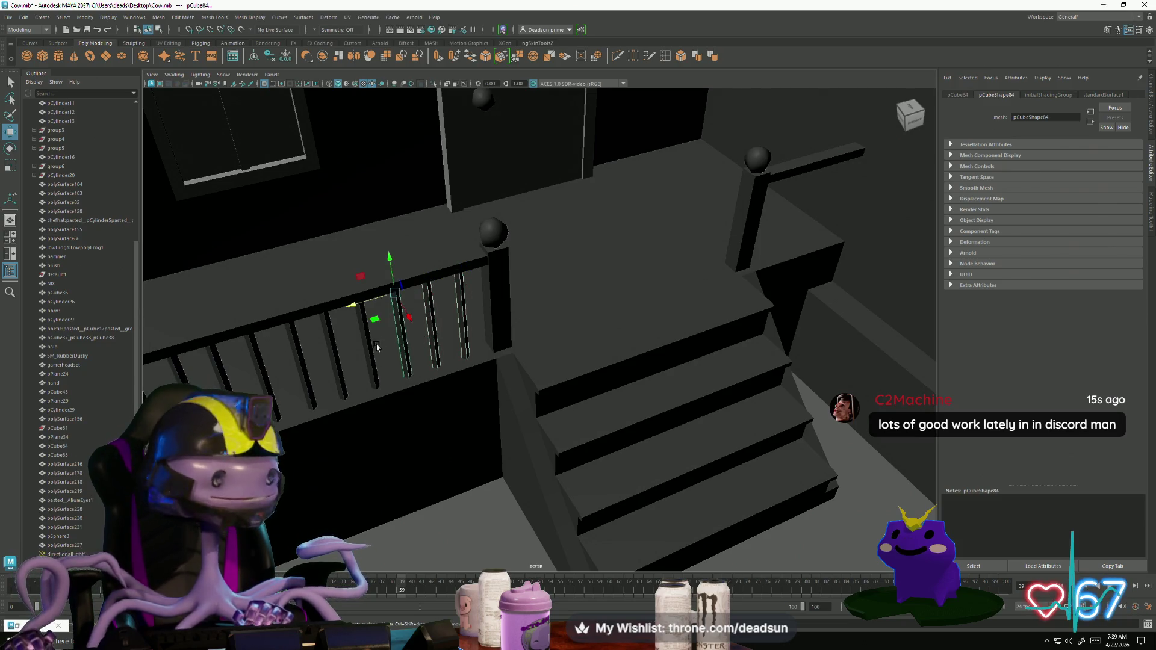
left_click(366, 350)
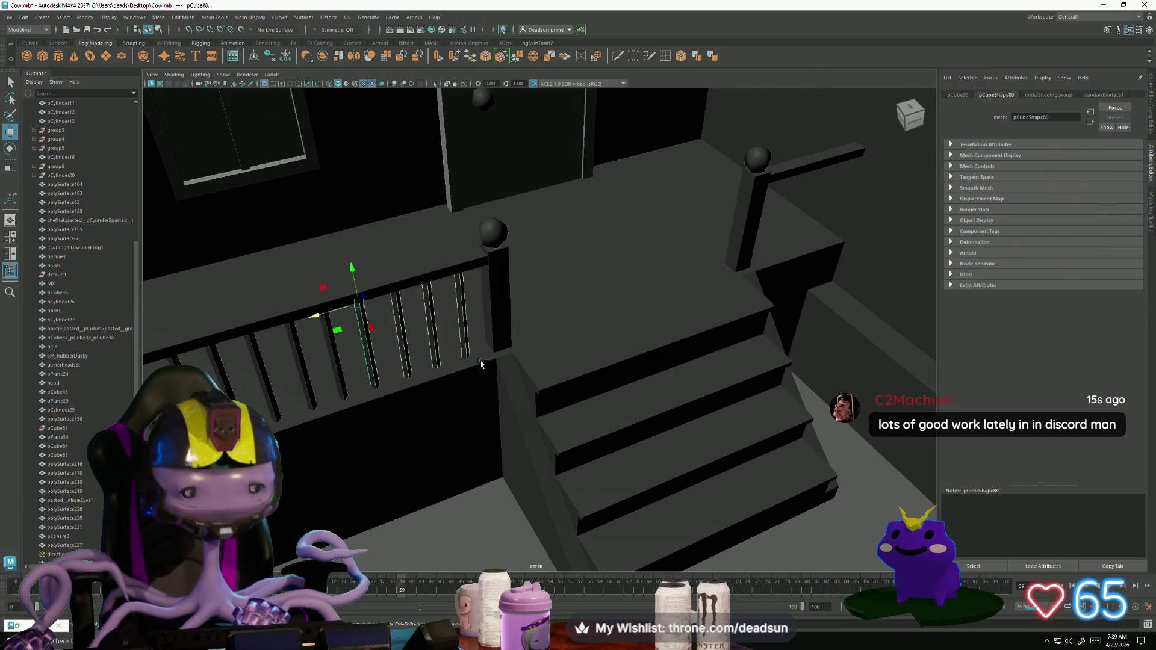
mouse_move(322, 312)
left_mouse_down()
mouse_move(506, 265)
mouse_move(759, 222)
left_mouse_up()
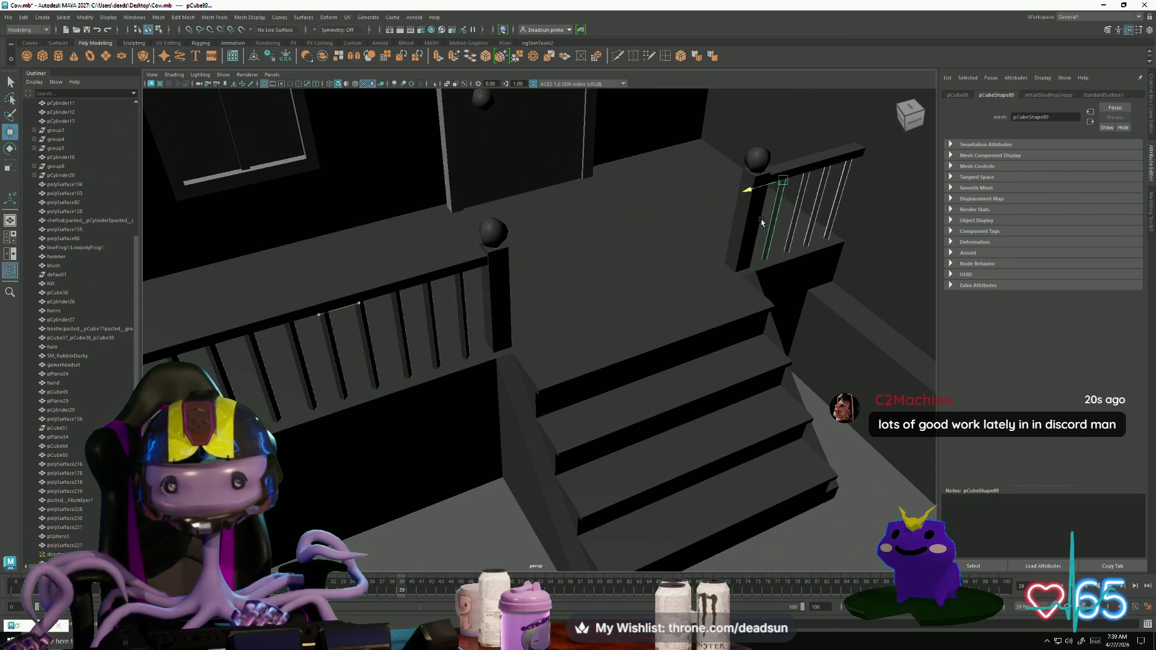
right_click_drag(759, 223, 280, 304, "alt")
mouse_move(280, 304)
left_mouse_down("alt")
mouse_move(392, 402)
mouse_move(368, 419)
left_mouse_up("alt")
left_click(566, 447)
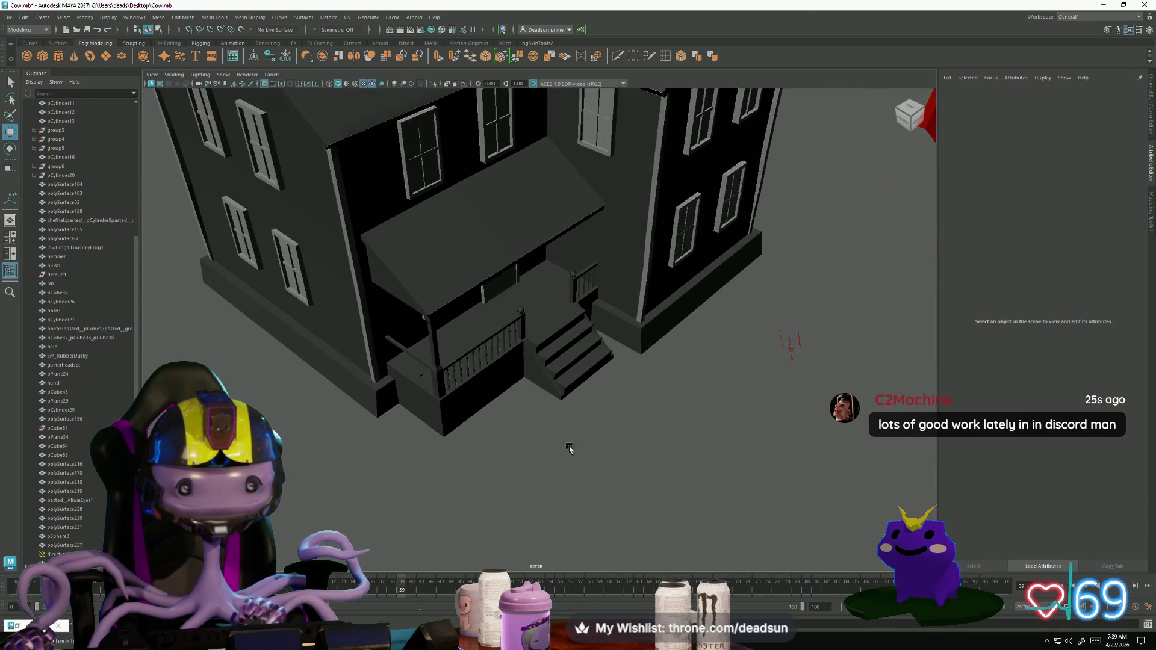
mouse_move(566, 447)
left_mouse_down("alt")
mouse_move(422, 378)
mouse_move(449, 397)
left_mouse_up("alt")
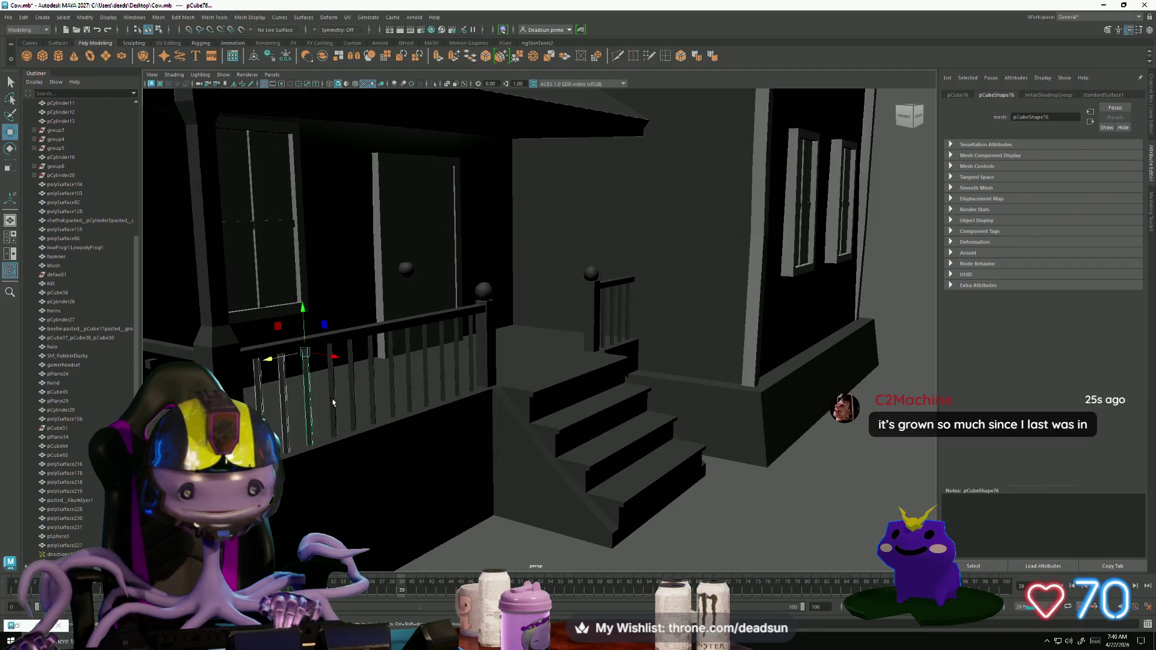
Step: Select the railing balusters and merge them into one object with Mesh > Combine
left_click(332, 401, "shift")
left_click(355, 392, "shift")
scroll(372, 391, "down", 5)
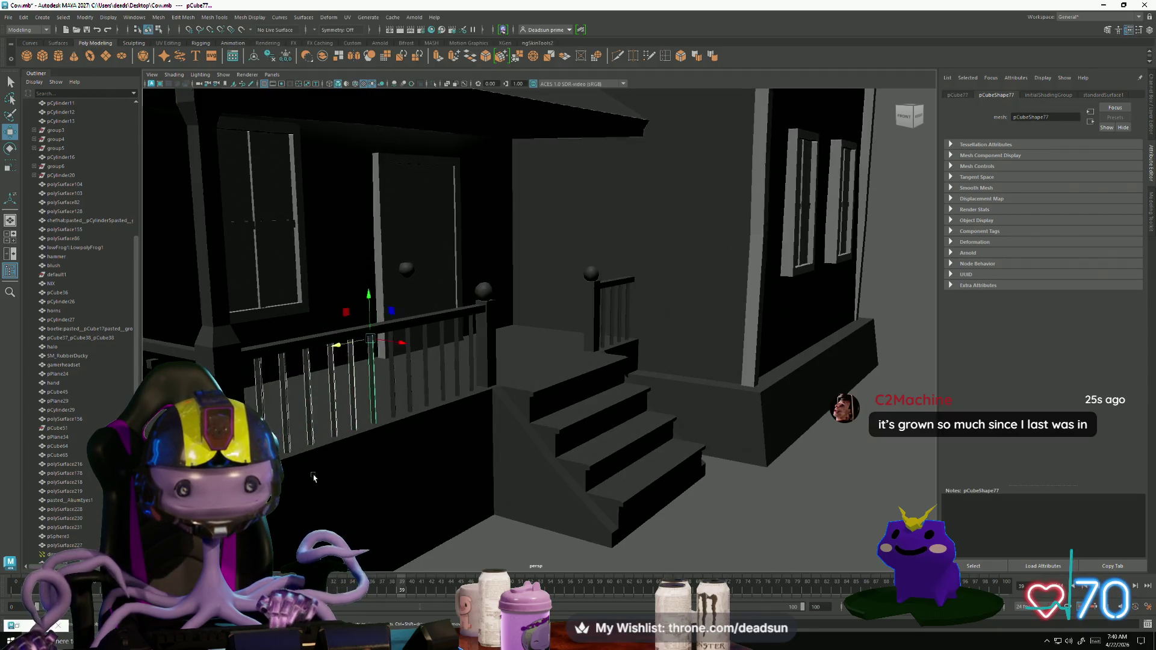
scroll(372, 391, "up", 2)
scroll(383, 505, "up", 3)
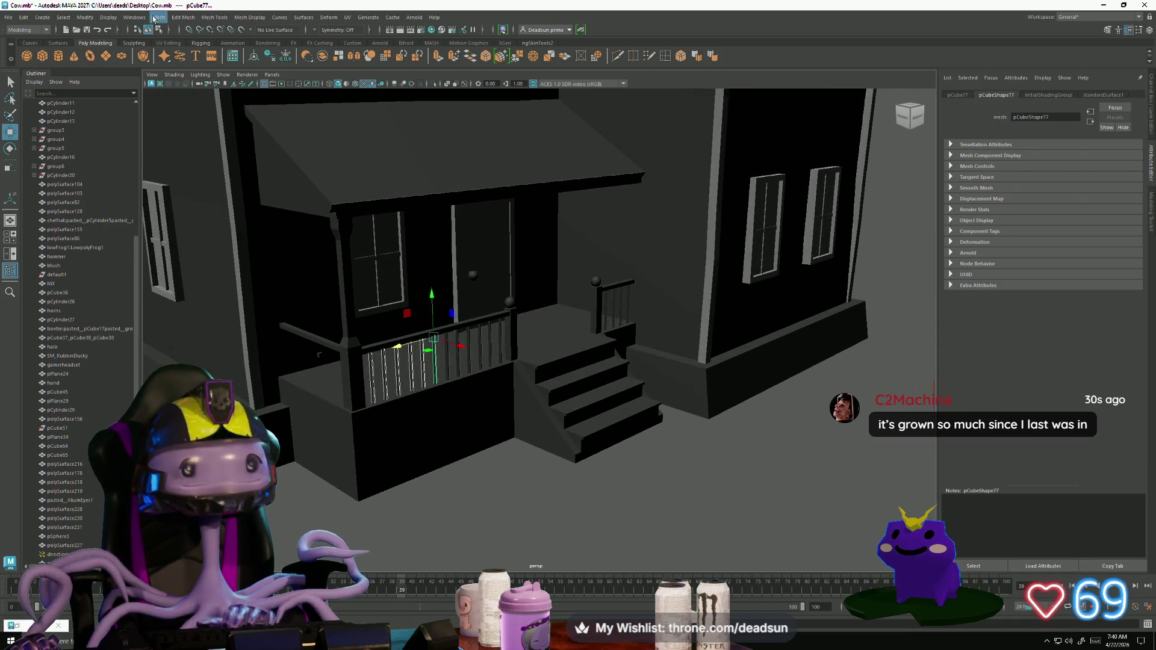
left_click(159, 17)
left_click(180, 55)
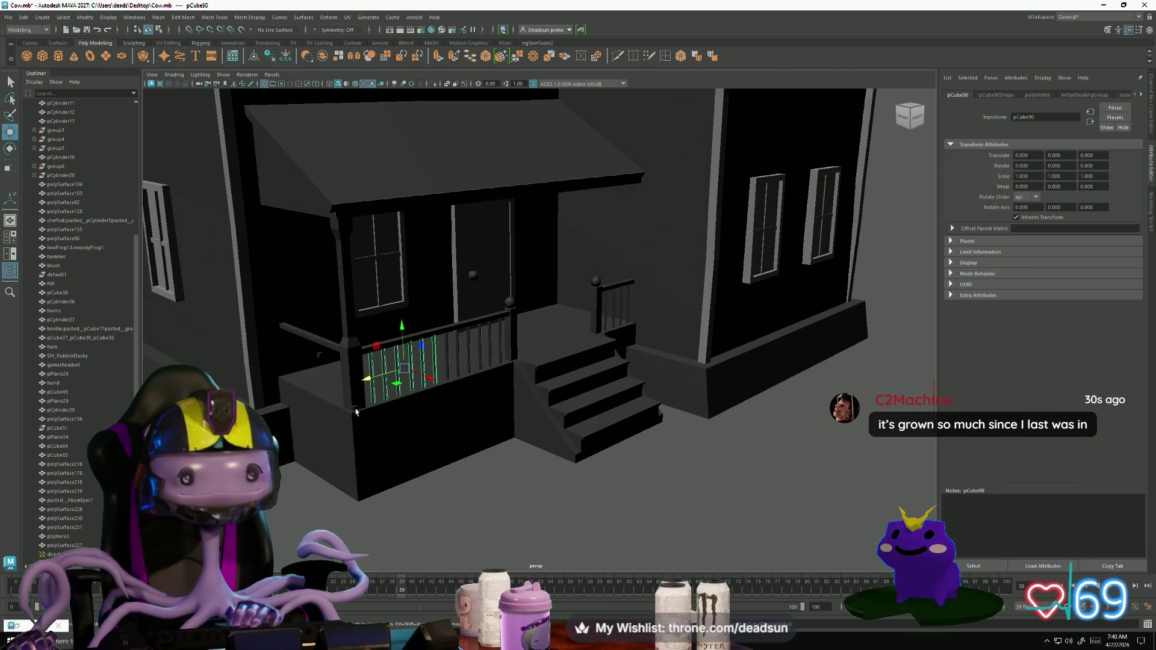
Step: Duplicate the combined balusters, rotate them 90° on Y, and move them into the side railing
key("e")
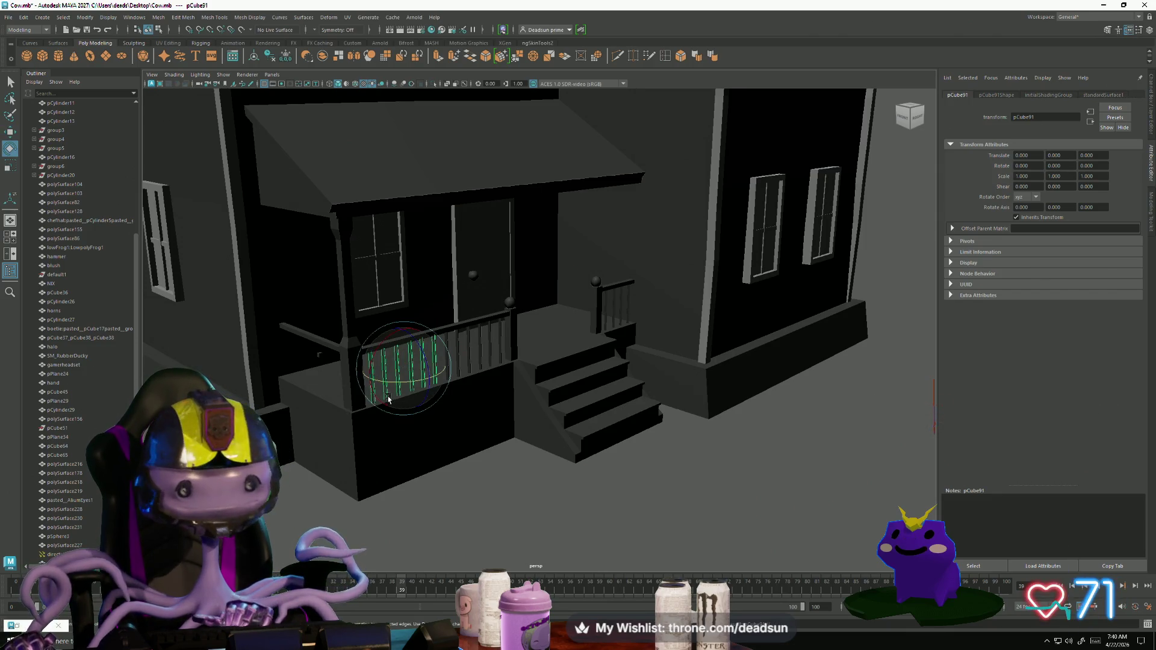
mouse_move(388, 399)
left_mouse_down()
mouse_move(429, 370)
mouse_move(398, 449)
mouse_move(353, 440)
mouse_move(335, 460)
mouse_move(387, 418)
mouse_move(433, 434)
mouse_move(443, 424)
left_mouse_up()
key("w")
key("f")
mouse_move(593, 333)
left_mouse_down()
mouse_move(378, 328)
mouse_move(404, 335)
mouse_move(387, 330)
mouse_move(288, 392)
mouse_move(240, 371)
mouse_move(360, 352)
mouse_move(369, 336)
mouse_move(208, 340)
mouse_move(287, 343)
left_mouse_up()
Step: Use Mesh > Separate on the baluster set, then slide one baluster to fix its spacing
left_click(159, 17)
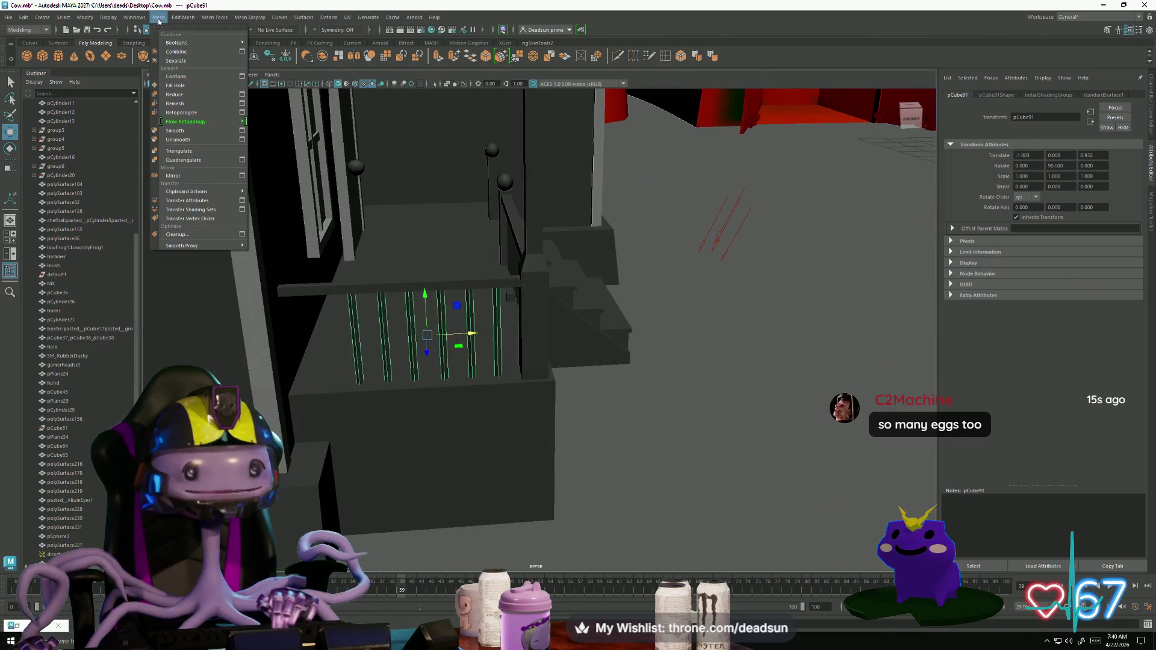
left_click(174, 61)
left_click(355, 337)
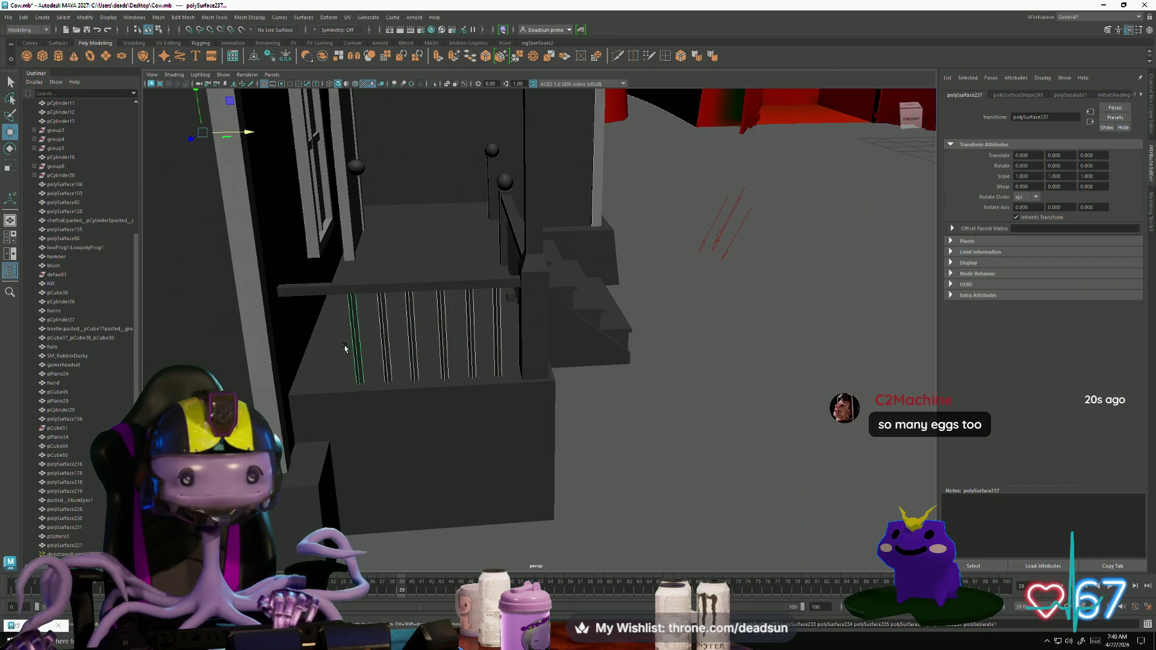
left_click(383, 330)
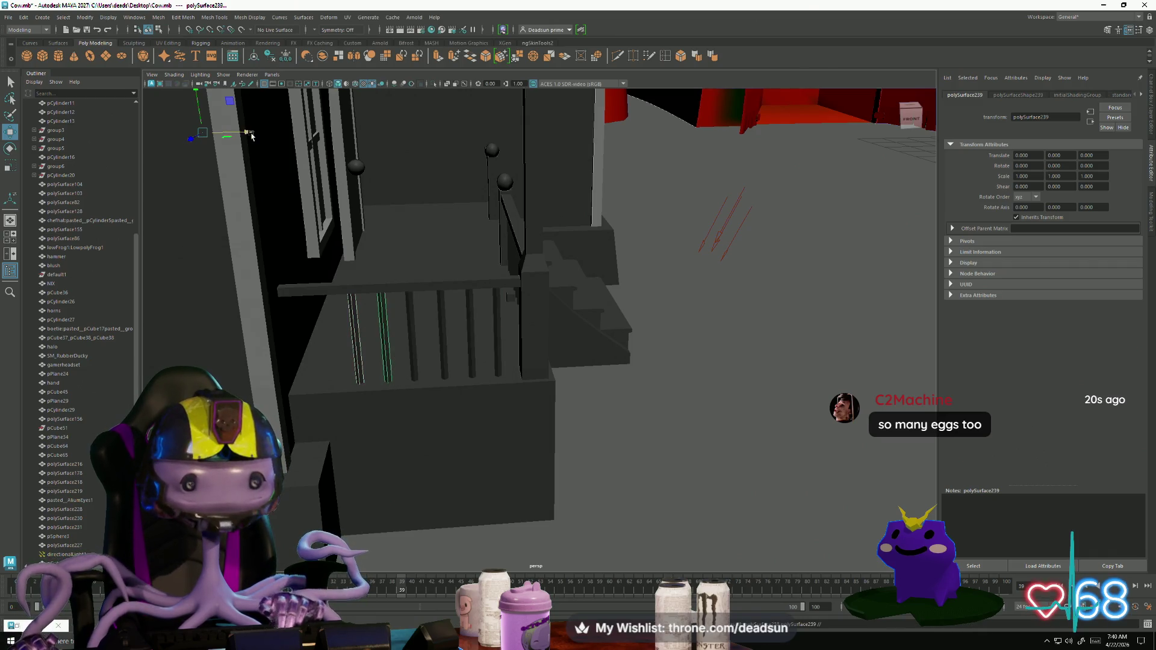
mouse_move(252, 136)
left_mouse_down()
mouse_move(238, 138)
mouse_move(460, 409)
mouse_move(361, 386)
mouse_move(413, 405)
mouse_move(354, 476)
left_mouse_up()
left_click(460, 408)
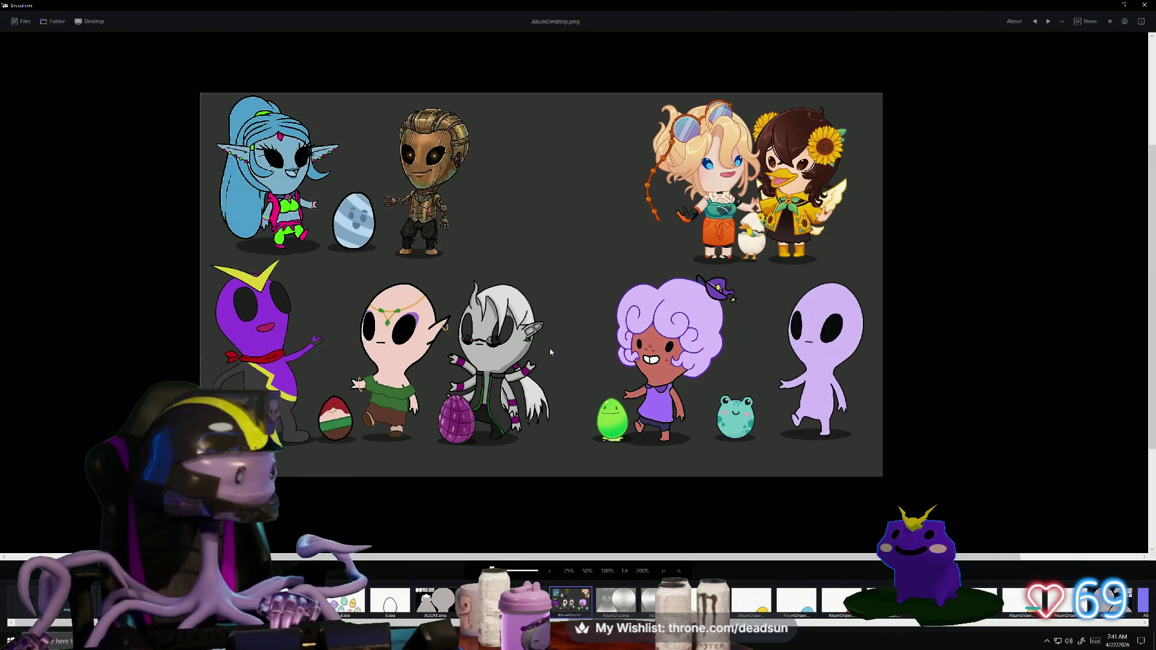
Step: Zoom in on the chibi alien characters and eggs artwork
scroll(550, 348, "up", 2)
mouse_move(550, 348)
left_mouse_down()
mouse_move(689, 361)
mouse_move(674, 360)
left_mouse_up()
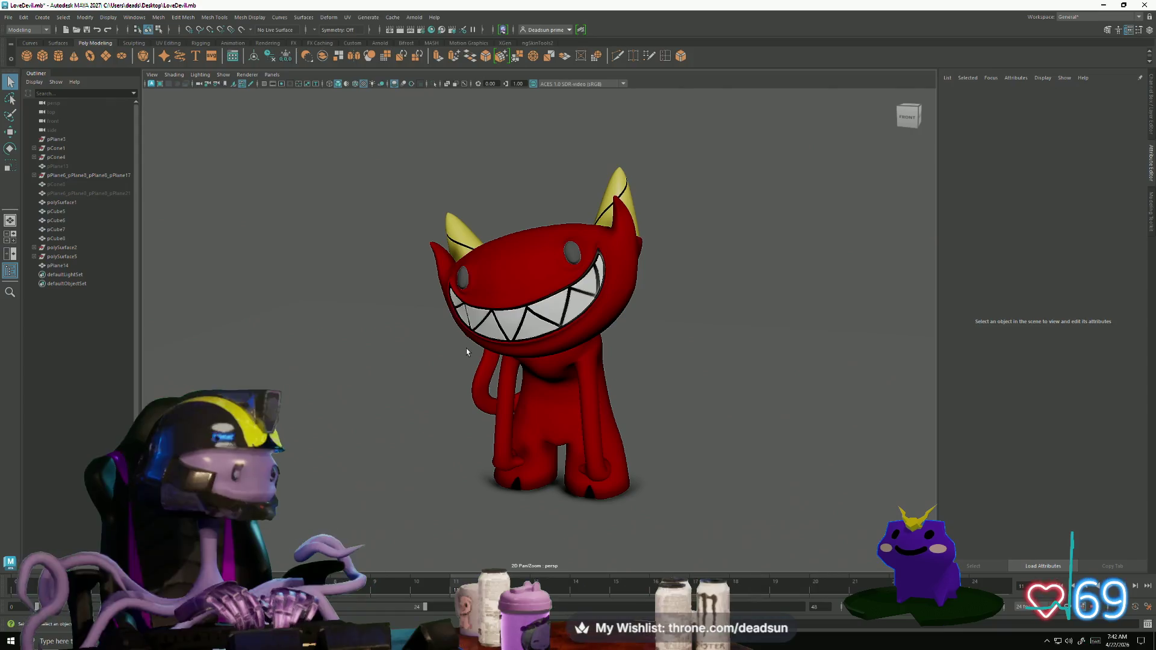
Step: Leave LoveDevil.mb and bring the Cow.mb farm scene window to the front
mouse_move(444, 392)
left_mouse_down("alt")
mouse_move(603, 385)
mouse_move(410, 384)
mouse_move(439, 387)
left_mouse_up("alt")
key("alt+Tab")
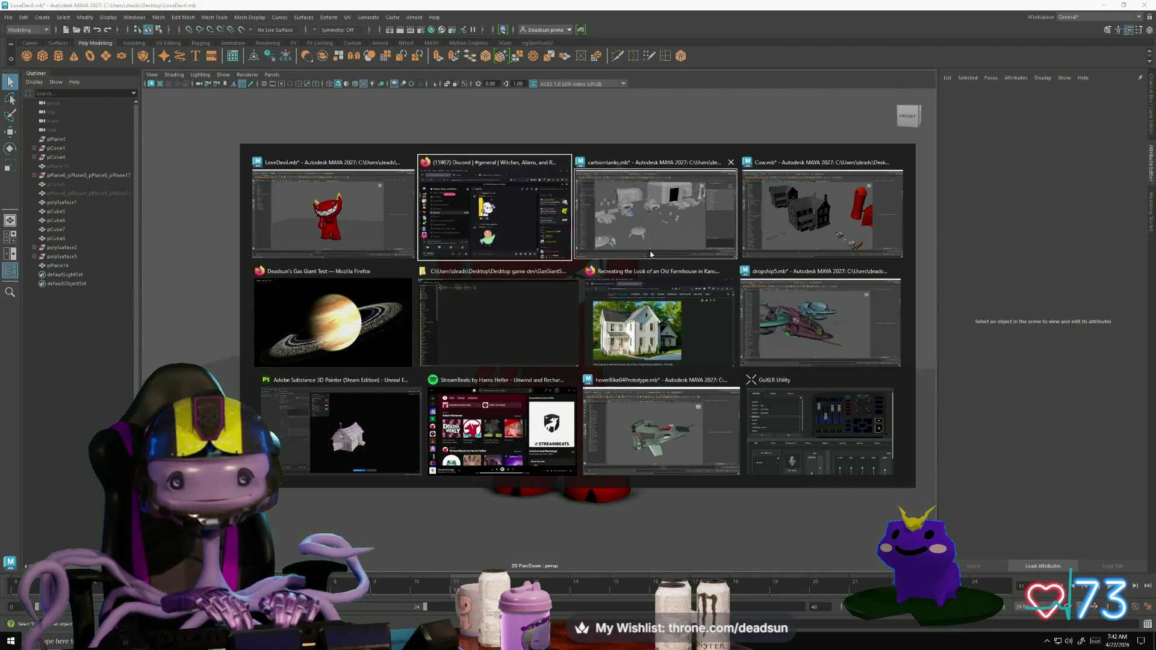
left_click(830, 215)
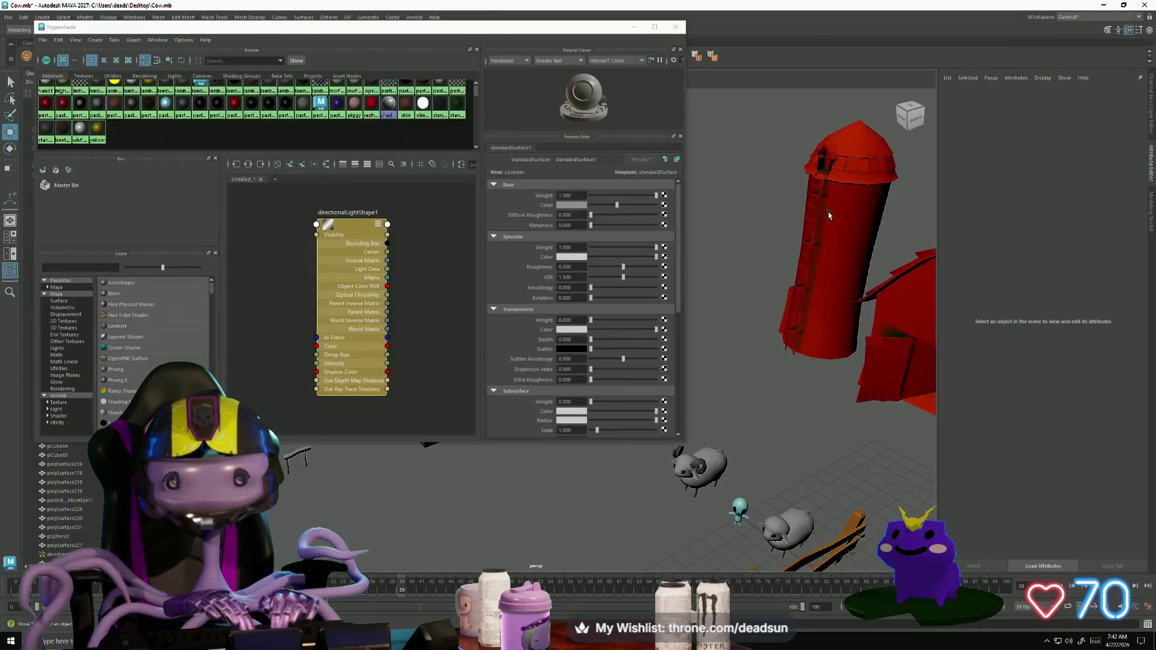
left_click(675, 27)
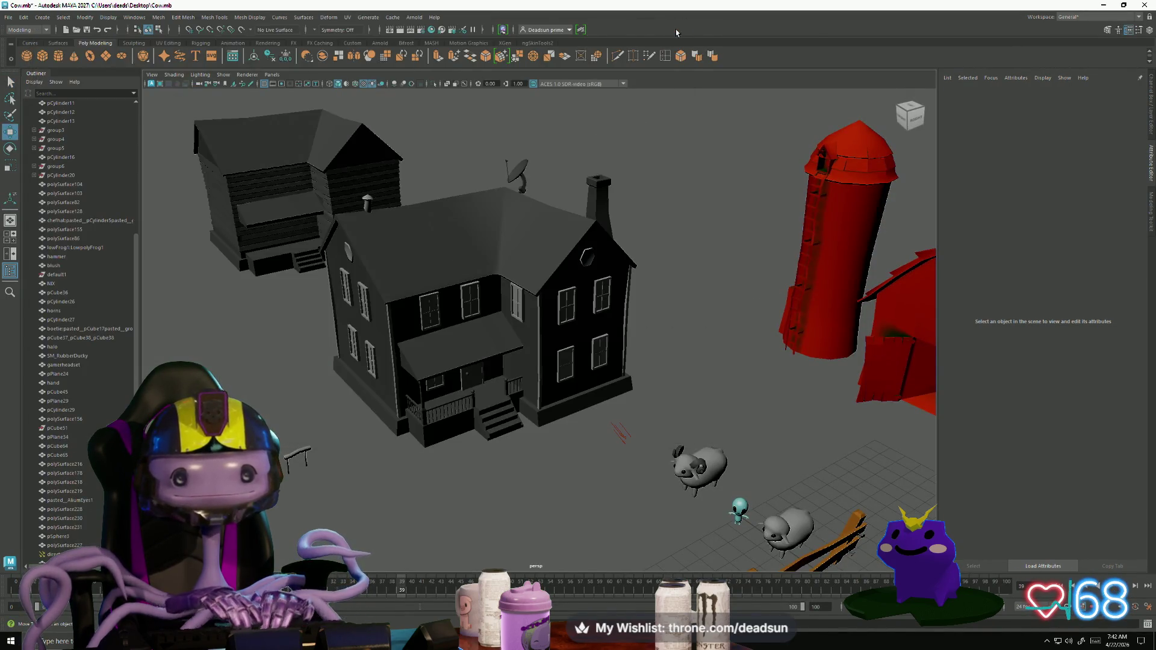
left_click_drag(383, 374, 397, 422, "alt")
mouse_move(398, 422)
right_mouse_down("alt")
mouse_move(424, 480)
mouse_move(686, 482)
right_mouse_up("alt")
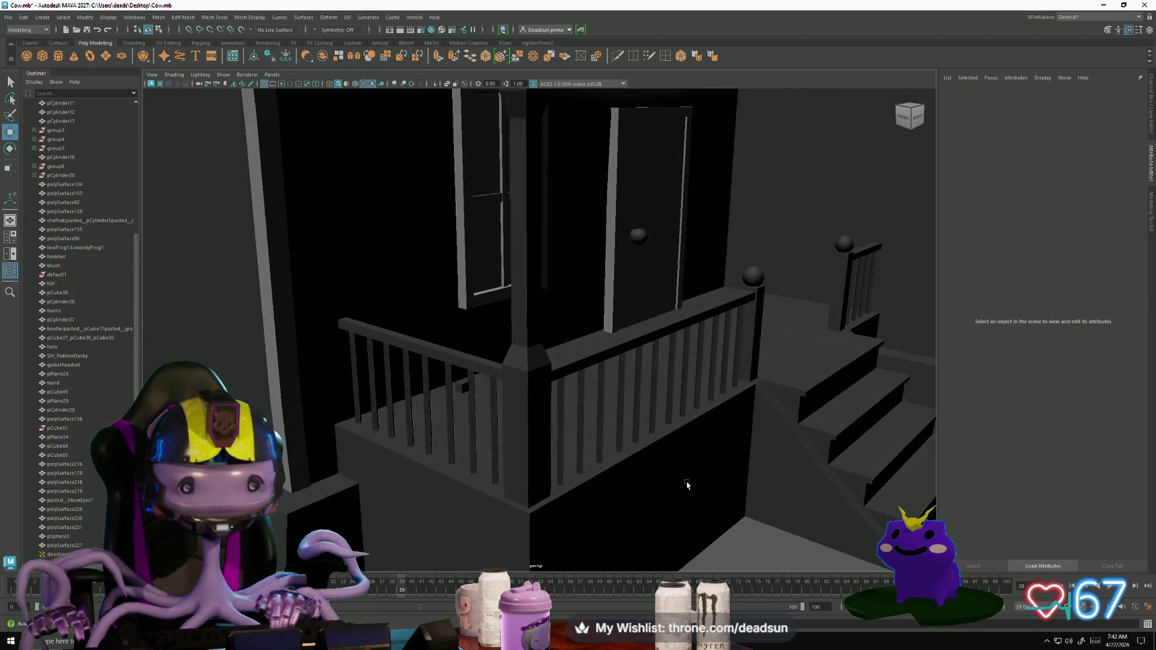
left_click(465, 389)
left_click_drag(466, 388, 513, 465, "alt")
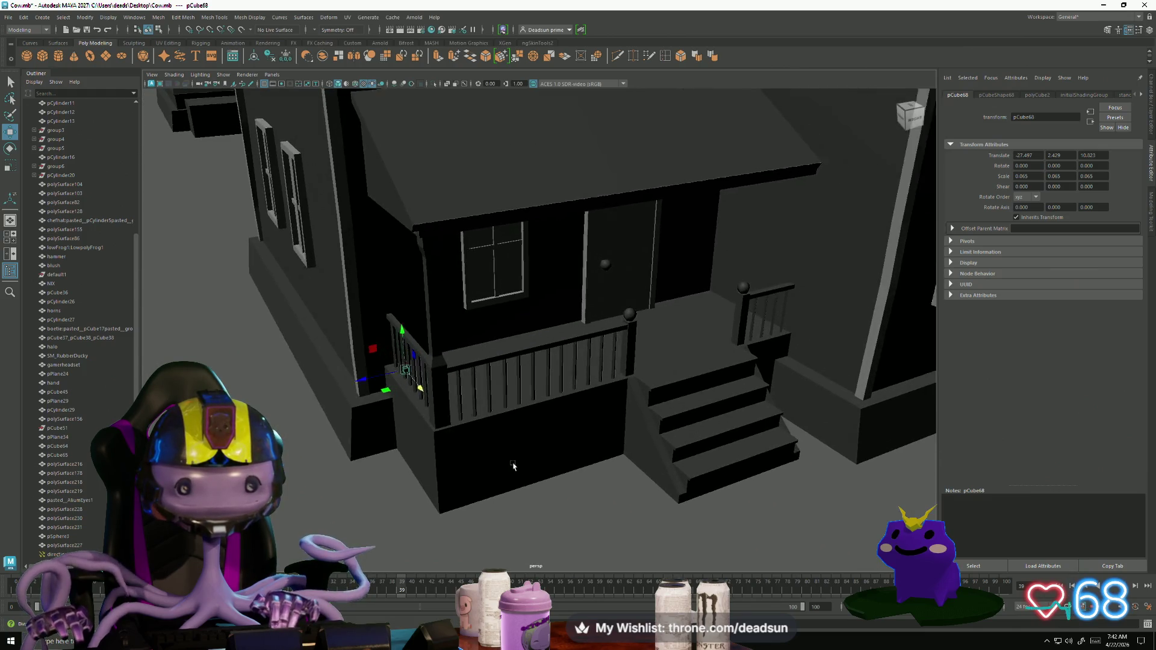
mouse_move(513, 466)
middle_mouse_down("alt")
mouse_move(480, 460)
mouse_move(486, 451)
middle_mouse_up("alt")
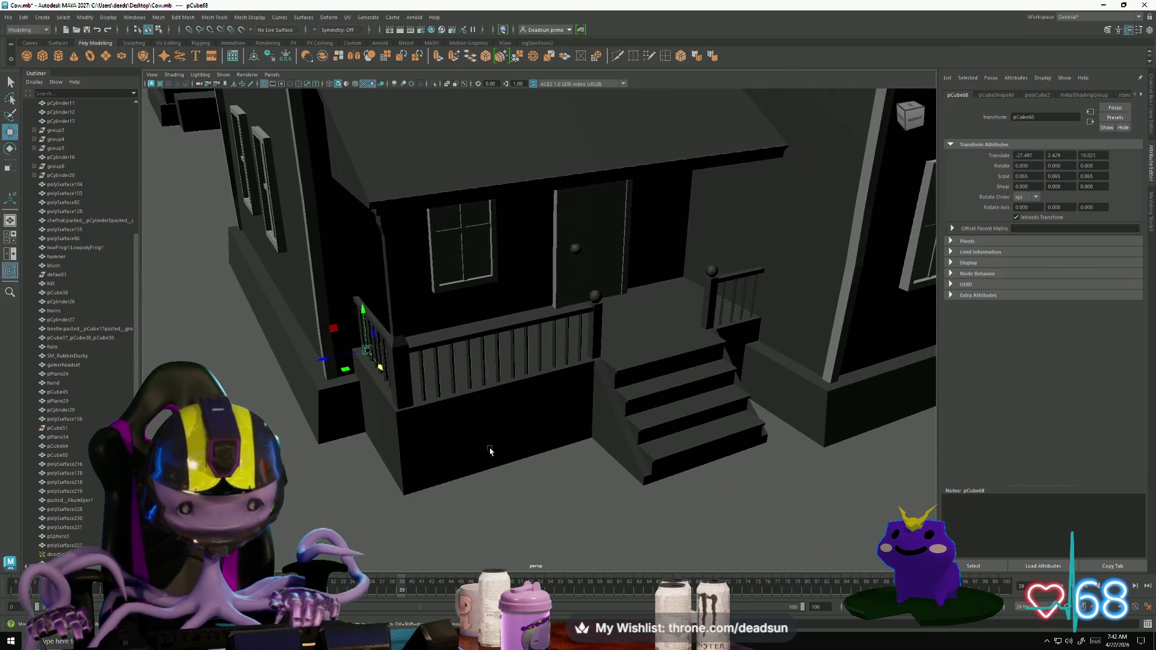
left_click(491, 446)
right_click_drag(589, 424, 439, 400, "alt")
mouse_move(439, 400)
left_mouse_down("alt")
mouse_move(454, 425)
mouse_move(395, 416)
mouse_move(396, 434)
left_mouse_up("alt")
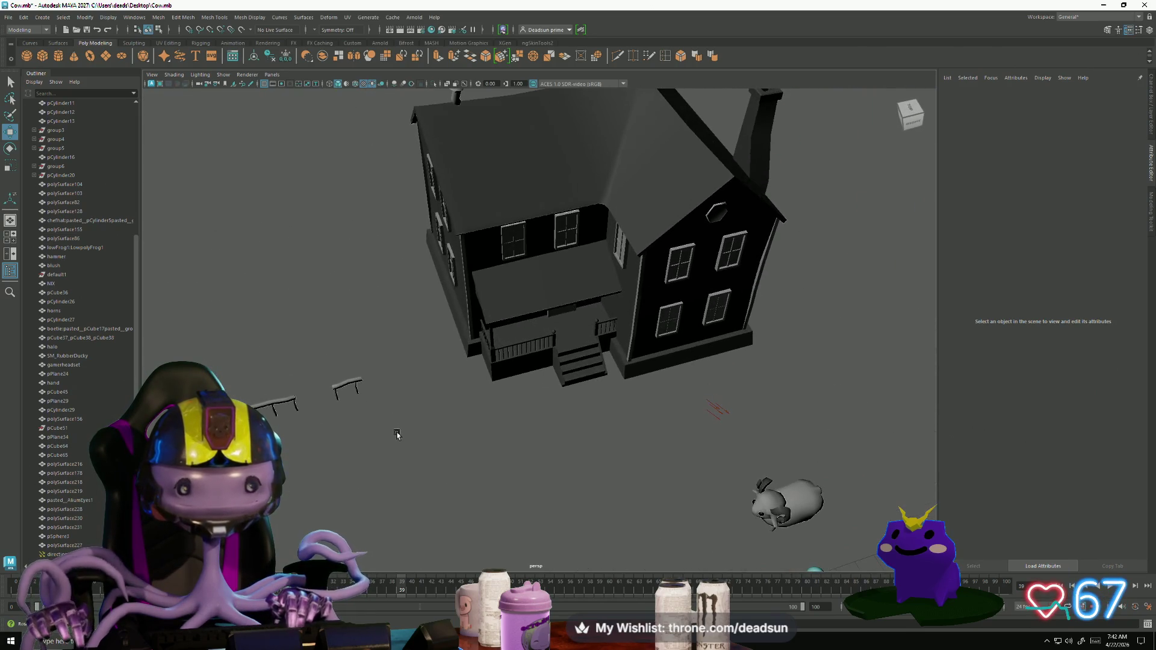
left_click(546, 293)
scroll(658, 401, "up", 6)
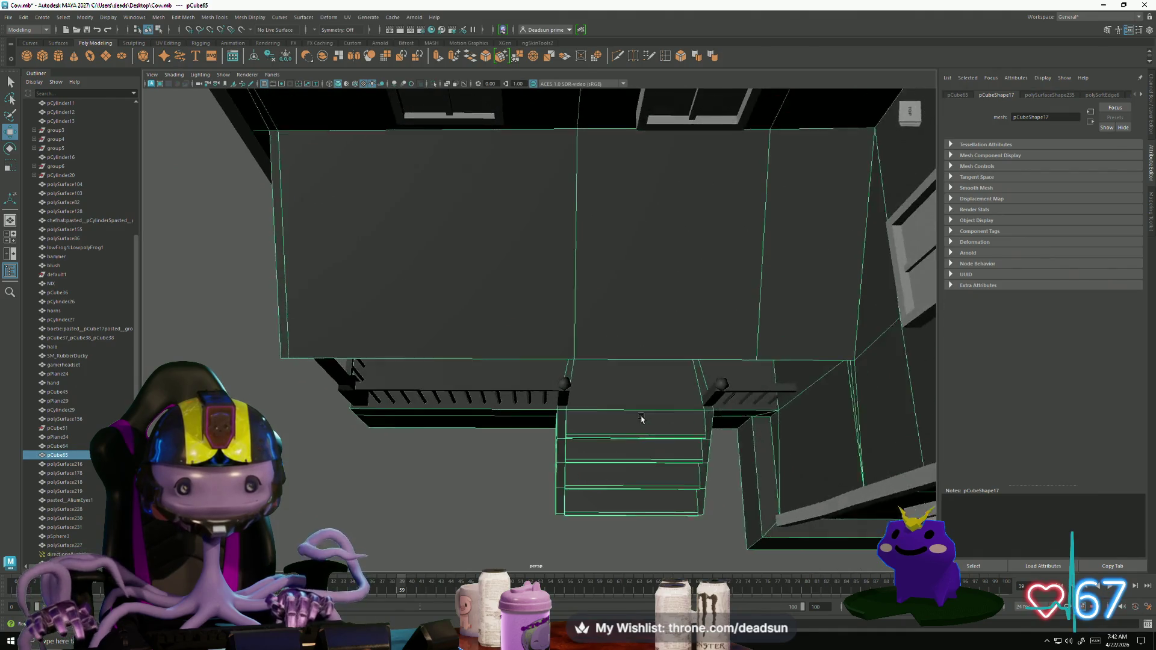
Step: In vertex mode, select the porch roof-edge vertices and lower them slightly
right_click_drag(565, 356, 558, 362)
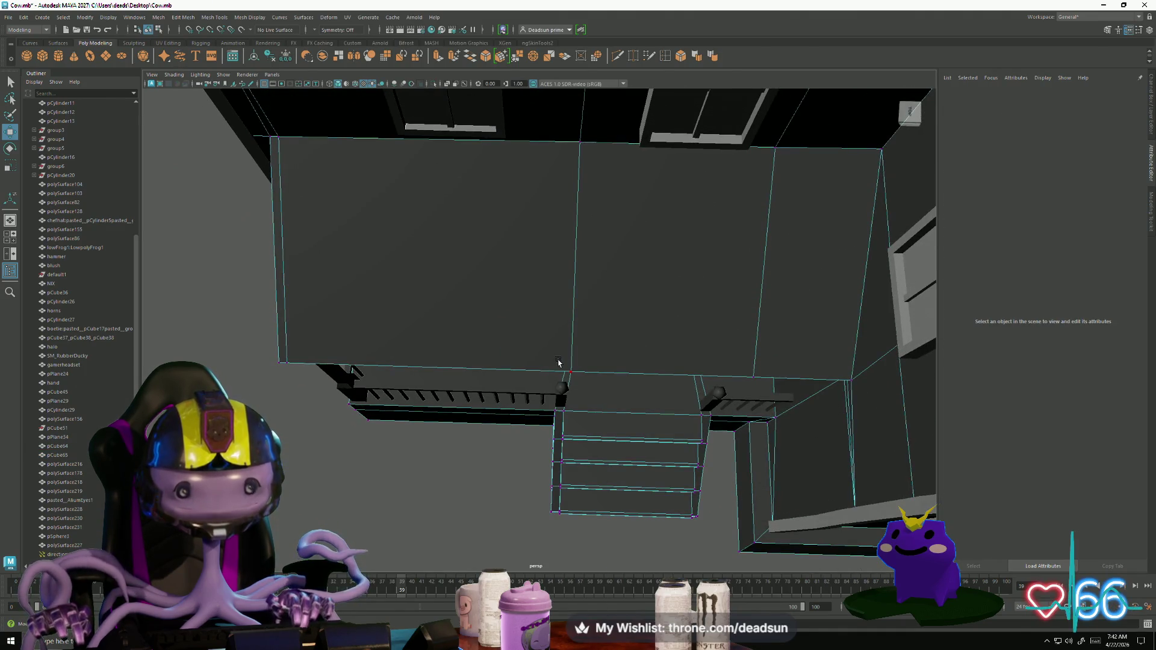
left_click_drag(559, 360, 588, 383)
left_click_drag(587, 384, 503, 367, "alt")
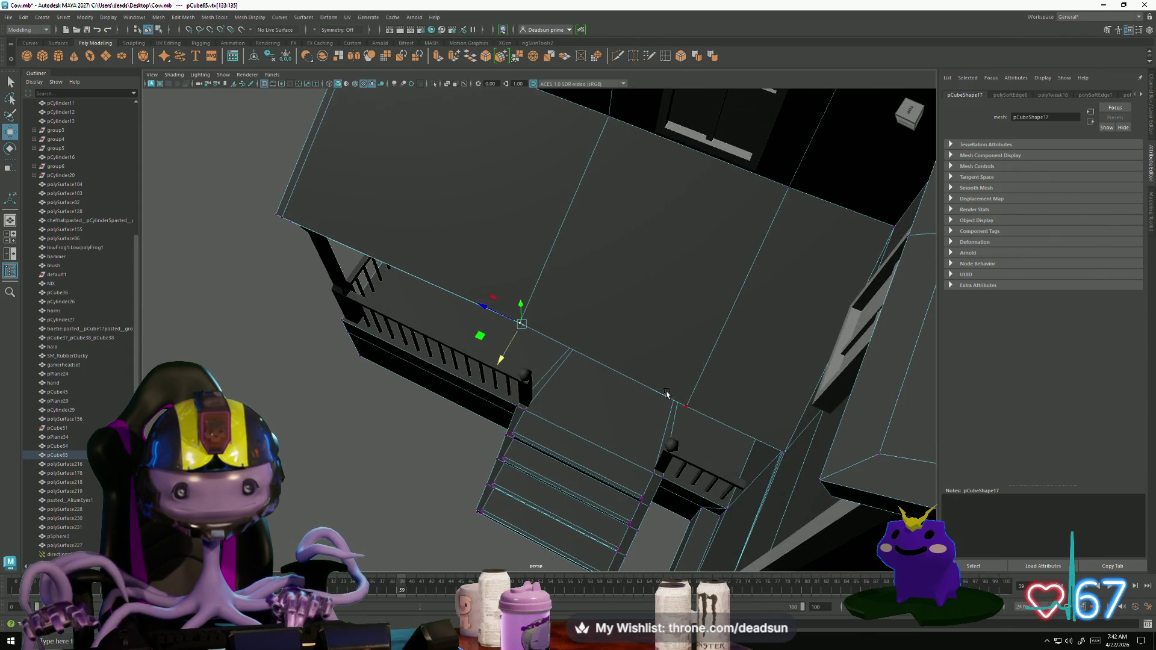
mouse_move(667, 393)
left_mouse_down()
mouse_move(708, 432)
mouse_move(657, 433)
mouse_move(674, 449)
mouse_move(623, 459)
mouse_move(585, 448)
left_mouse_up()
mouse_move(554, 407)
left_mouse_down("alt")
mouse_move(581, 392)
mouse_move(677, 267)
mouse_move(485, 402)
left_mouse_up("alt")
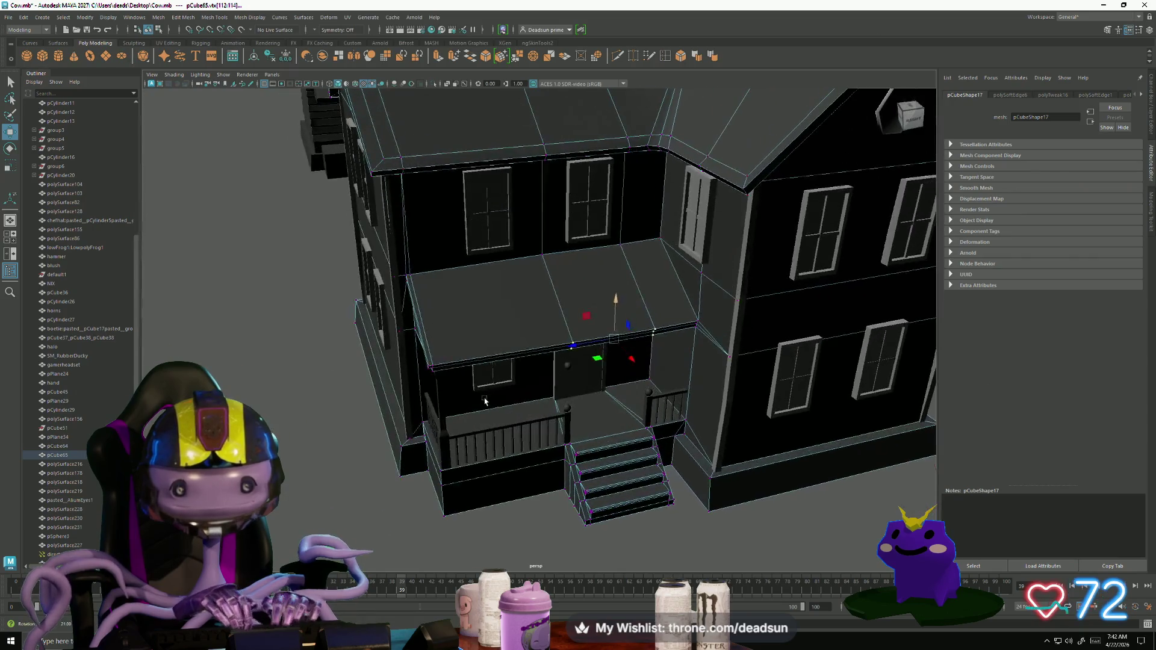
left_click_drag(575, 374, 549, 199, "alt")
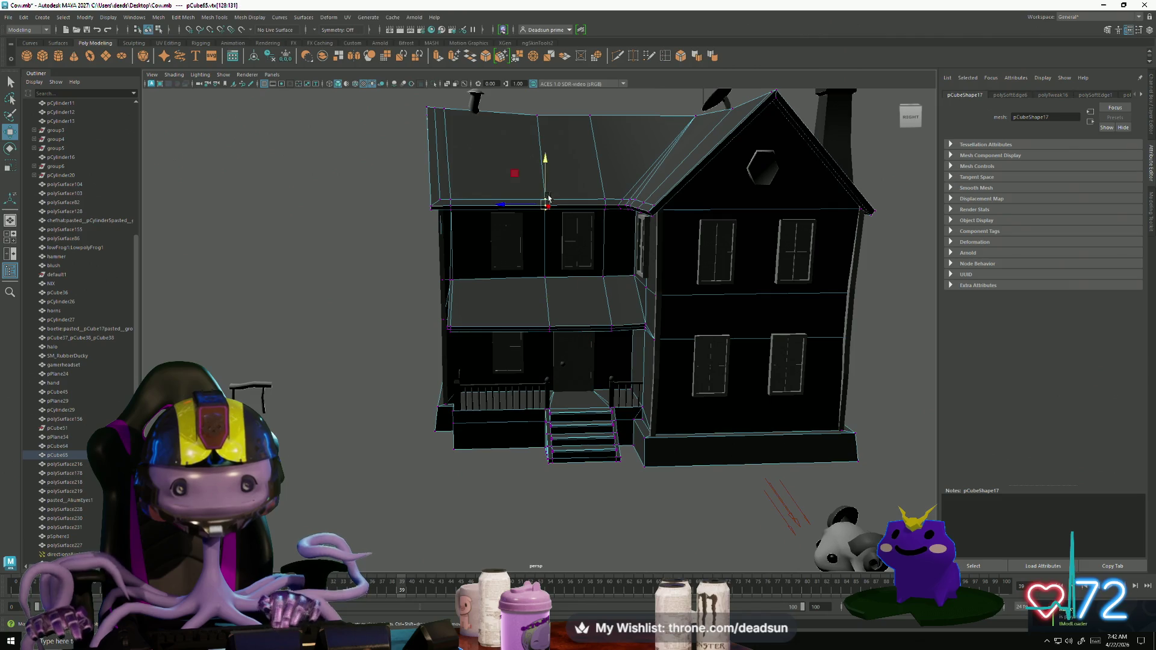
mouse_move(549, 160)
left_mouse_down()
mouse_move(632, 224)
mouse_move(624, 196)
left_mouse_up()
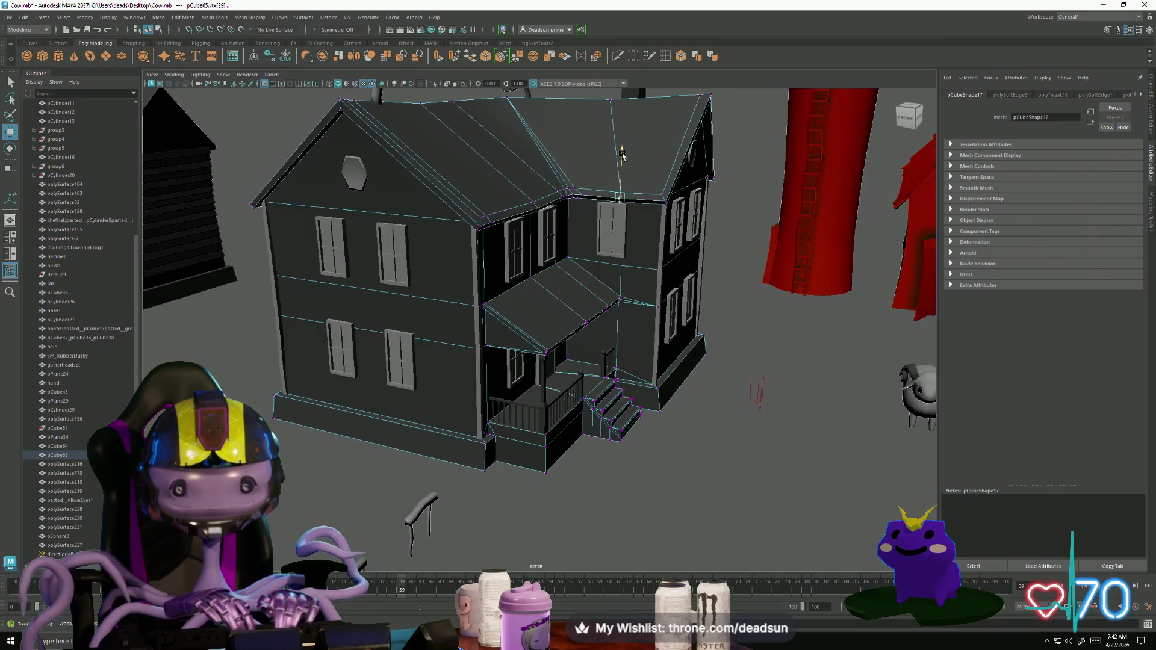
Step: Select vertices along the left-side roof edge and adjust them slightly
left_click_drag(690, 225, 643, 170, "alt")
right_click_drag(642, 169, 652, 169)
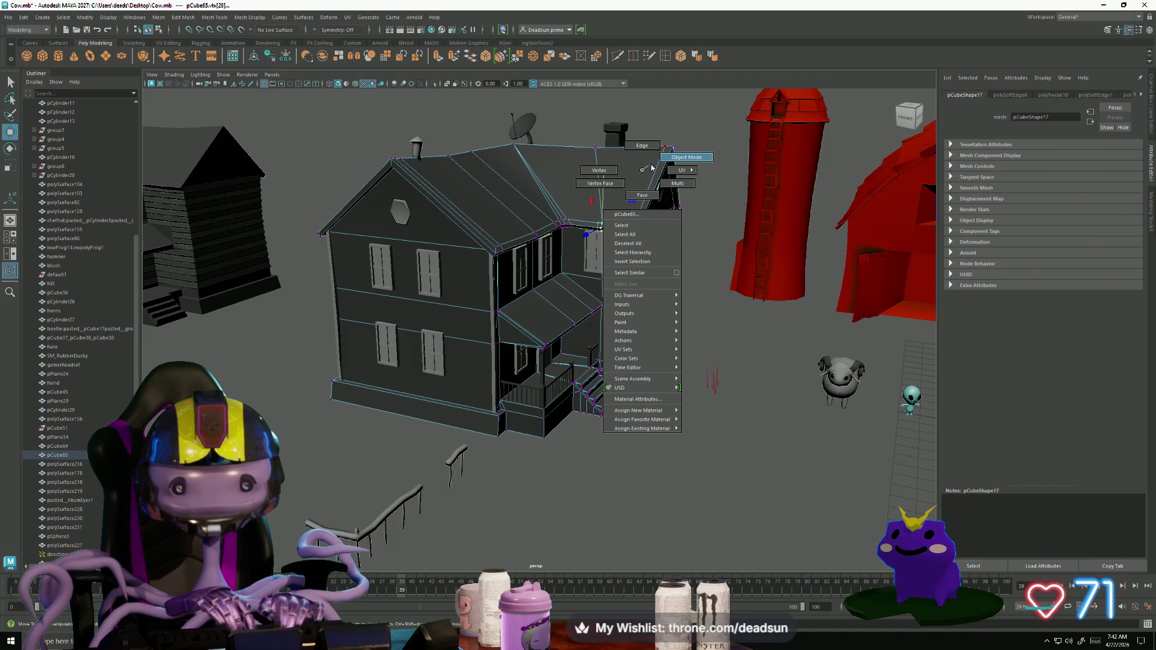
mouse_move(652, 169)
left_mouse_down("alt")
mouse_move(735, 176)
mouse_move(759, 193)
mouse_move(751, 199)
left_mouse_up("alt")
scroll(771, 178, "up", 5)
scroll(449, 416, "up", 5)
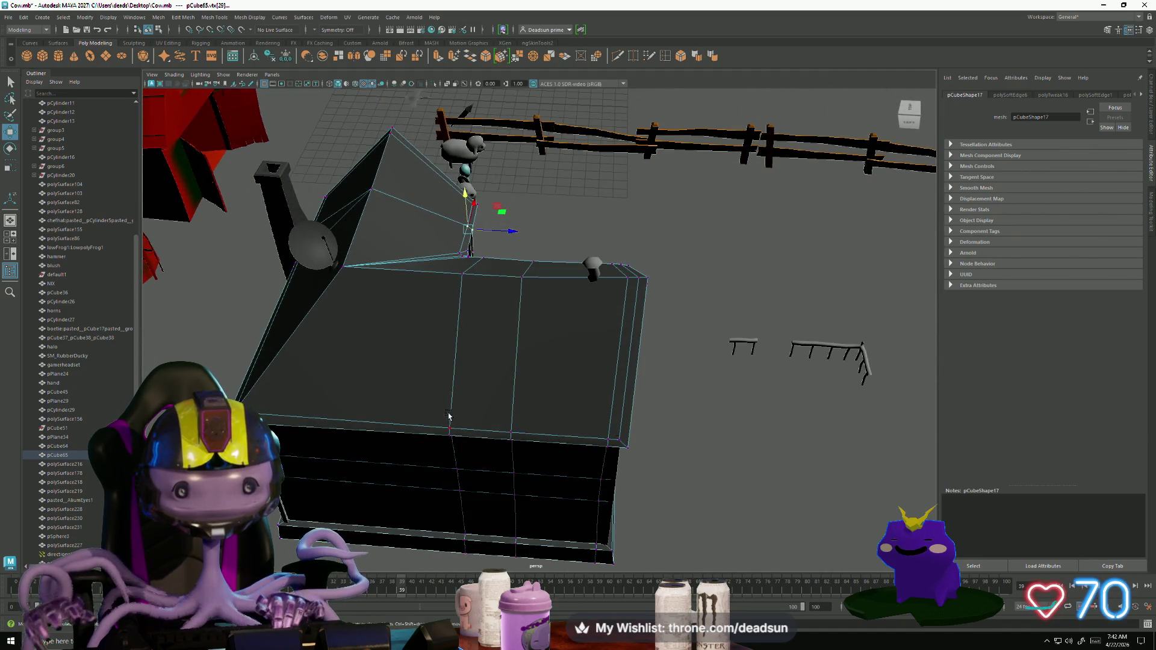
left_click_drag(515, 451, 516, 452)
left_click_drag(516, 451, 522, 427, "alt")
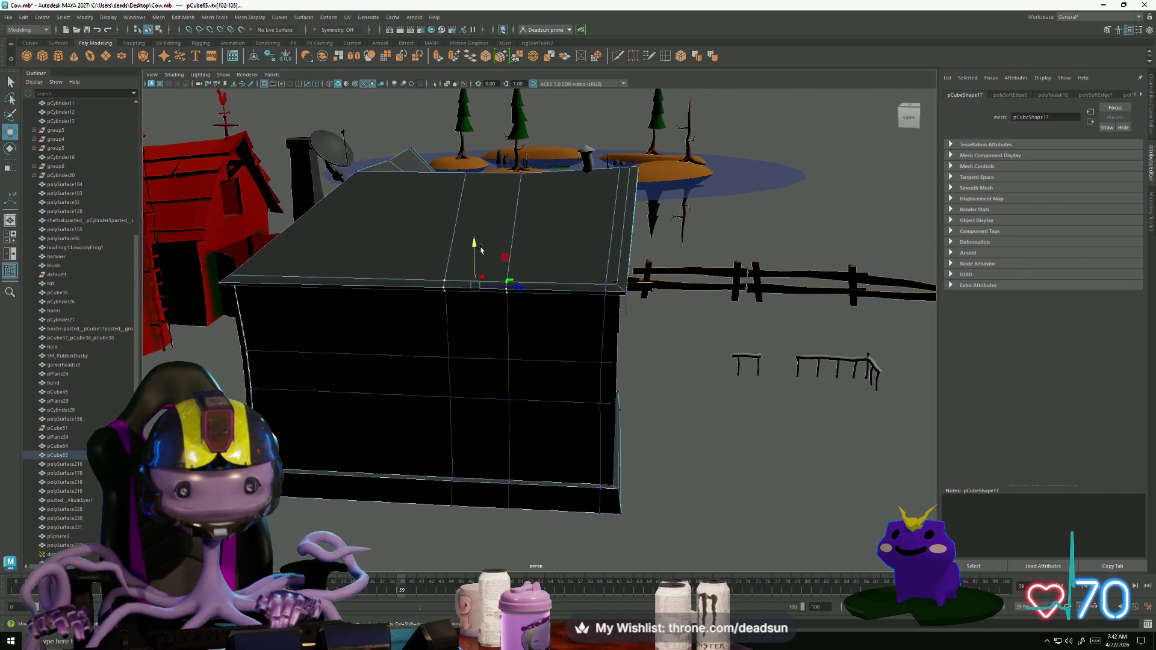
mouse_move(481, 251)
left_mouse_down()
mouse_move(454, 305)
mouse_move(535, 299)
mouse_move(525, 313)
left_mouse_up()
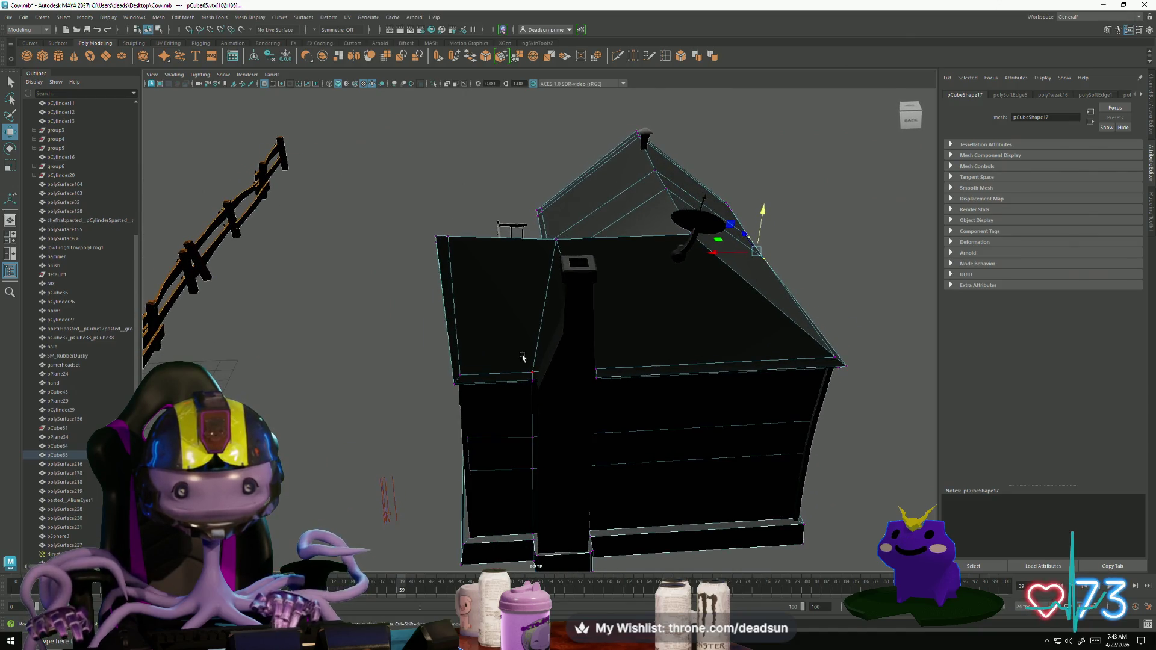
Step: Select individual roof corner vertices, checking them from the front and rear
left_click_drag(608, 401, 608, 400)
mouse_move(607, 401)
left_mouse_down("alt")
mouse_move(588, 331)
mouse_move(662, 412)
mouse_move(638, 438)
left_mouse_up("alt")
mouse_move(637, 438)
left_mouse_down("alt")
mouse_move(578, 362)
mouse_move(506, 304)
left_mouse_up("alt")
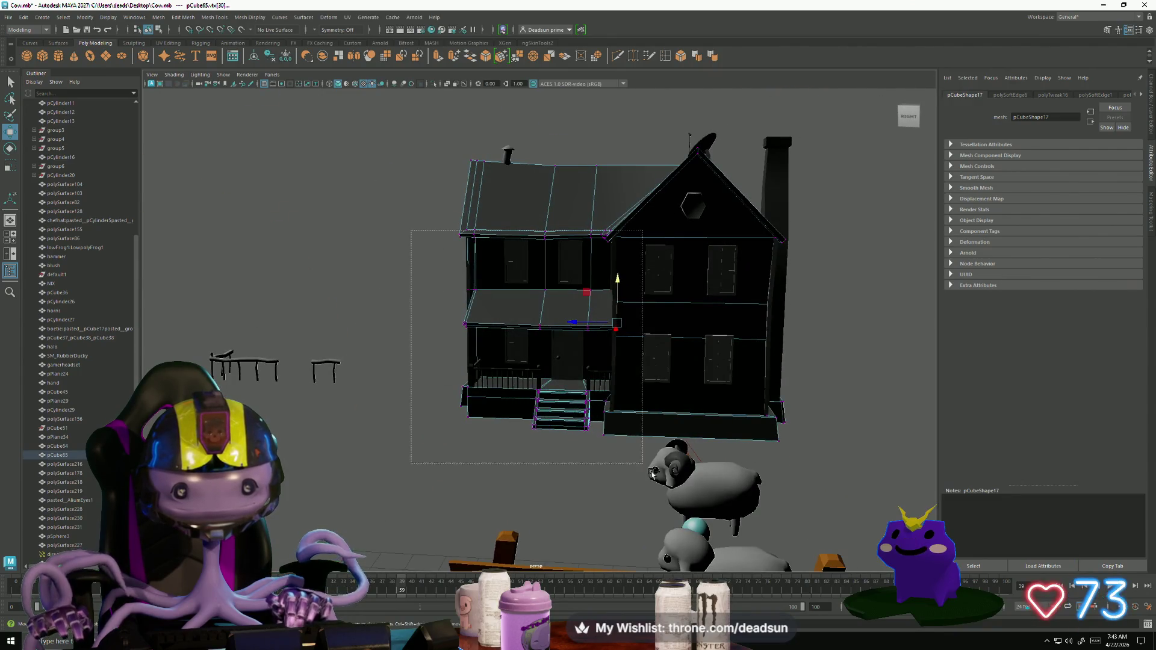
mouse_move(635, 456)
left_mouse_down("alt")
mouse_move(561, 295)
mouse_move(572, 313)
mouse_move(602, 247)
left_mouse_up("alt")
right_click_drag(602, 247, 602, 223)
mouse_move(602, 223)
left_mouse_down("alt")
mouse_move(550, 375)
mouse_move(536, 284)
mouse_move(542, 369)
mouse_move(663, 446)
left_mouse_up("alt")
scroll(702, 472, "up", 8)
mouse_move(589, 439)
left_mouse_down("alt")
mouse_move(612, 429)
mouse_move(542, 421)
left_mouse_up("alt")
scroll(455, 378, "up", 6)
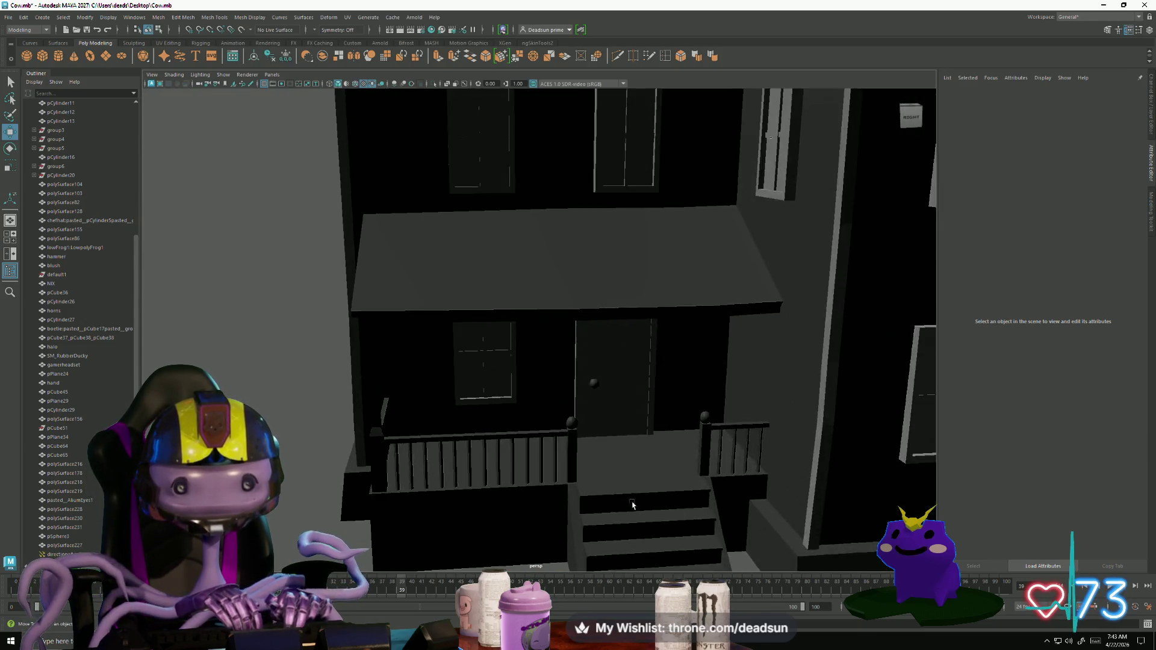
mouse_move(456, 378)
left_mouse_down("alt")
mouse_move(554, 461)
mouse_move(535, 475)
mouse_move(548, 470)
mouse_move(478, 455)
mouse_move(539, 447)
mouse_move(512, 409)
left_mouse_up("alt")
scroll(566, 467, "up", 3)
scroll(566, 467, "down", 5)
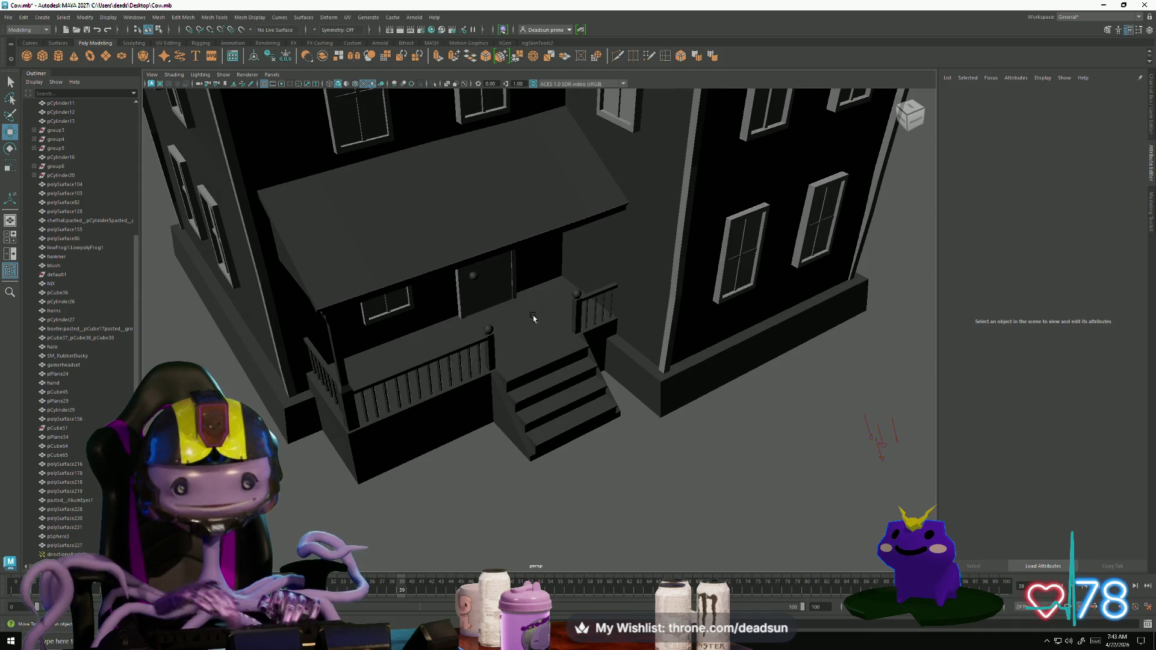
left_click_drag(382, 446, 380, 426, "alt")
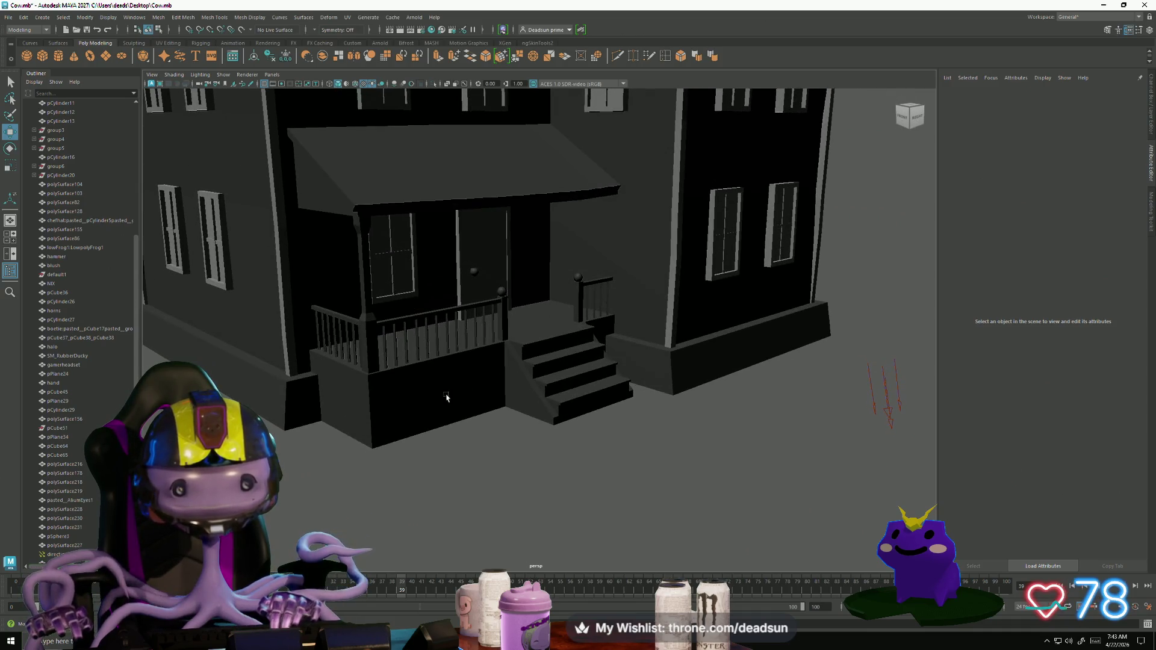
right_click_drag(495, 346, 544, 365, "alt")
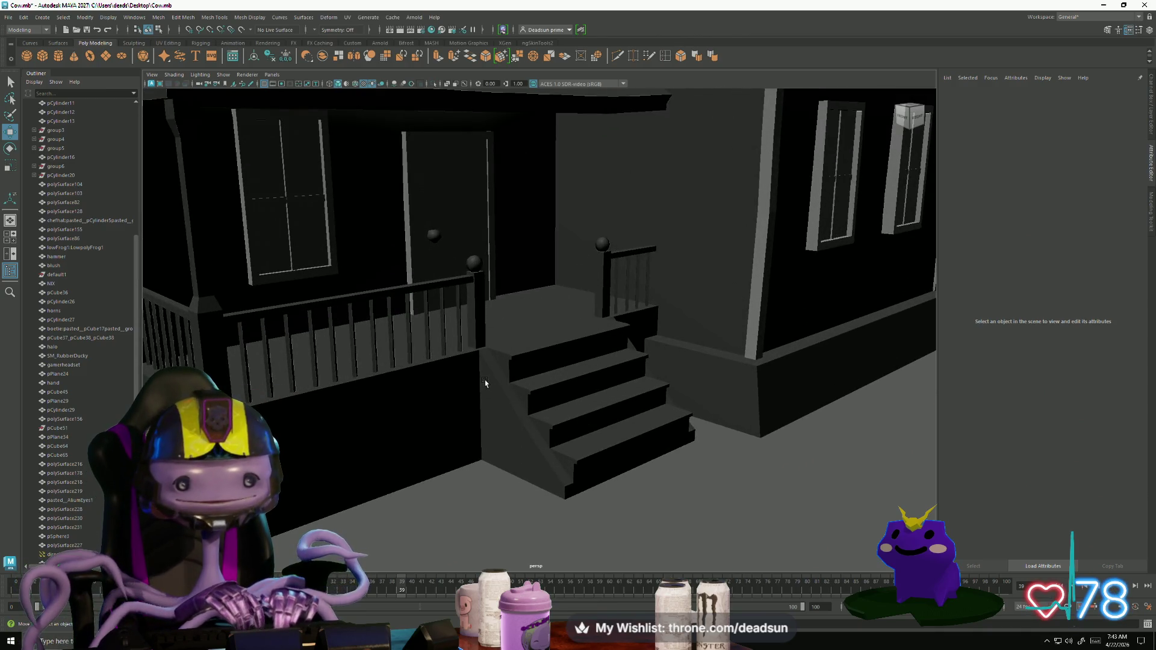
right_click_drag(525, 462, 457, 433, "alt")
left_click_drag(457, 434, 386, 412, "alt")
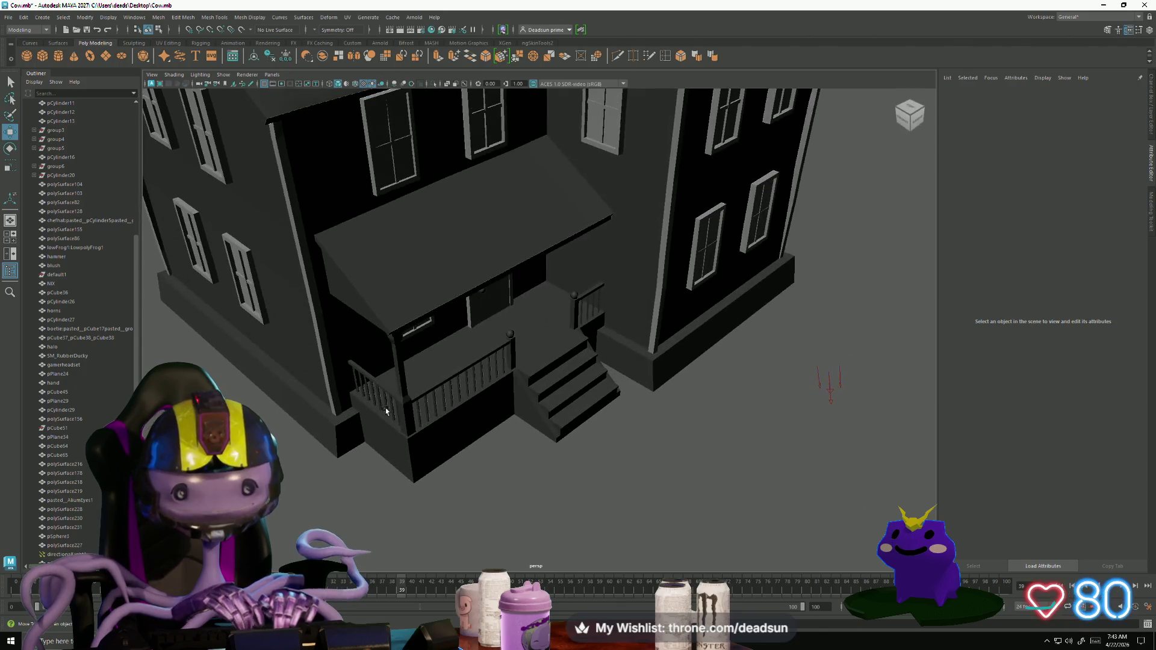
right_click_drag(411, 443, 400, 408, "alt")
left_click(398, 413)
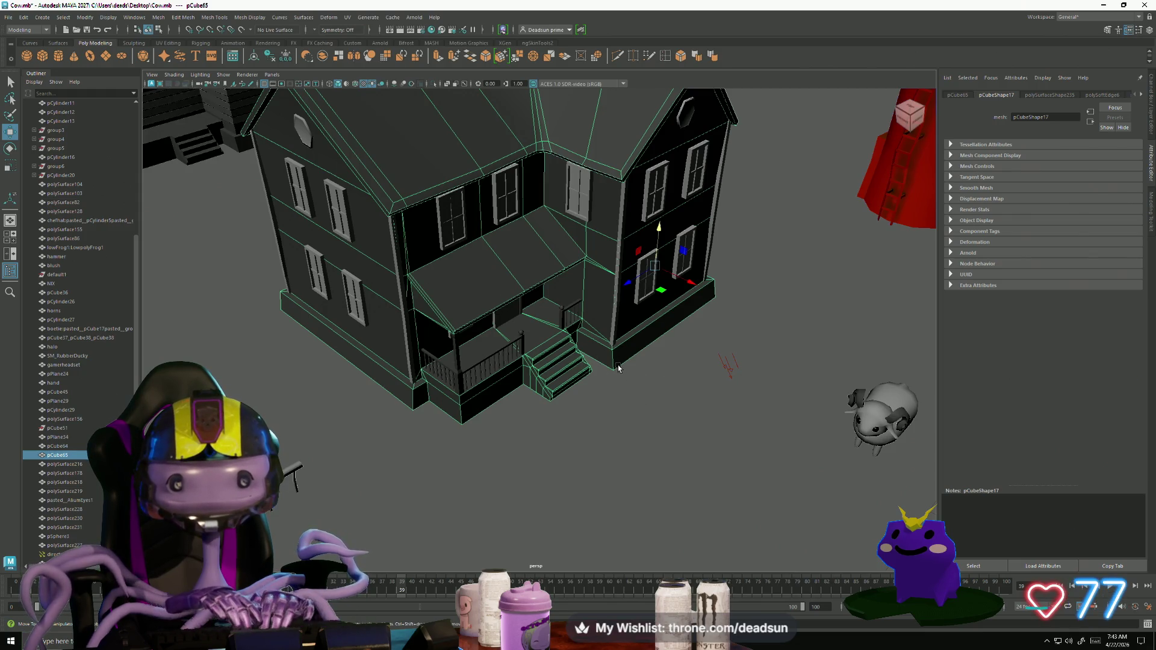
Step: Switch the house to edge mode and select an edge at the porch's base corner
right_click_drag(695, 368, 458, 384, "alt")
left_click_drag(459, 384, 505, 378, "alt")
scroll(505, 378, "up", 5)
right_click_drag(383, 365, 377, 338)
left_click(361, 472)
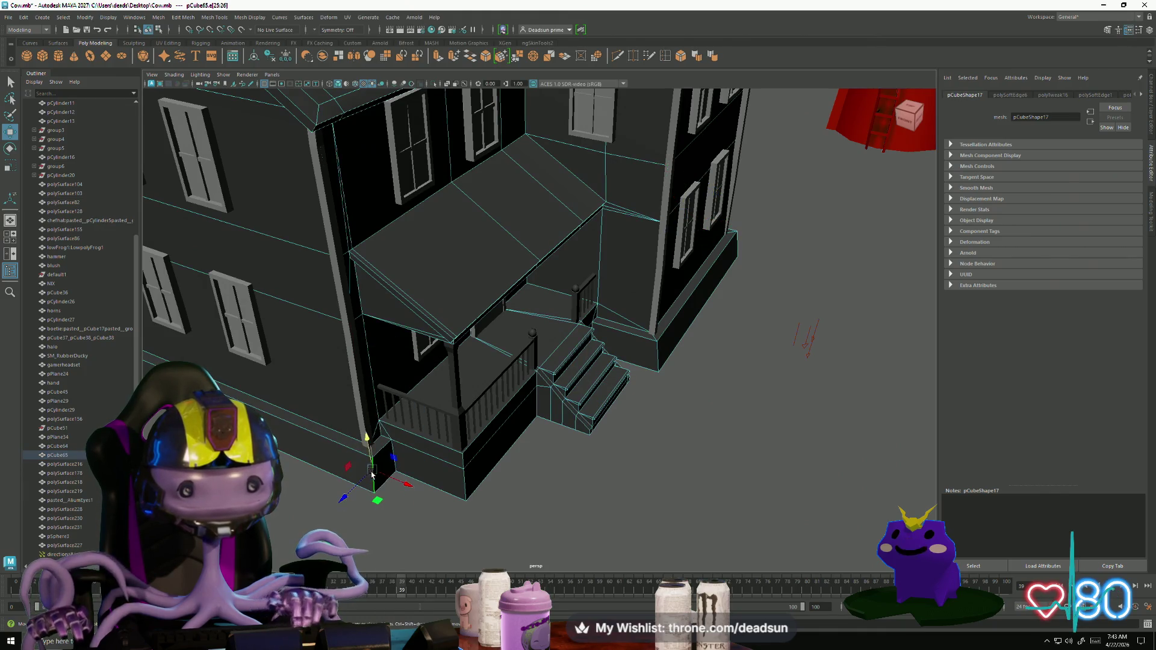
mouse_move(410, 541)
left_mouse_down("alt")
mouse_move(348, 542)
mouse_move(498, 539)
mouse_move(470, 537)
mouse_move(613, 499)
left_mouse_up("alt")
scroll(632, 491, "up", 5)
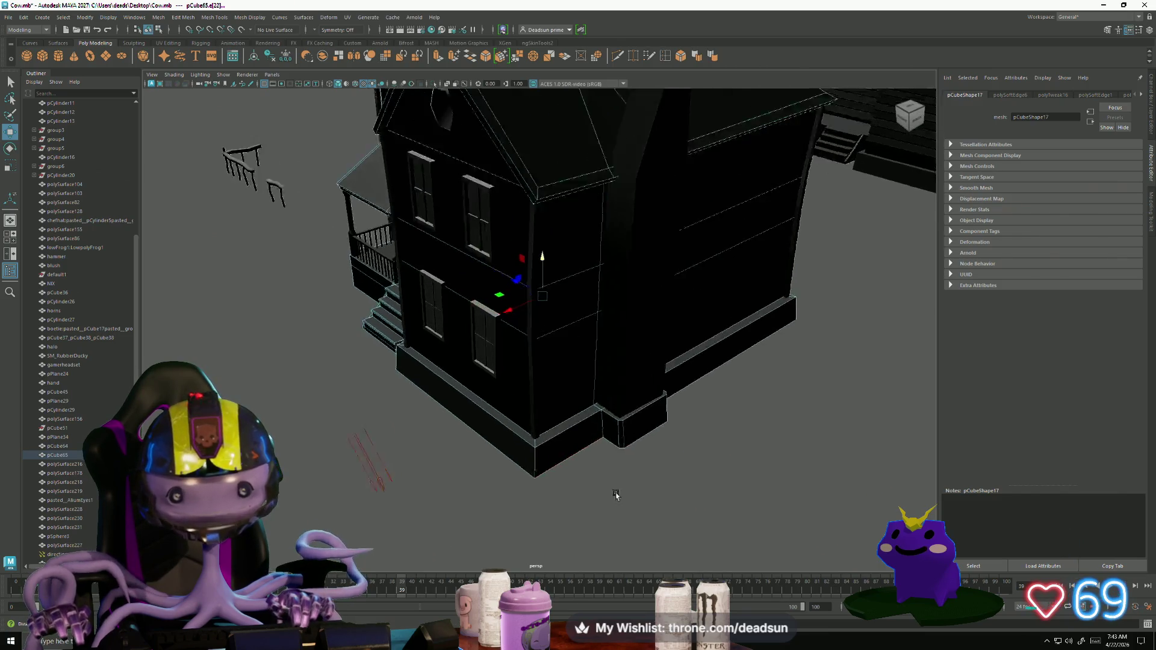
Step: Open Bevel Options from the Edit Mesh menu for the selected edge
left_click(161, 18)
mouse_move(183, 18)
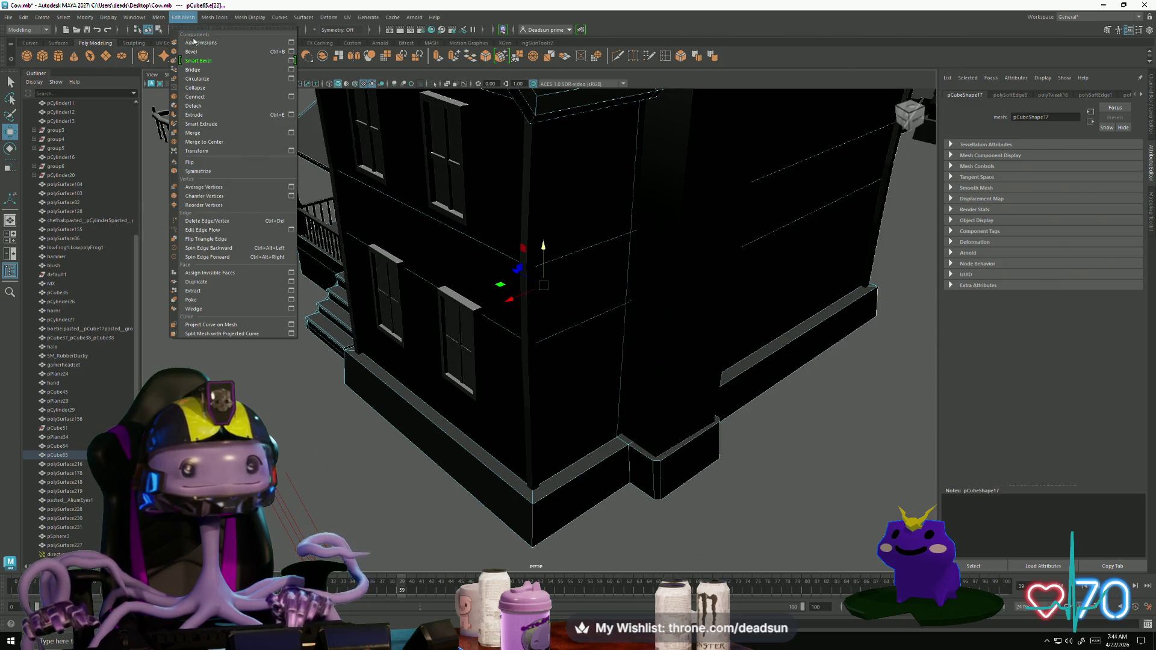
left_click(291, 52)
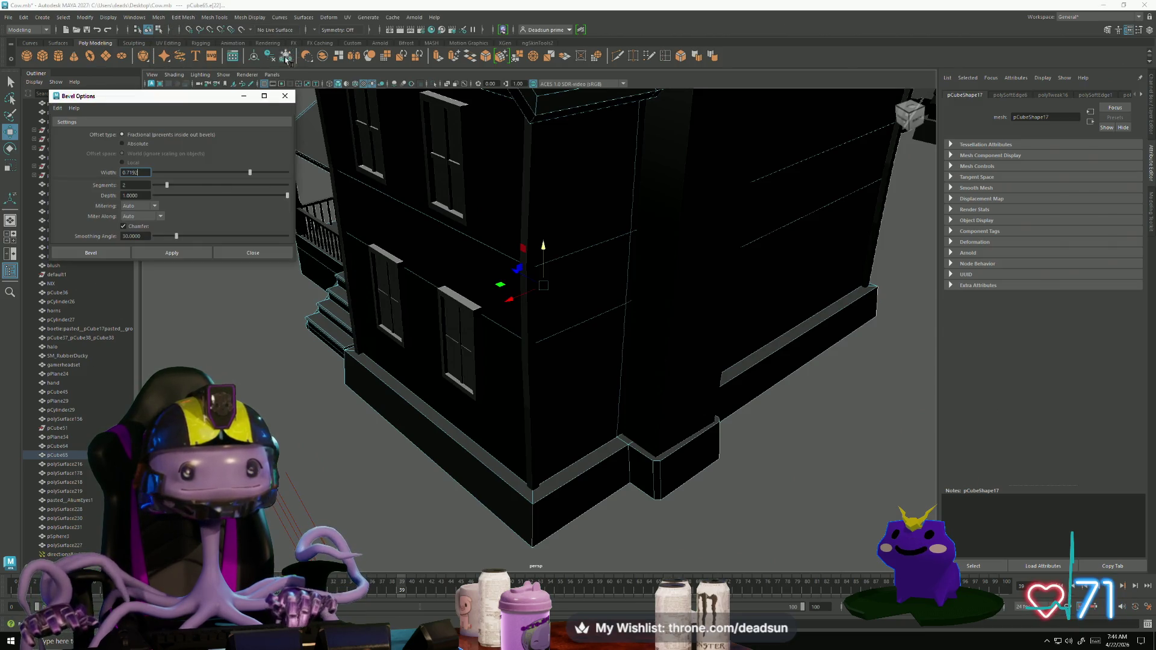
Step: Bevel the first selected edge, check it, then undo that bevel
left_click(159, 252)
left_click_drag(271, 337, 400, 400, "alt")
key("ctrl+z")
key("ctrl+z")
key("ctrl+z")
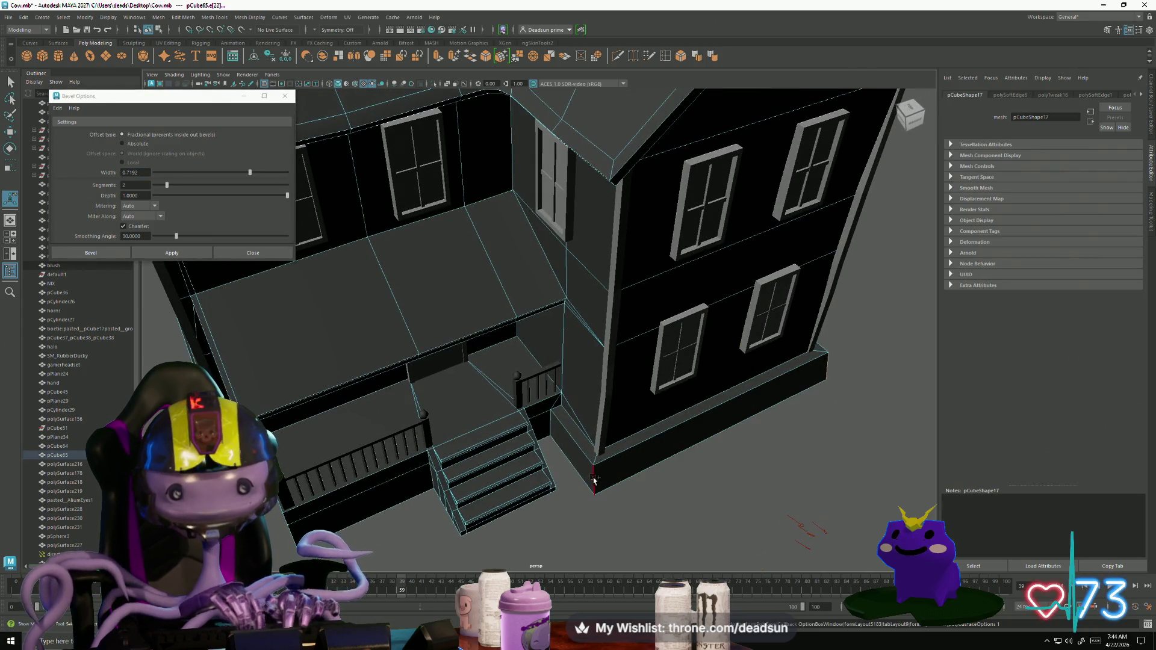
Step: Bevel the skirt's corner edge beside the steps (two segments, fraction 0.716) and close Bevel Options
left_click(416, 458)
left_click(159, 252)
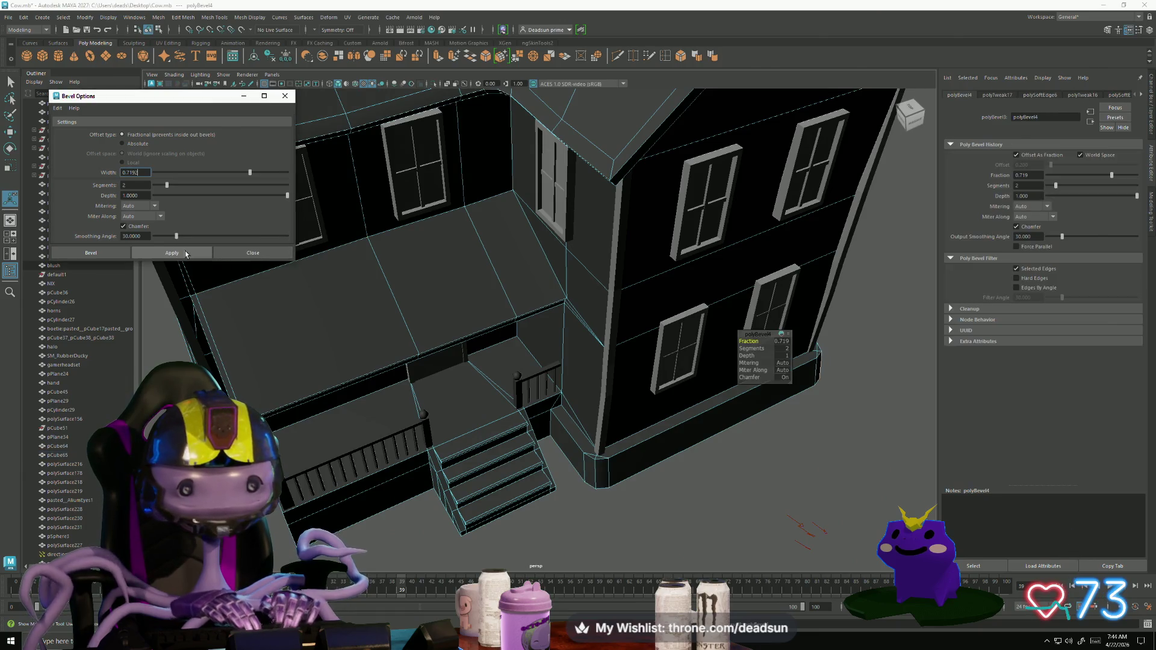
mouse_move(390, 462)
left_mouse_down("alt")
mouse_move(489, 465)
mouse_move(614, 442)
mouse_move(467, 431)
mouse_move(563, 480)
mouse_move(435, 273)
left_mouse_up("alt")
left_click(286, 96)
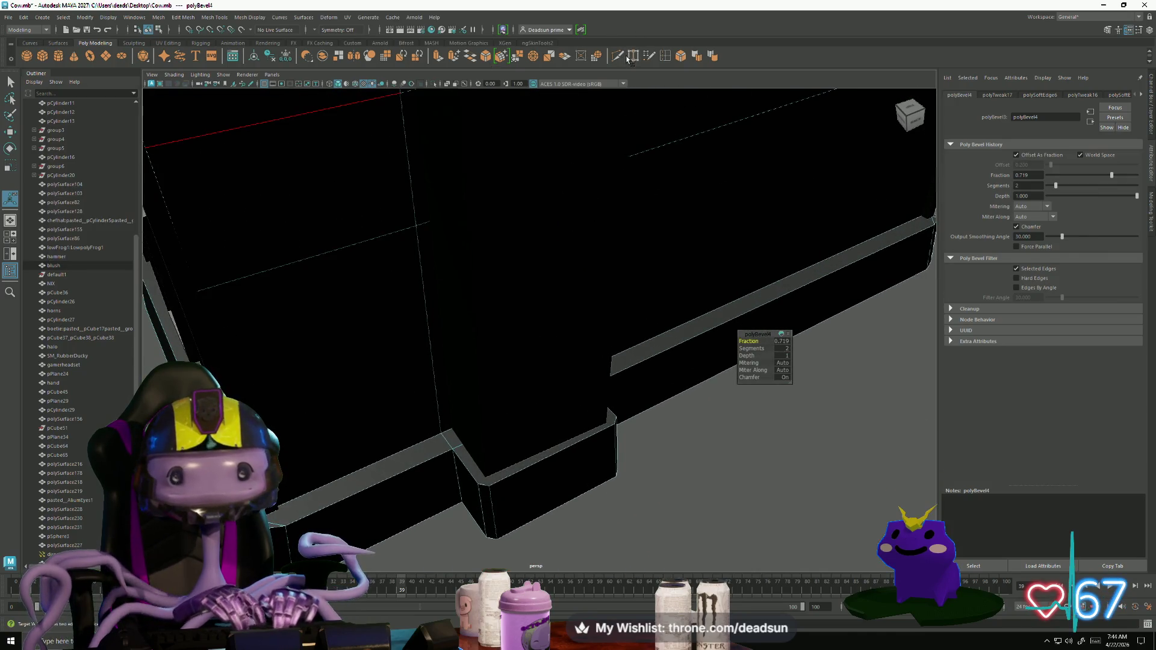
Step: Cut a new edge into the foundation skirt with Multi-Cut
right_click_drag(561, 276, 475, 478, "shift")
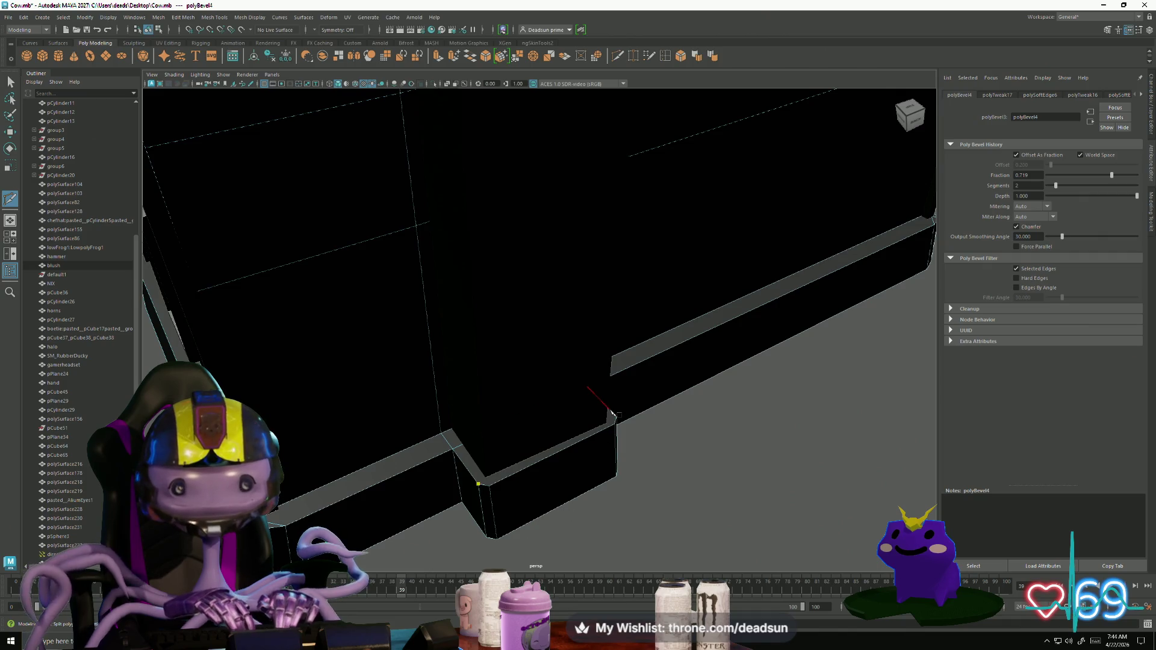
left_click(614, 414)
key("Return")
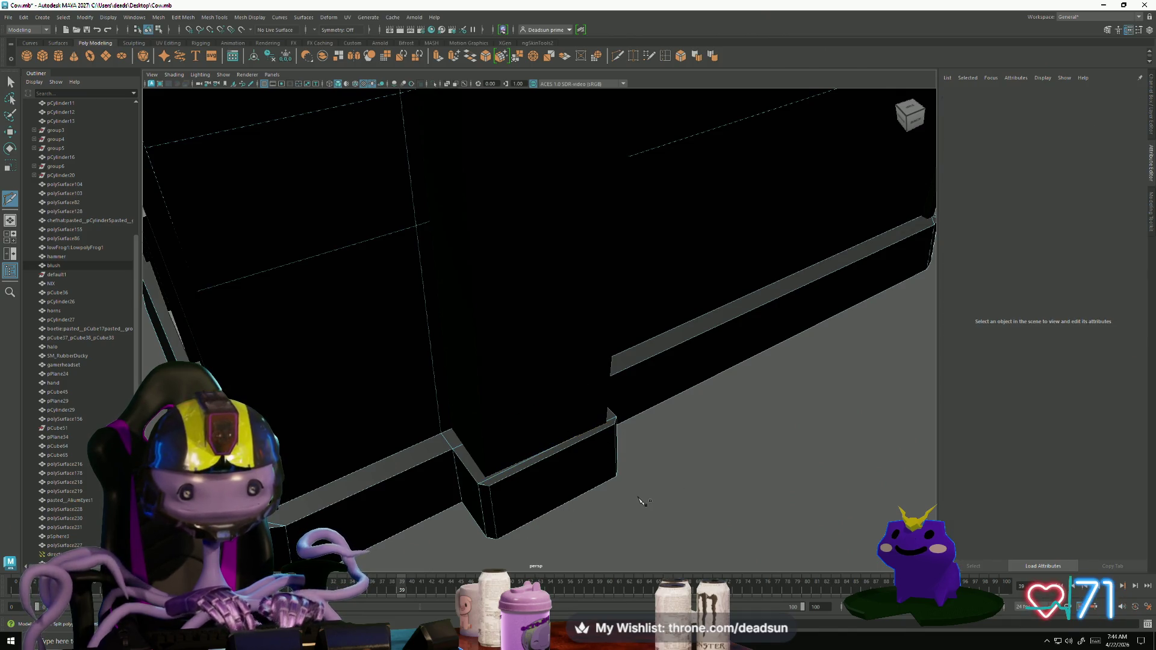
right_click_drag(643, 501, 465, 486, "alt")
mouse_move(464, 485)
left_mouse_down("alt")
mouse_move(516, 483)
mouse_move(446, 470)
left_mouse_up("alt")
mouse_move(446, 470)
right_mouse_down("alt")
mouse_move(562, 513)
mouse_move(530, 500)
right_mouse_up("alt")
Step: Move the skirt's corner vertex up to the top of the skirt
left_click(11, 79)
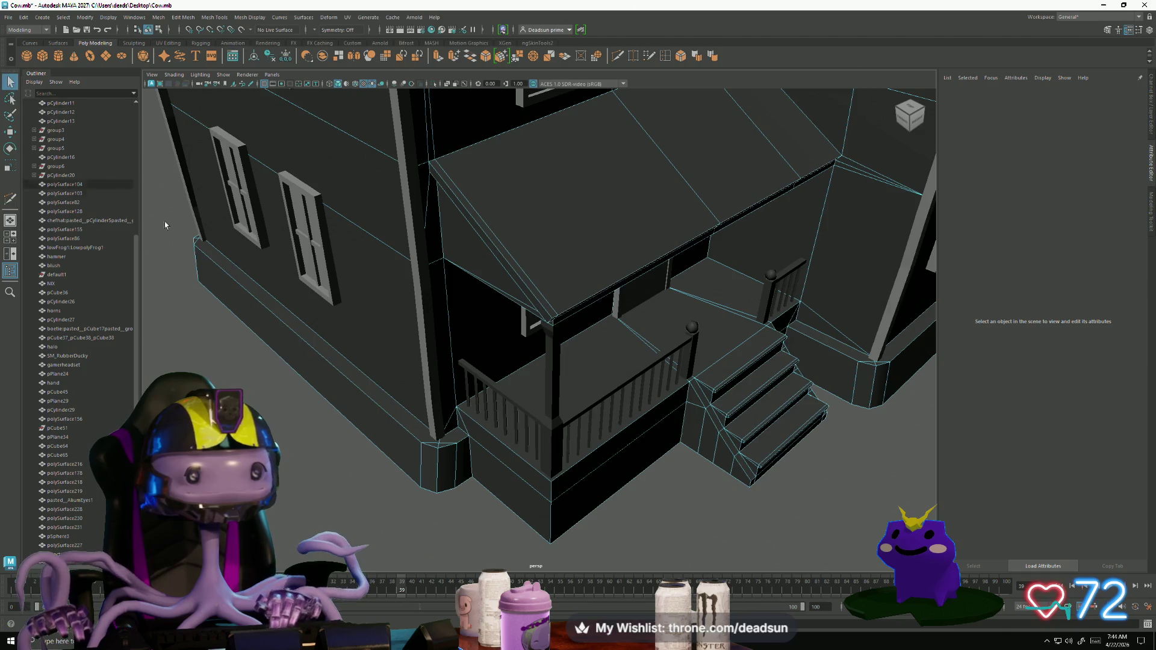
mouse_move(445, 458)
right_mouse_down("alt")
mouse_move(460, 465)
mouse_move(434, 438)
right_mouse_up("alt")
right_click_drag(404, 389, 385, 392)
left_click(389, 391)
key("w")
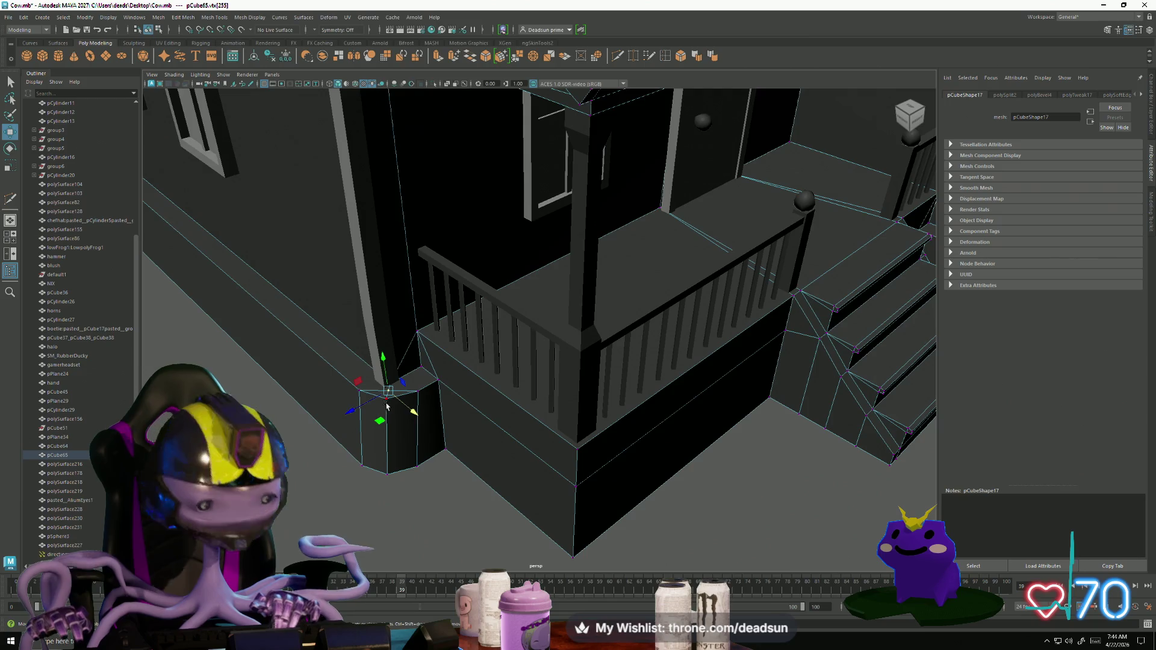
left_click_drag(390, 394, 390, 386)
scroll(348, 426, "down", 5)
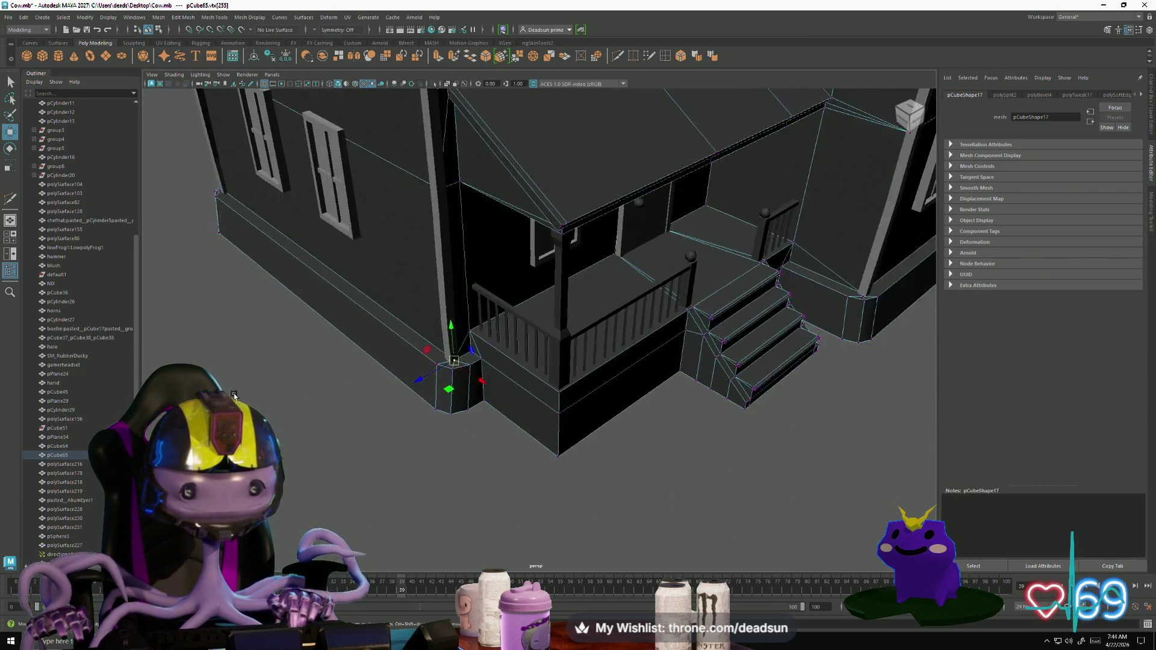
mouse_move(348, 426)
left_mouse_down("alt")
mouse_move(321, 461)
mouse_move(338, 482)
mouse_move(305, 490)
mouse_move(424, 459)
left_mouse_up("alt")
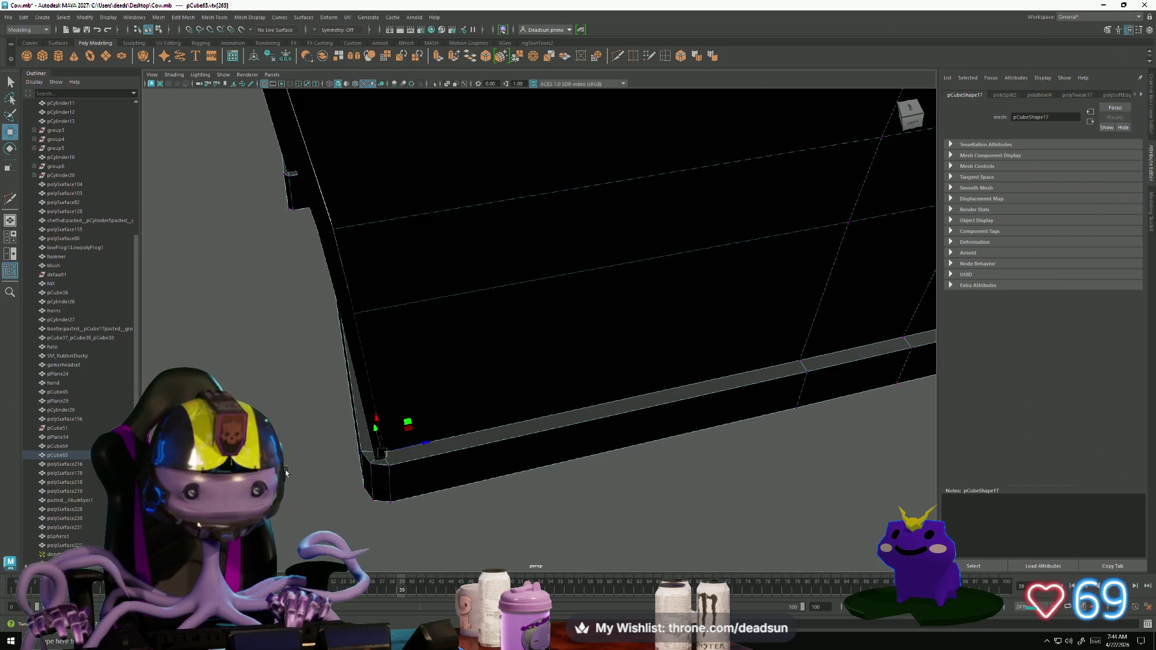
mouse_move(286, 473)
left_mouse_down("alt")
mouse_move(353, 464)
mouse_move(391, 477)
left_mouse_up("alt")
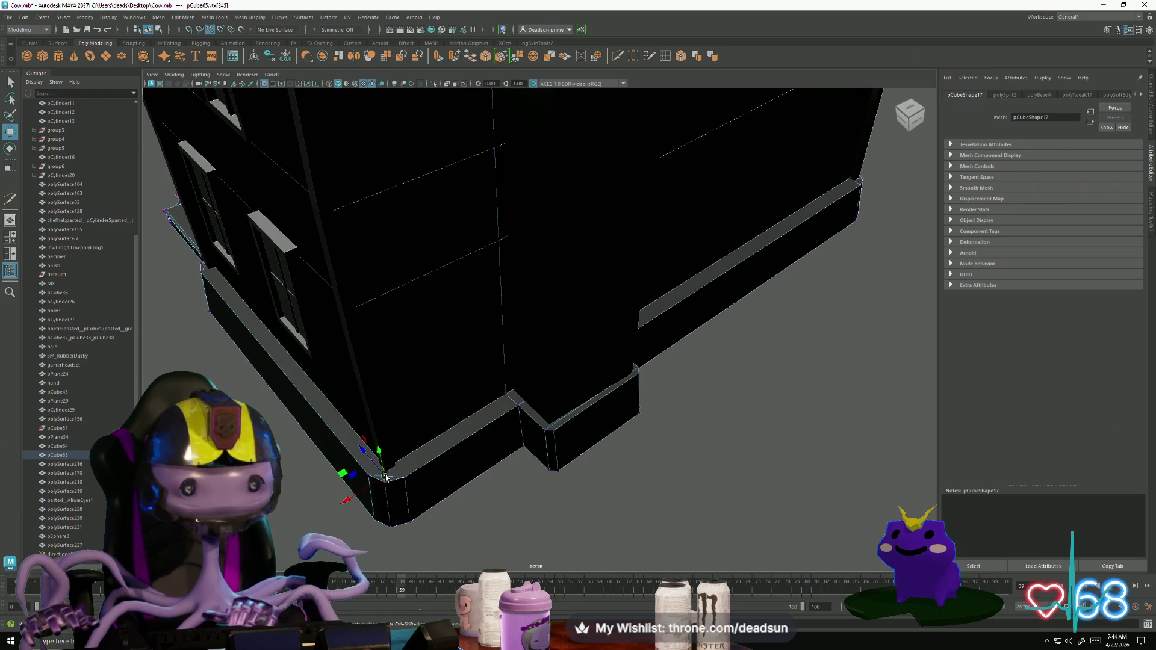
Step: Merge the overlapping skirt corner vertices at a 0.010 threshold
left_click(451, 518)
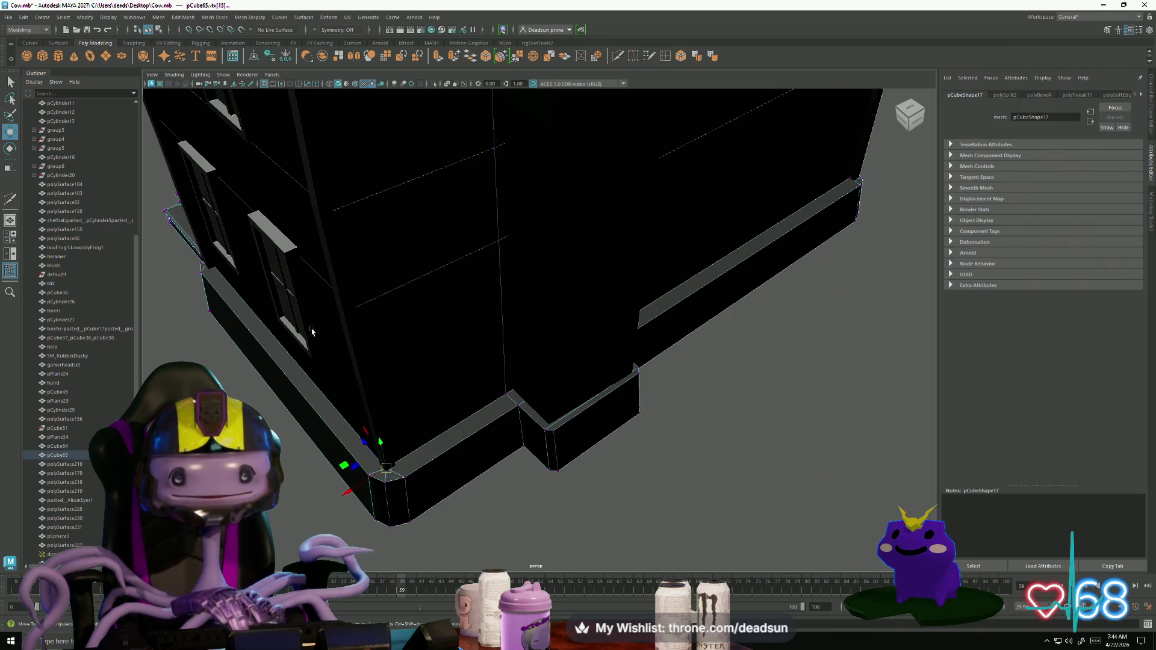
key("ctrl+shift+m")
mouse_move(312, 331)
left_mouse_down("alt")
mouse_move(421, 337)
mouse_move(599, 376)
mouse_move(524, 462)
mouse_move(319, 414)
mouse_move(413, 417)
left_mouse_up("alt")
scroll(534, 462, "down", 10)
key("ctrl+shift+m")
Step: Merge the duplicate vertices at the first skirt corner
left_click(426, 433)
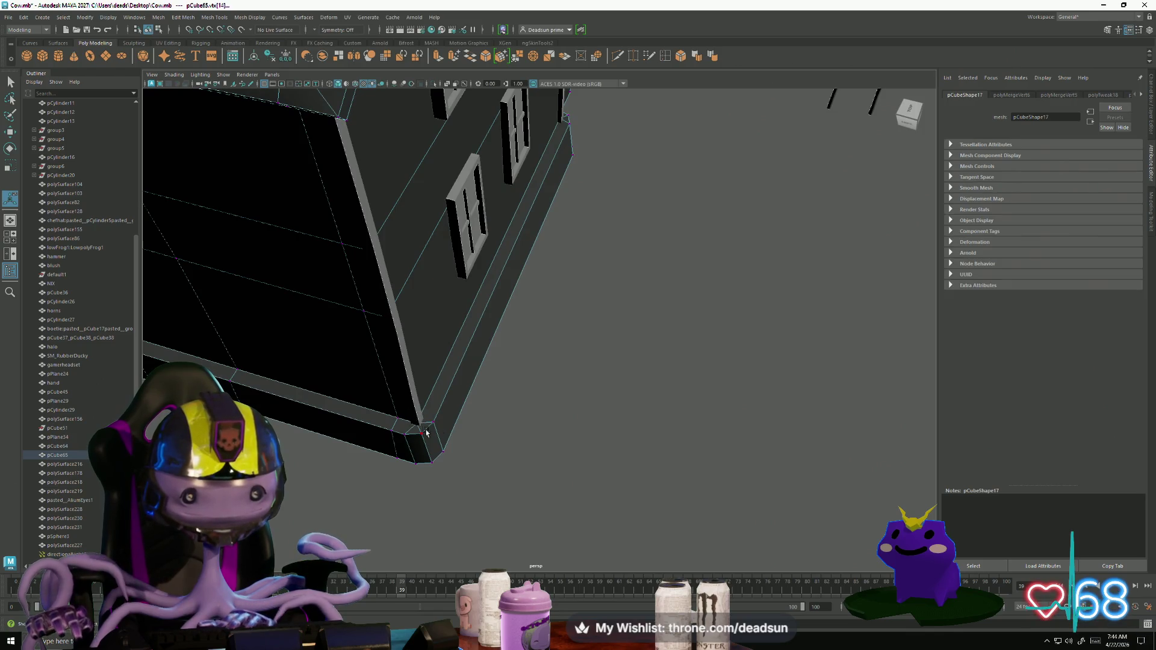
key("ctrl+shift+m")
scroll(529, 395, "down", 8)
mouse_move(529, 395)
left_mouse_down("alt")
mouse_move(402, 406)
mouse_move(506, 458)
left_mouse_up("alt")
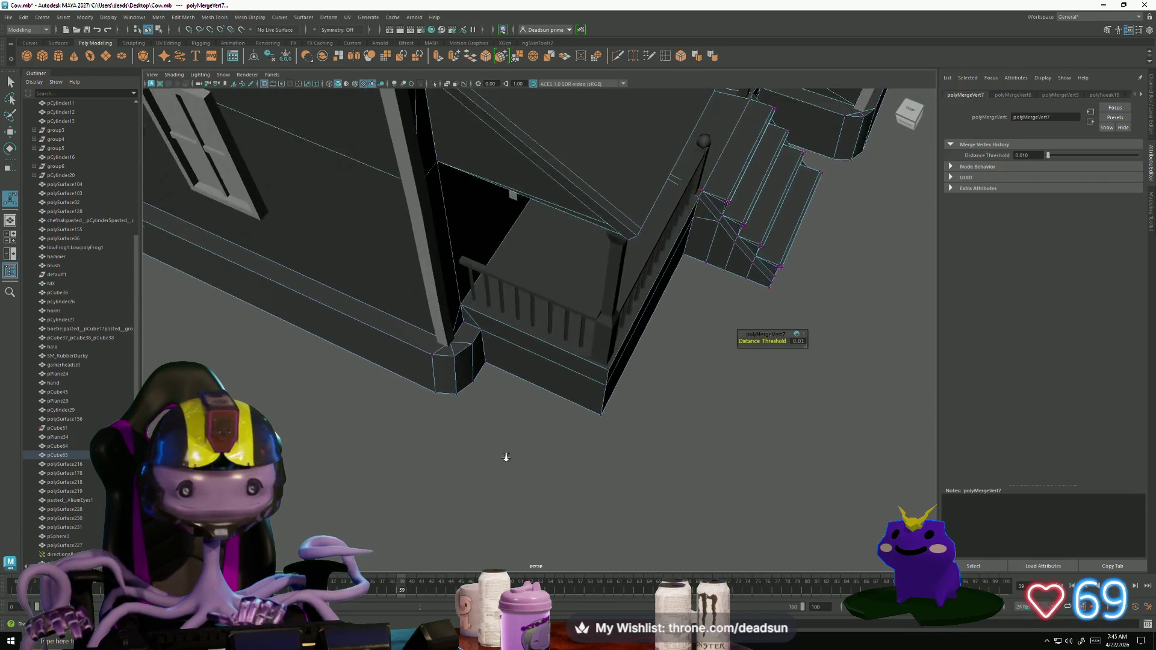
scroll(506, 457, "up", 2)
Step: Box-select and merge the vertices at the porch corners at 0.010, then return to object mode
left_click_drag(430, 357, 430, 357)
key("ctrl+shift+m")
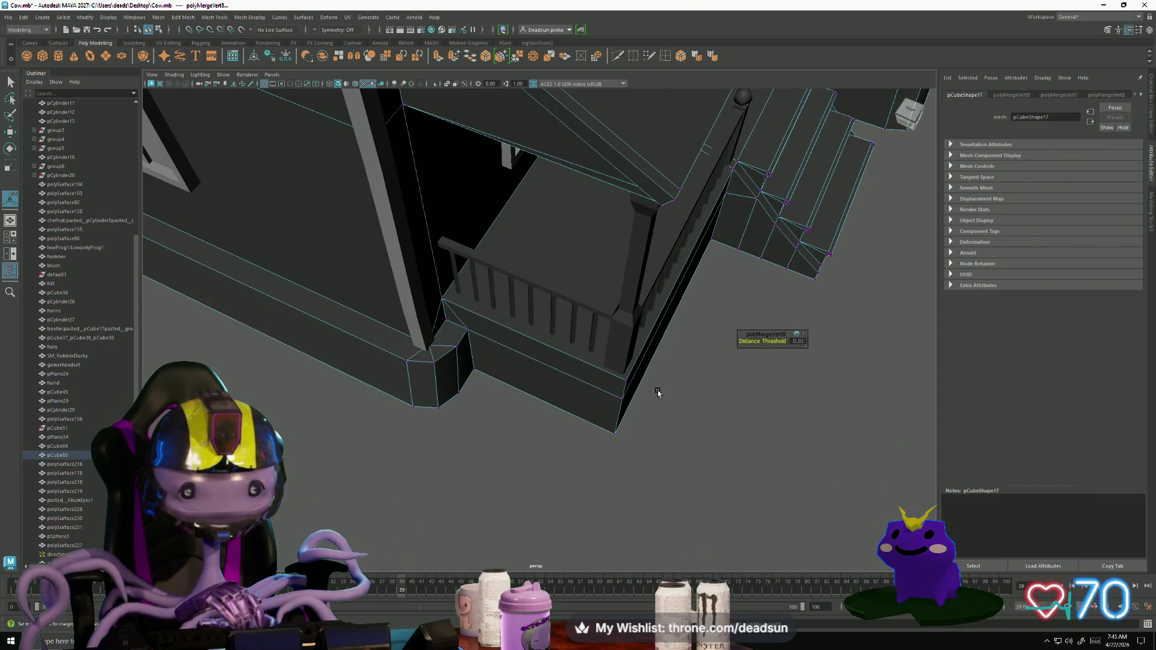
mouse_move(656, 392)
left_mouse_down("alt")
mouse_move(426, 396)
mouse_move(506, 373)
mouse_move(528, 353)
left_mouse_up("alt")
key("ctrl+shift+m")
mouse_move(620, 439)
left_mouse_down("alt")
mouse_move(522, 419)
mouse_move(572, 361)
left_mouse_up("alt")
right_click_drag(572, 361, 615, 317)
mouse_move(636, 439)
left_mouse_down("alt")
mouse_move(475, 409)
mouse_move(518, 392)
mouse_move(716, 443)
left_mouse_up("alt")
Step: Select the foundation mesh and pick an edge on the skirt in edge mode
left_click(566, 384)
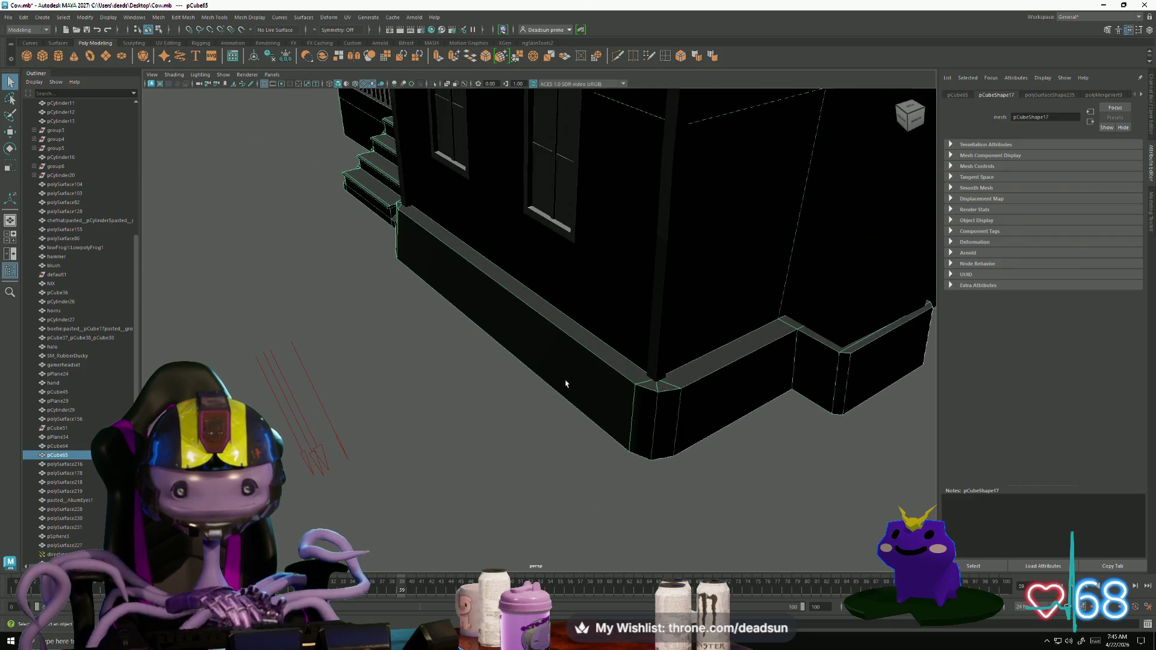
mouse_move(566, 384)
left_mouse_down("alt")
mouse_move(593, 393)
mouse_move(594, 343)
mouse_move(555, 343)
mouse_move(540, 317)
left_mouse_up("alt")
right_click_drag(541, 316, 543, 292)
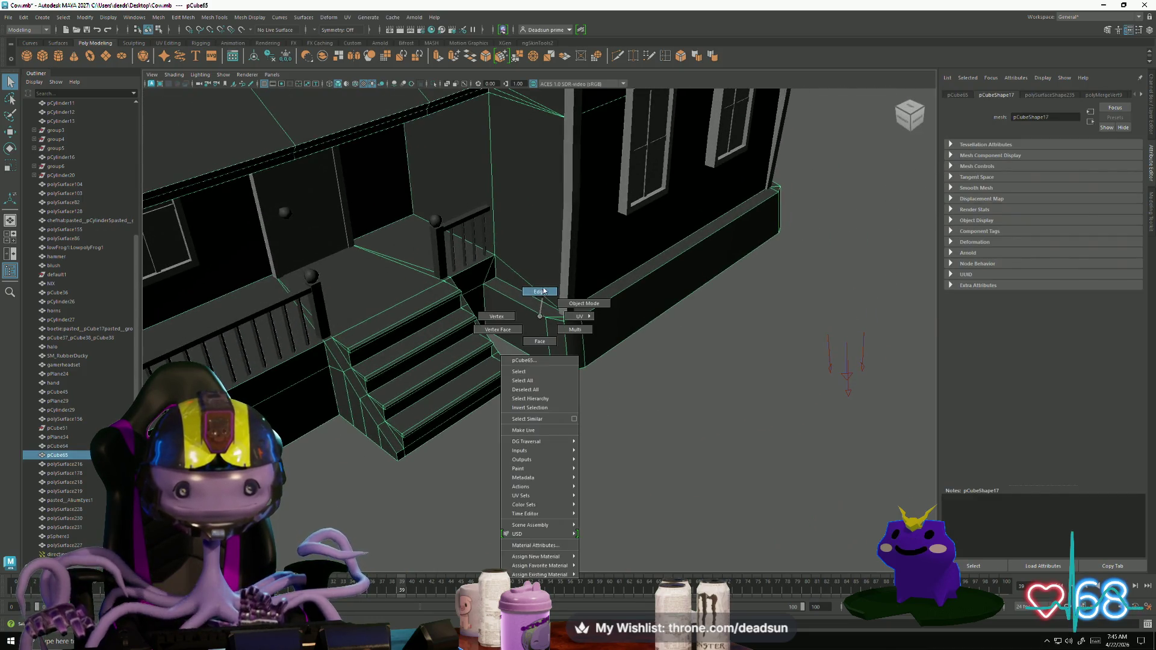
left_click(538, 301)
mouse_move(538, 302)
left_mouse_down("alt")
mouse_move(372, 381)
mouse_move(452, 342)
mouse_move(503, 369)
mouse_move(589, 370)
left_mouse_up("alt")
Step: Add the ledge's top edge to the selection and frame the base corner
mouse_move(588, 369)
right_mouse_down("alt")
mouse_move(576, 498)
mouse_move(516, 479)
right_mouse_up("alt")
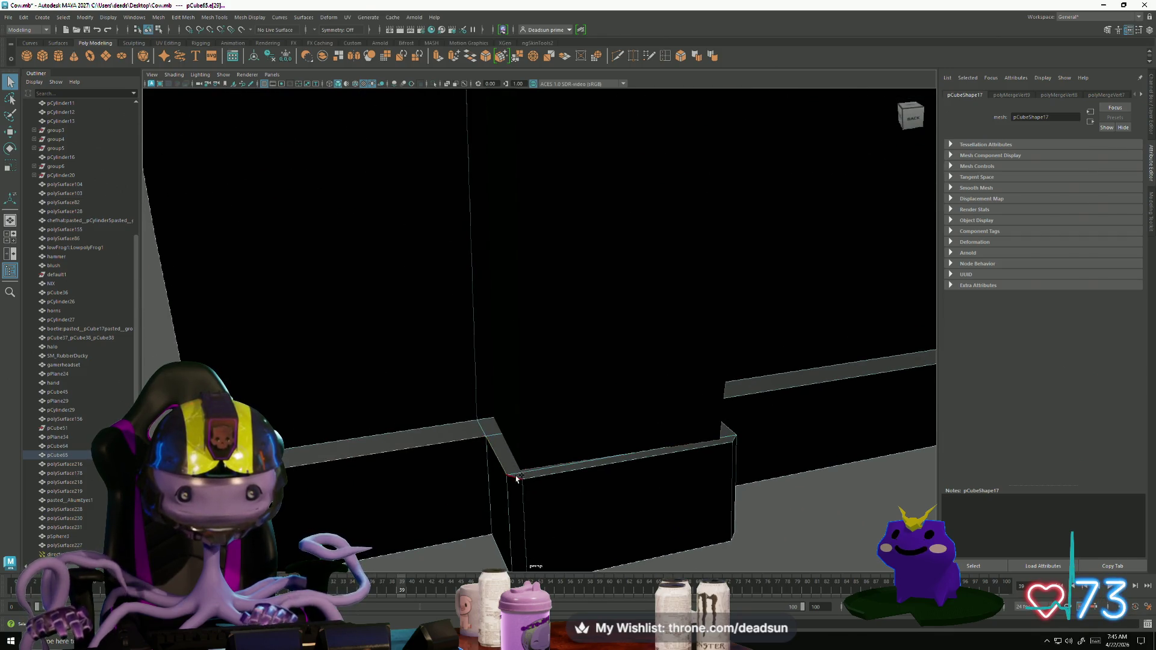
mouse_move(516, 475)
left_mouse_down("alt")
mouse_move(633, 464)
mouse_move(609, 439)
left_mouse_up("alt")
left_click(593, 425)
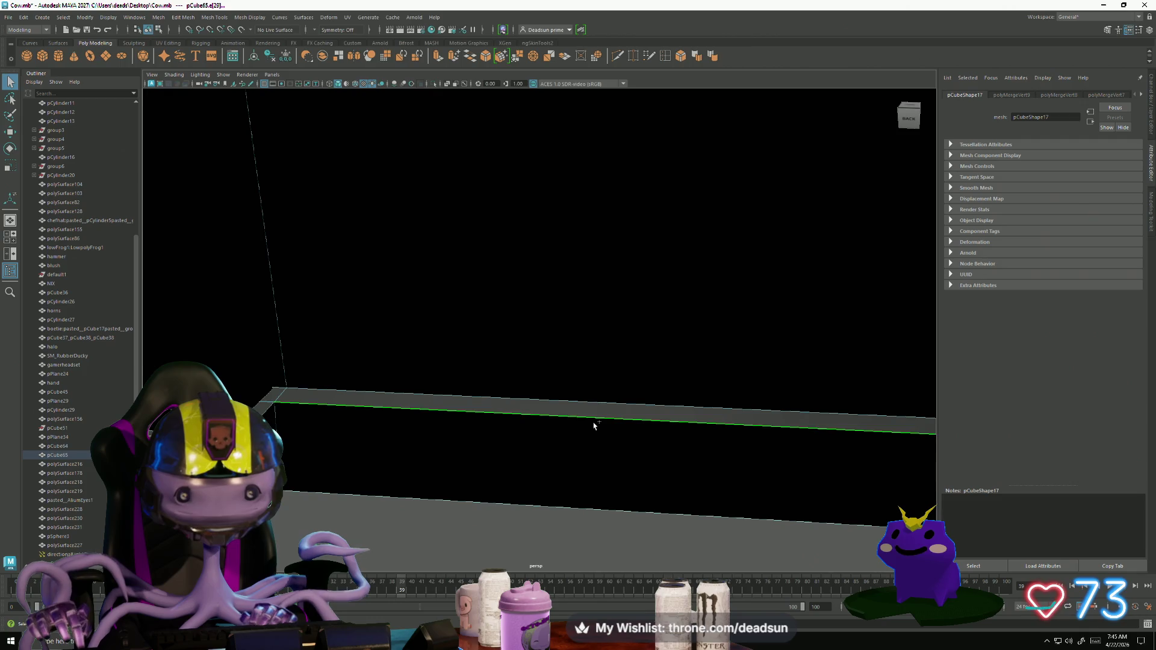
key("f")
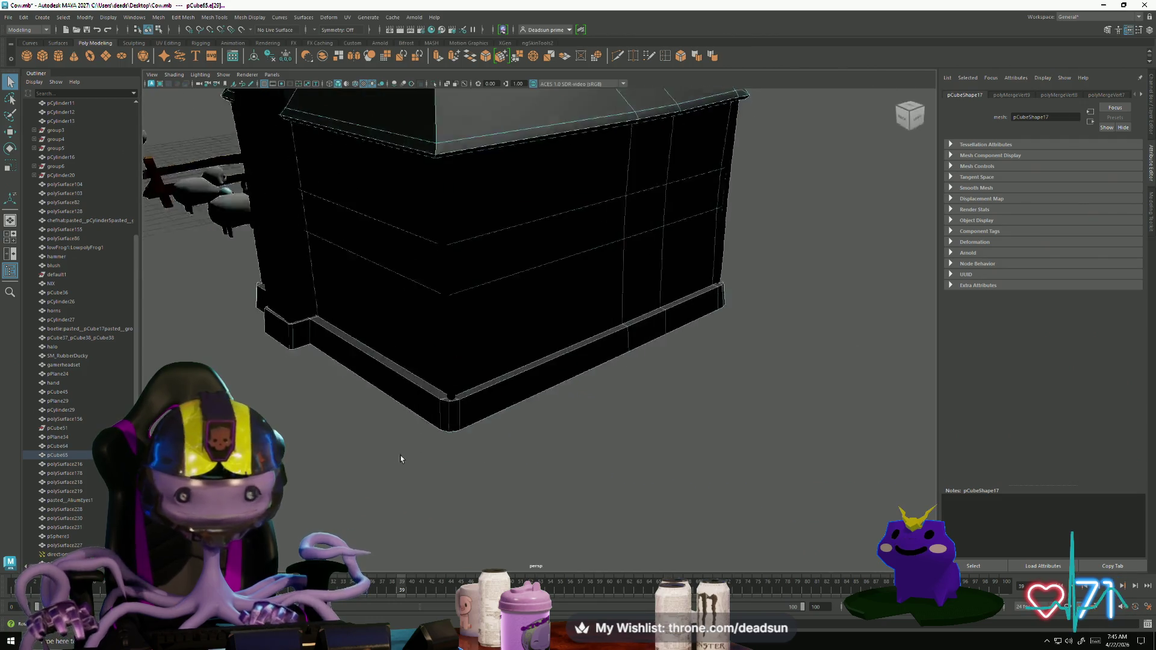
mouse_move(400, 459)
left_mouse_down("alt")
mouse_move(311, 458)
mouse_move(443, 498)
mouse_move(530, 482)
left_mouse_up("alt")
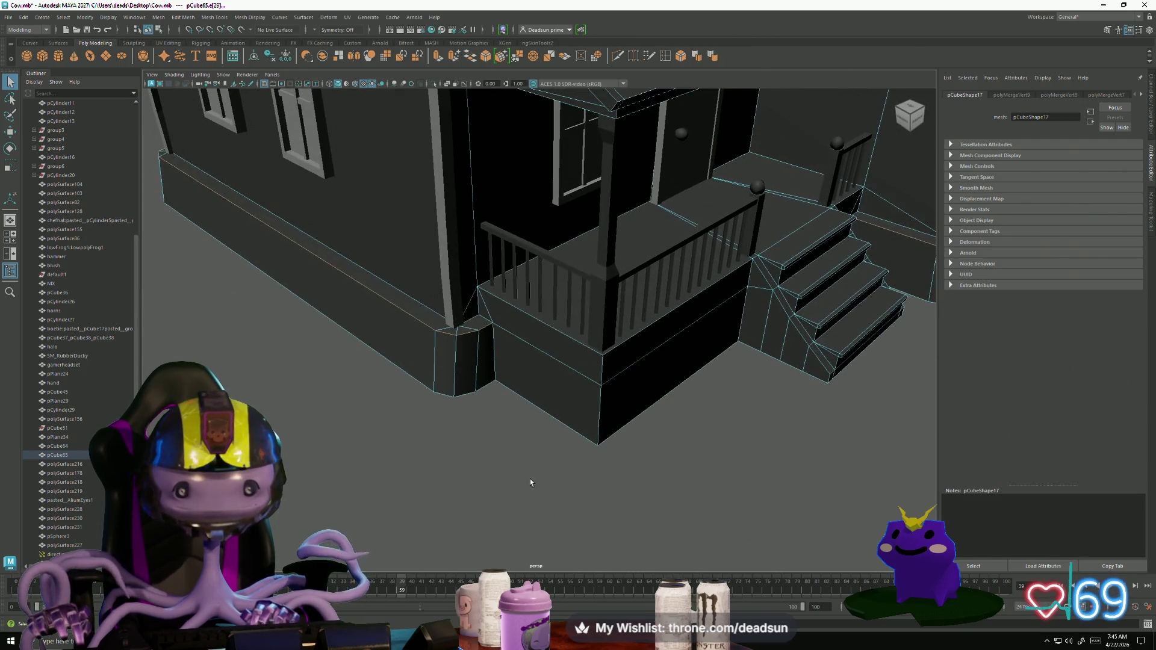
scroll(530, 482, "up", 3)
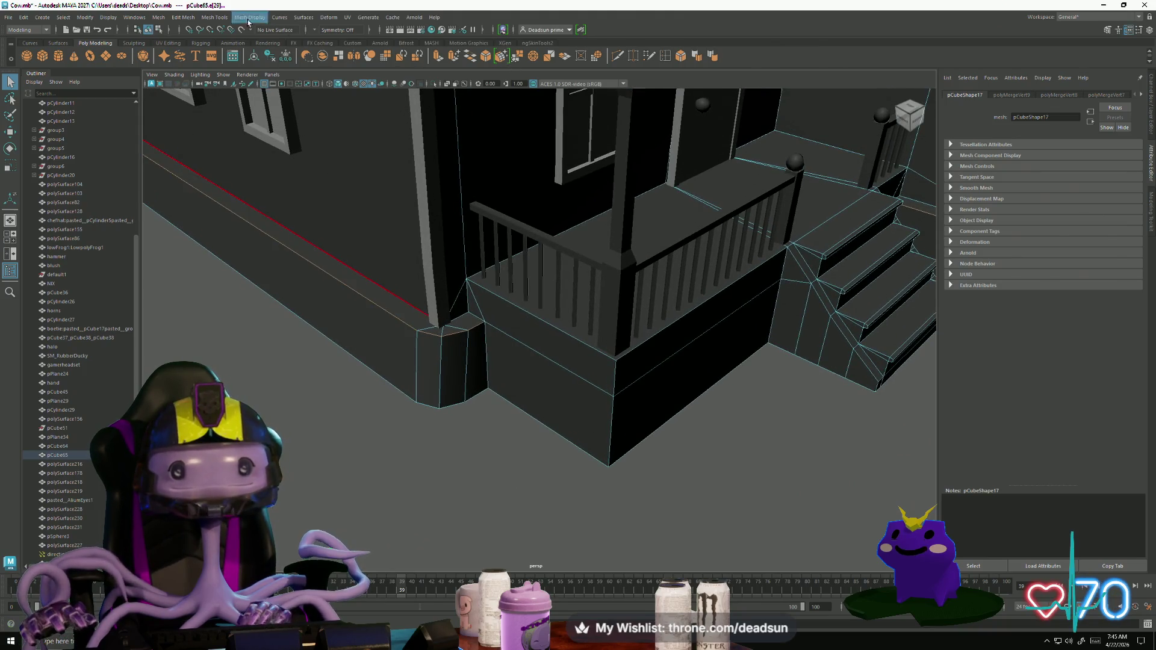
left_click(136, 17)
mouse_move(158, 17)
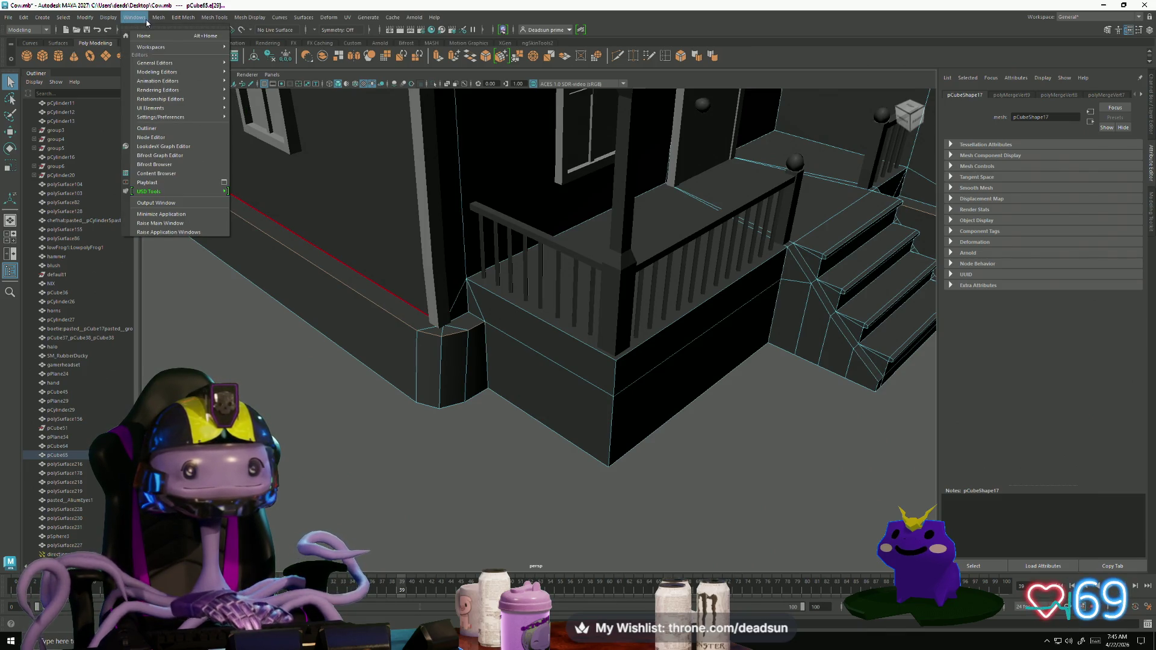
Step: Open Bevel Options via the option box beside Edit Mesh > Bevel for the ledge edges
left_click(189, 52)
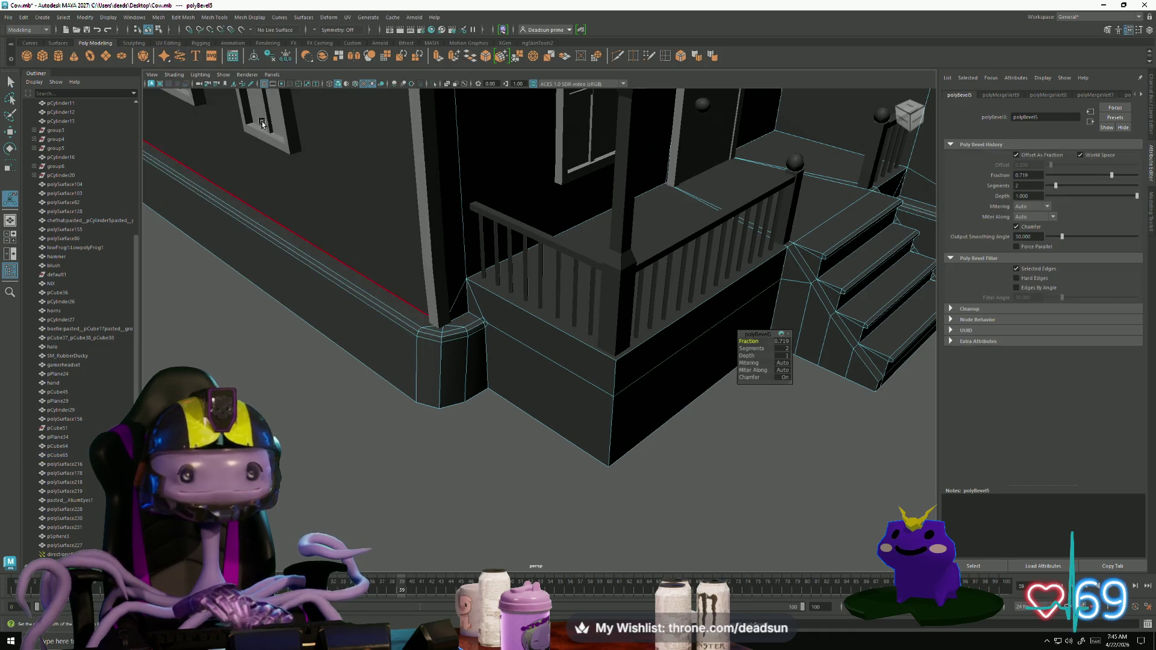
left_click(156, 18)
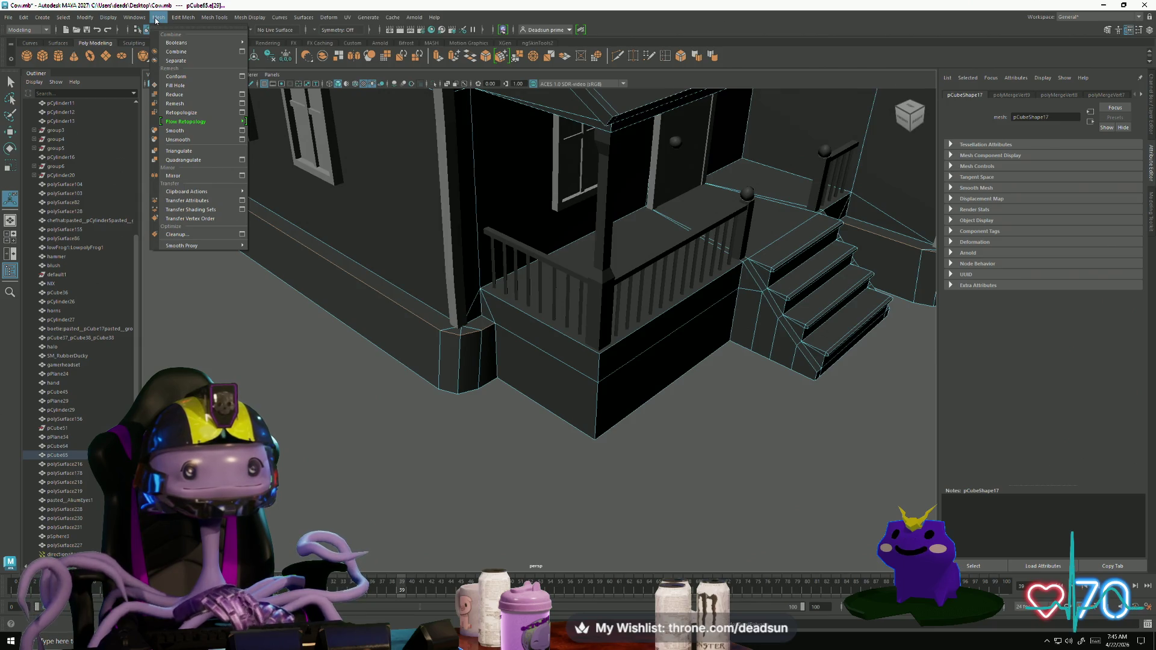
mouse_move(179, 21)
left_click(291, 52)
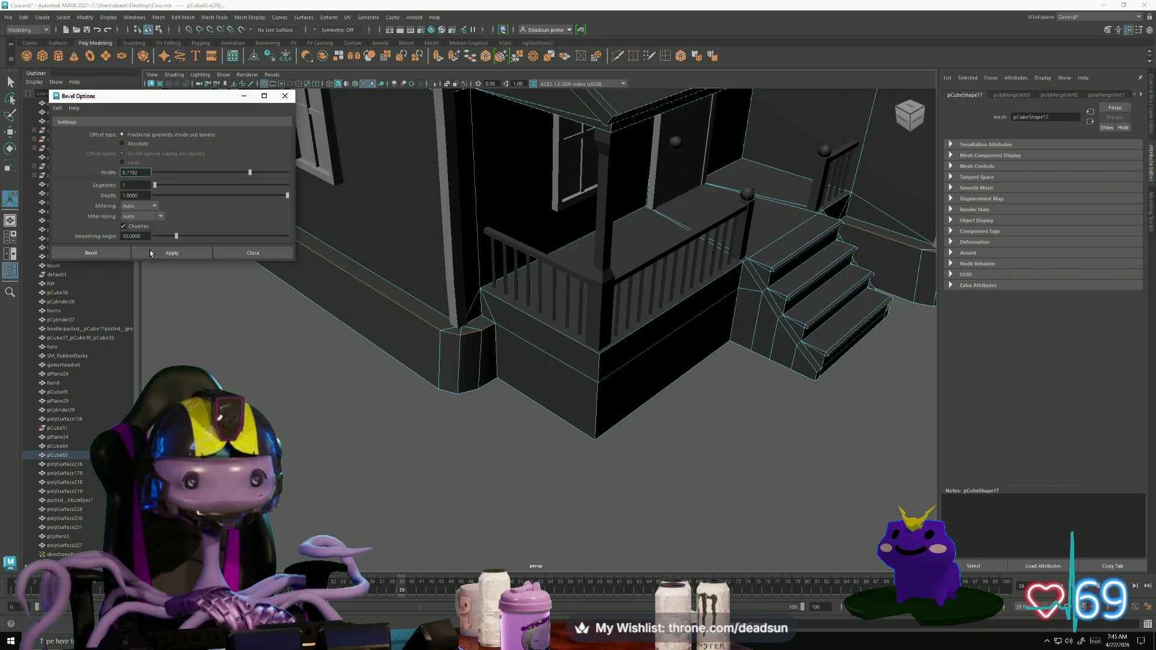
left_click(159, 254)
left_click_drag(290, 283, 318, 294, "alt")
mouse_move(318, 294)
right_mouse_down("alt")
mouse_move(328, 309)
mouse_move(594, 341)
mouse_move(512, 317)
right_mouse_up("alt")
mouse_move(512, 318)
left_mouse_down("alt")
mouse_move(429, 320)
mouse_move(565, 302)
mouse_move(439, 311)
mouse_move(508, 299)
left_mouse_up("alt")
middle_click_drag(509, 300, 493, 299, "alt")
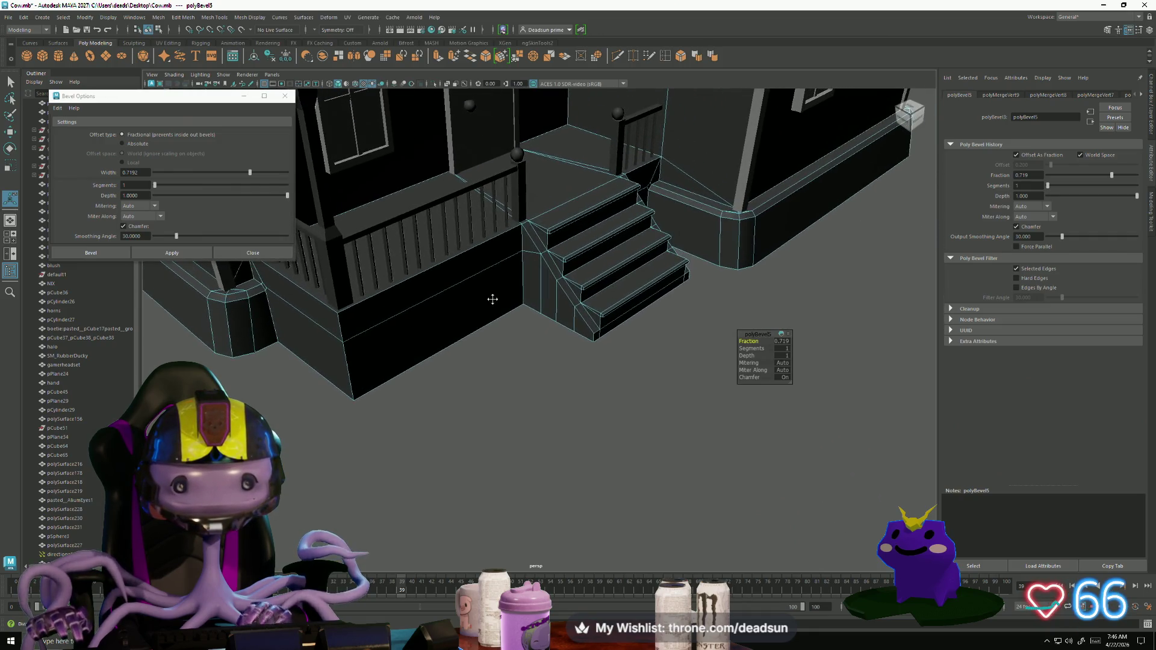
mouse_move(424, 300)
left_mouse_down("alt")
mouse_move(480, 331)
mouse_move(531, 337)
left_mouse_up("alt")
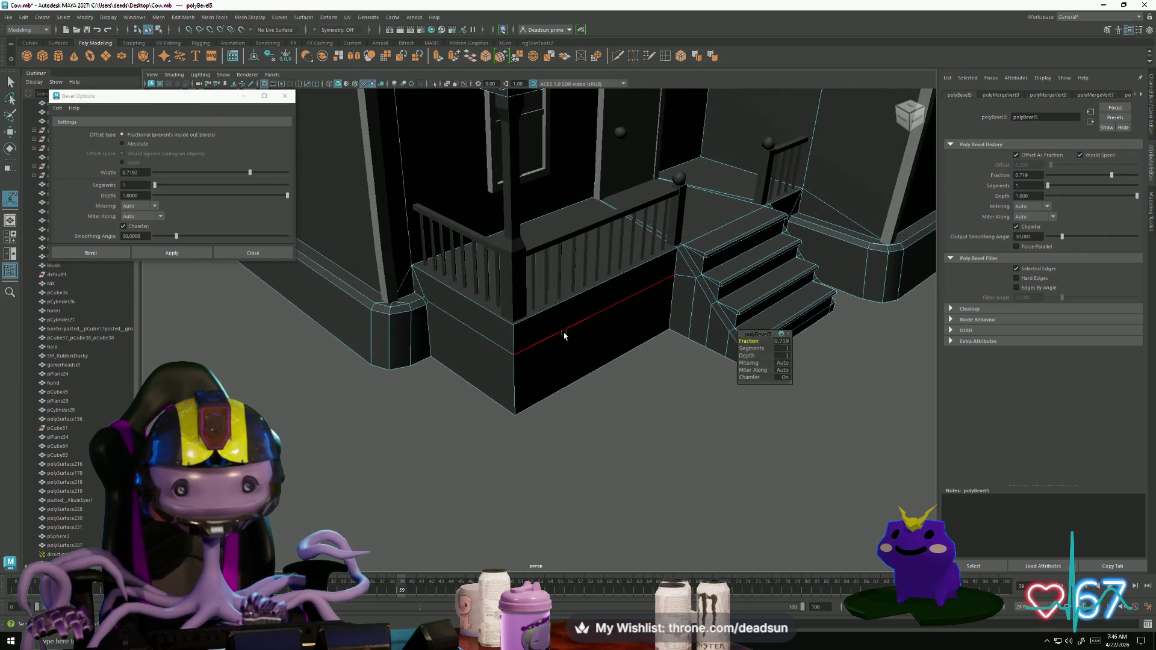
right_click_drag(679, 284, 682, 257)
left_click(610, 311)
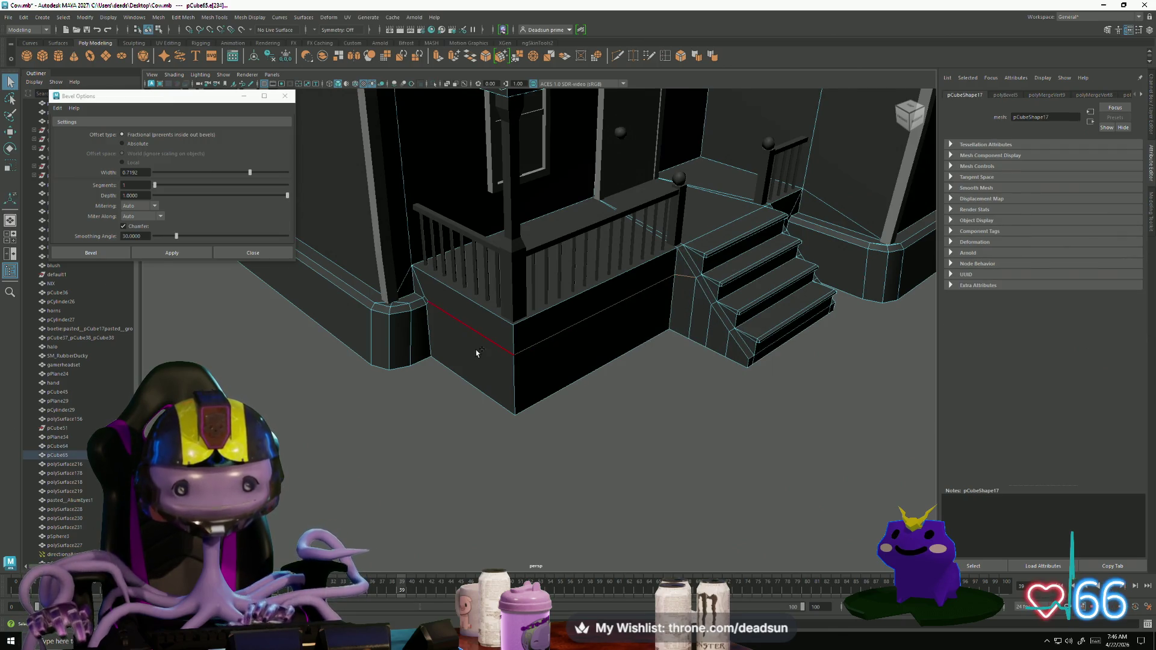
left_click(435, 361)
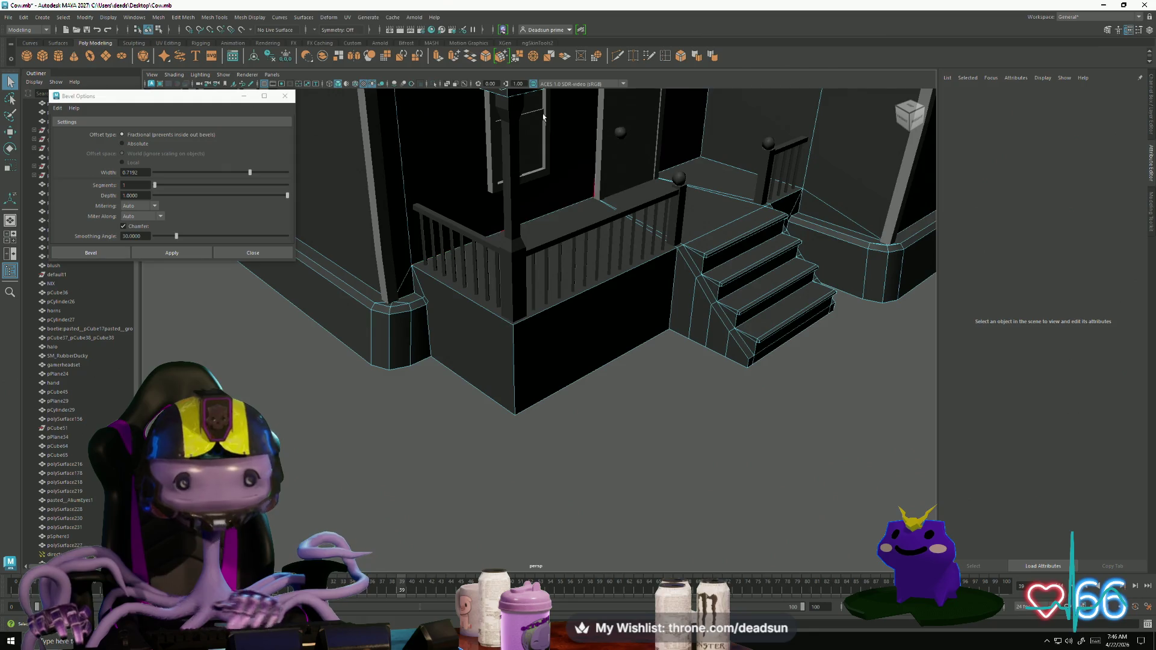
key("F9")
left_click(515, 362)
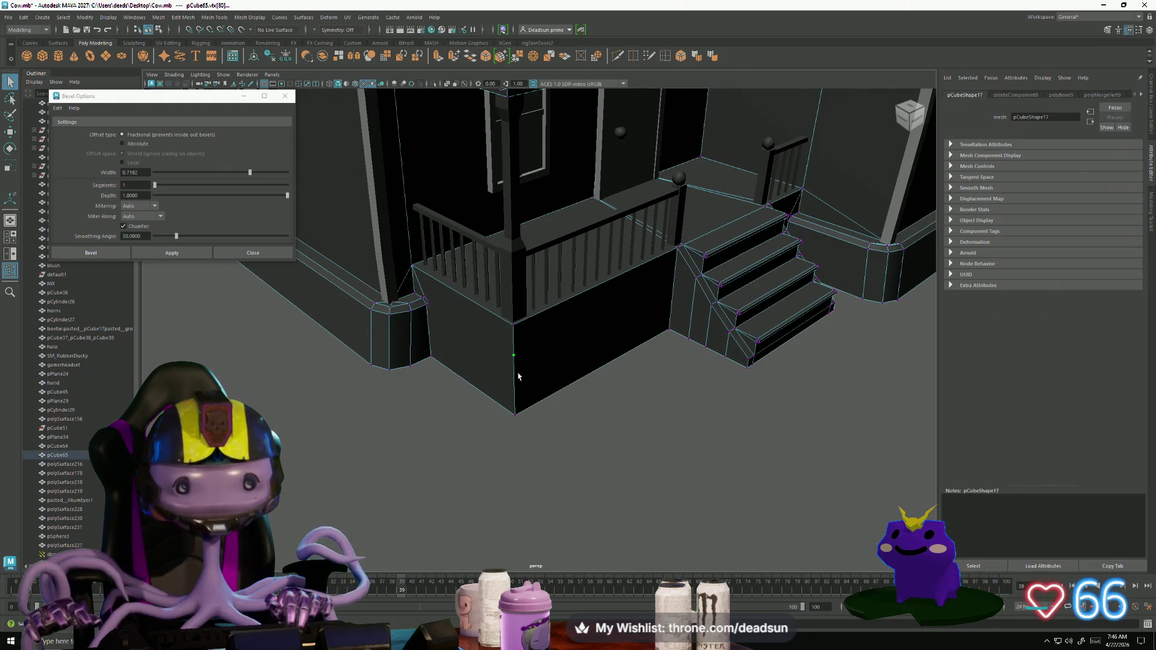
left_click(495, 355)
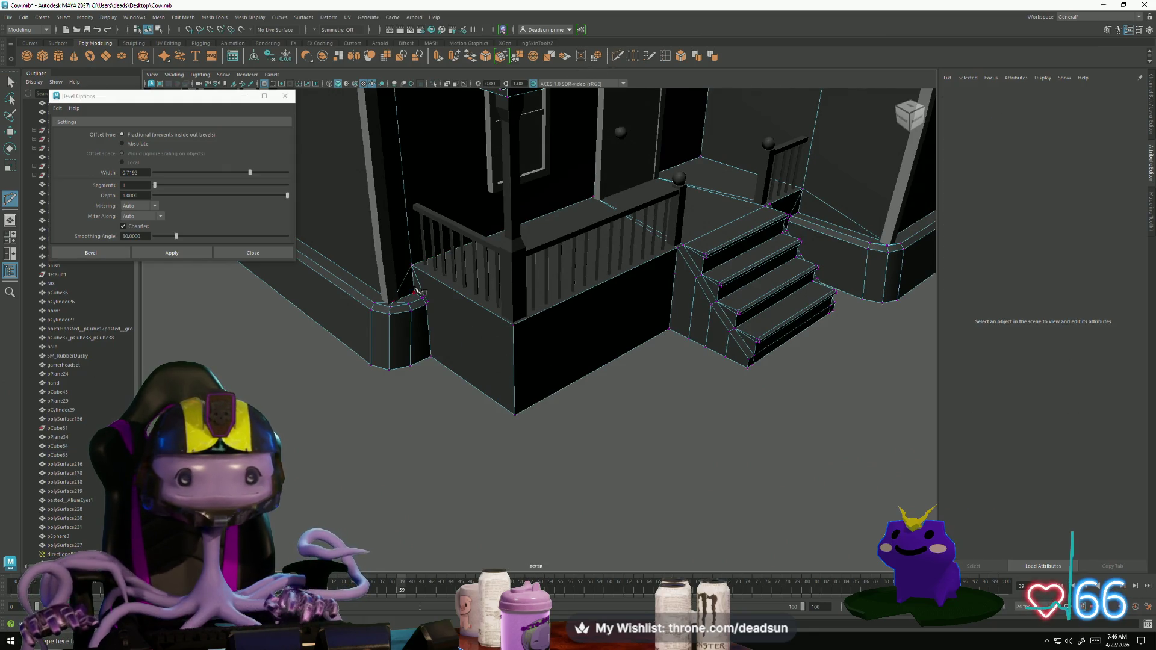
scroll(429, 314, "up", 10)
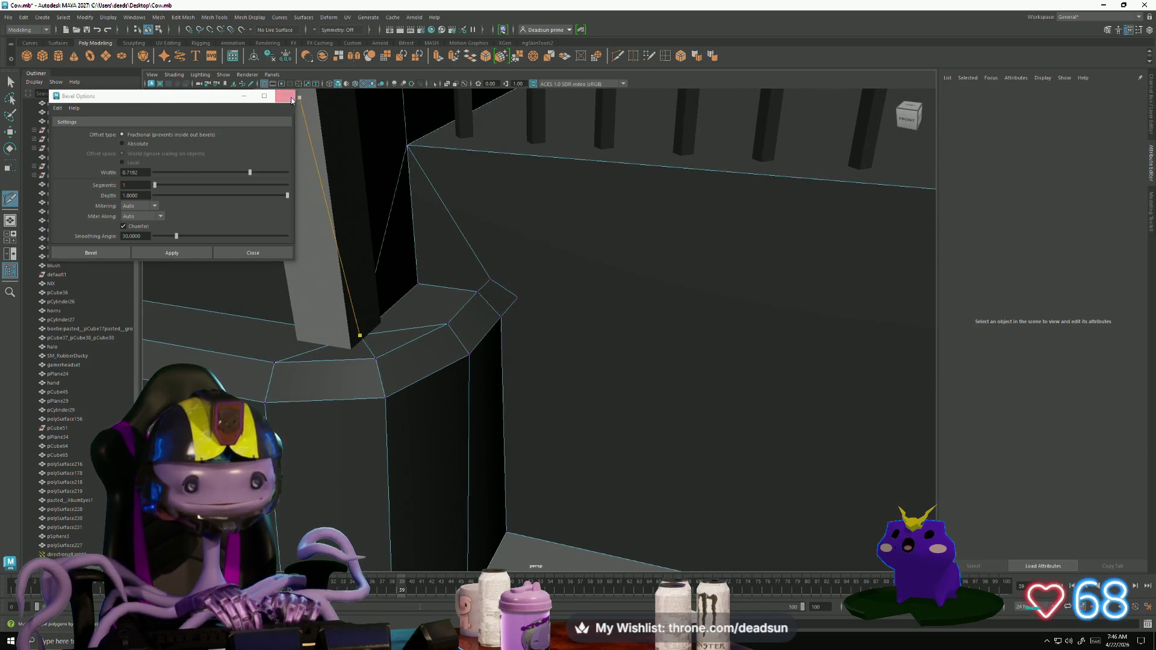
Step: Close Bevel Options and clear the wall-corner edge selection
left_click(285, 95)
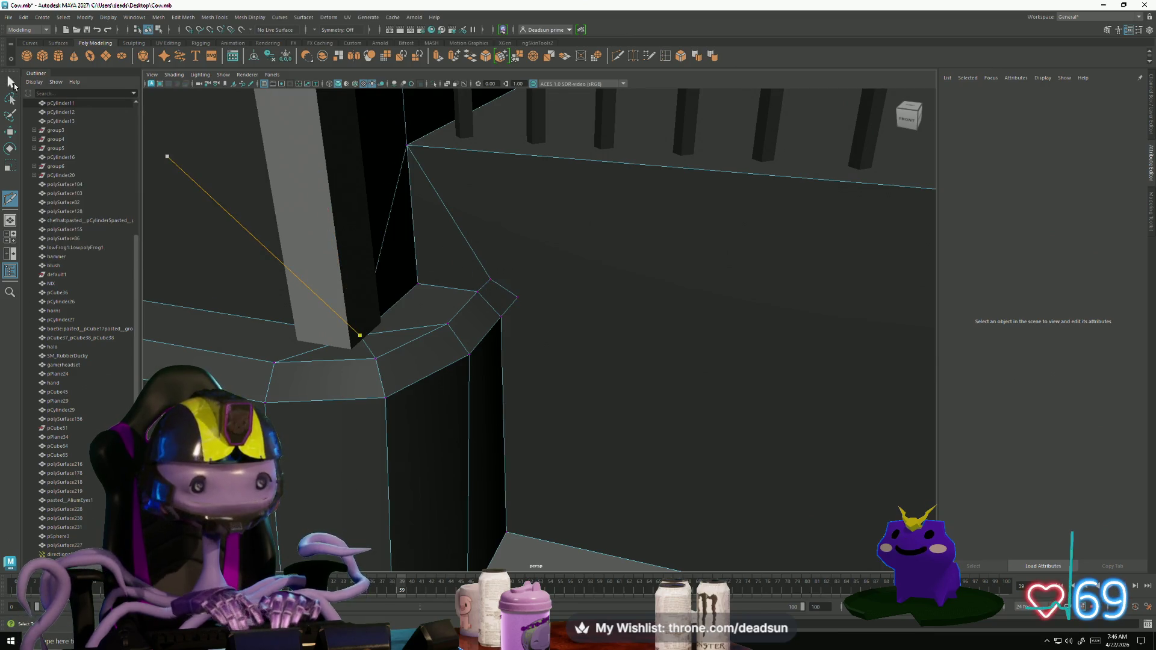
right_click_drag(472, 244, 469, 208)
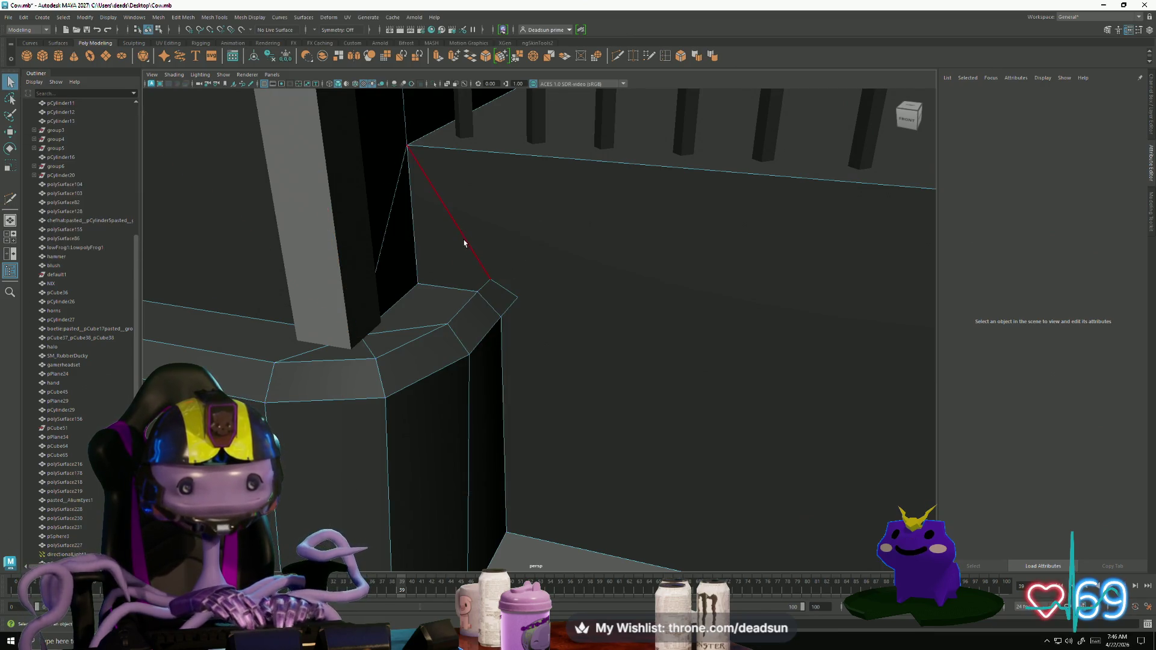
left_click(507, 294)
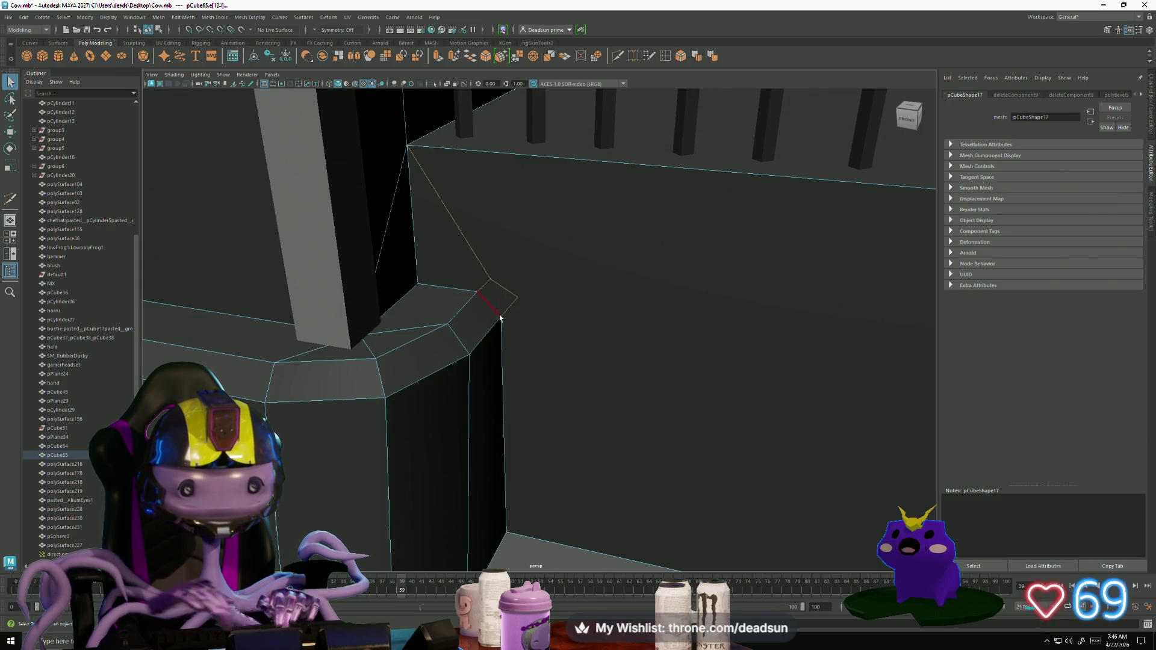
left_click(572, 95)
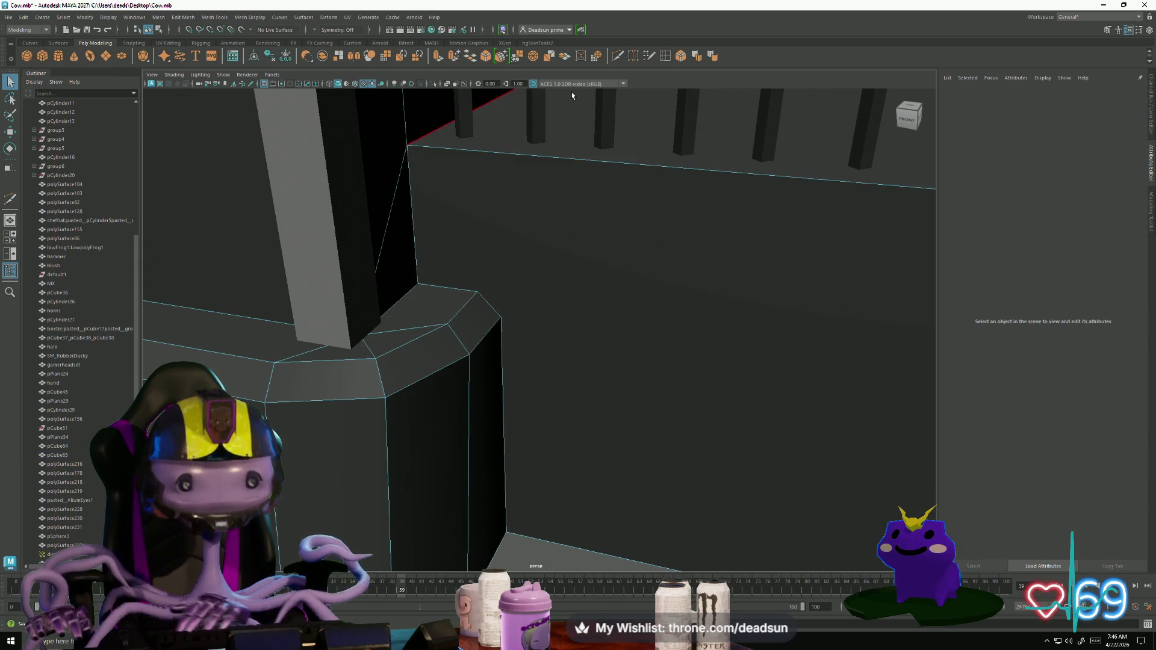
Step: Start a Multi-Cut at the trim corner vertex at the porch base
left_click(619, 56)
left_click(407, 146)
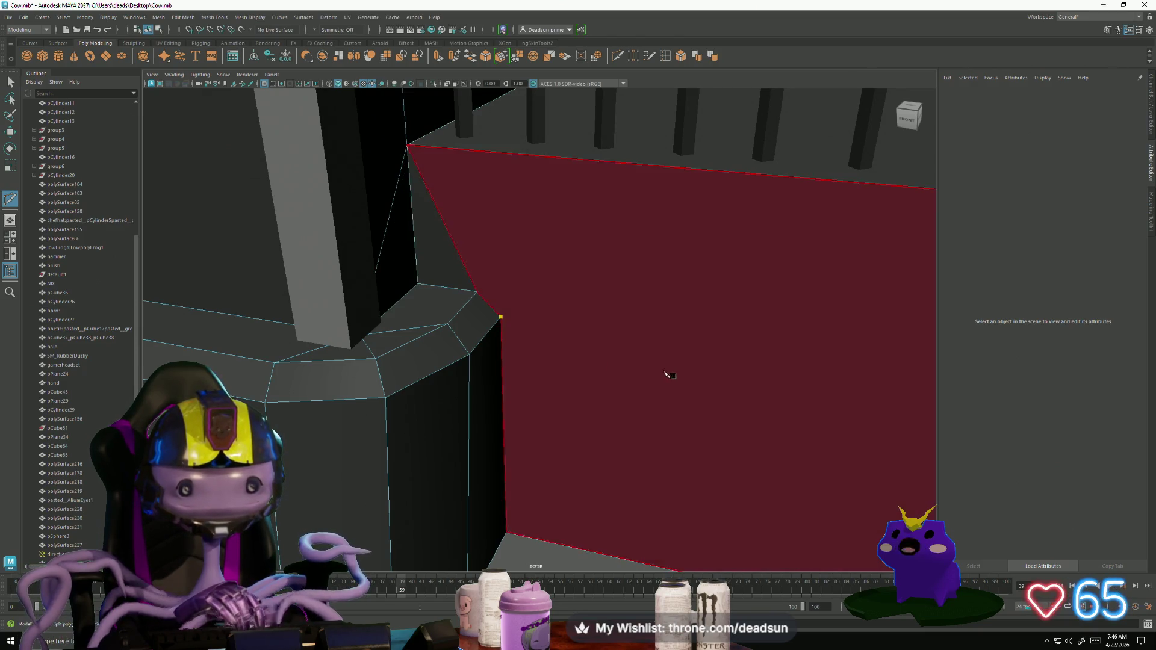
scroll(667, 374, "down", 5)
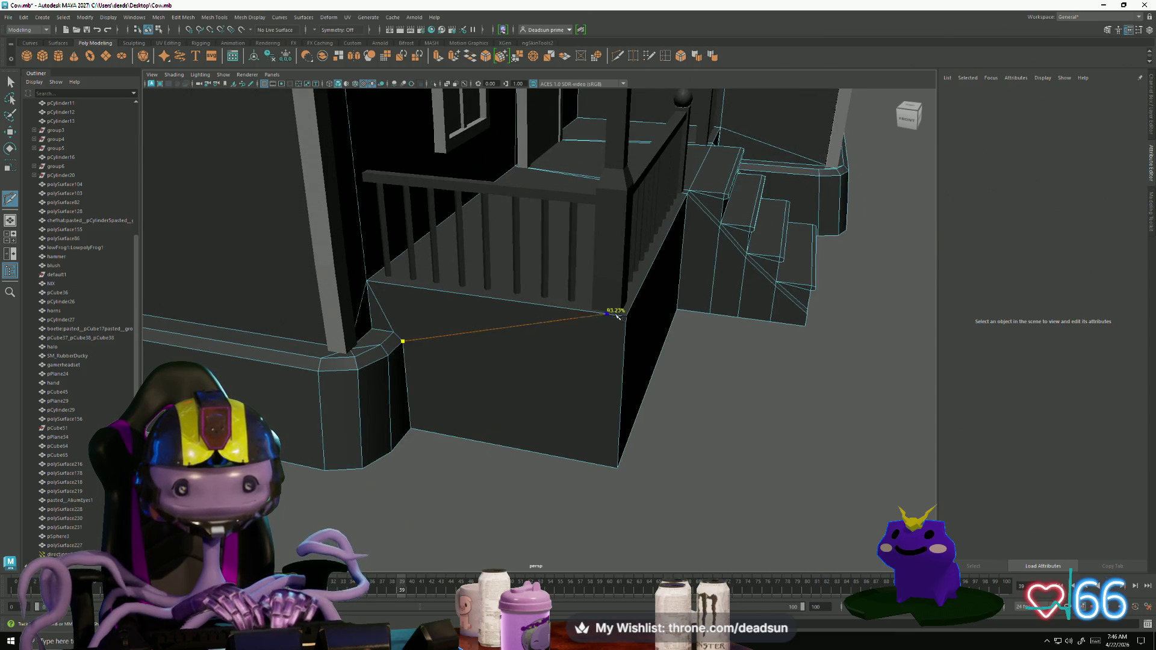
Step: Move the stray trim-corner vertex onto the wall corner and merge the overlapping vertices
left_click_drag(730, 371, 578, 386, "alt")
scroll(578, 385, "up", 5)
mouse_move(648, 423)
left_mouse_down("alt")
mouse_move(498, 464)
mouse_move(490, 418)
mouse_move(629, 381)
left_mouse_up("alt")
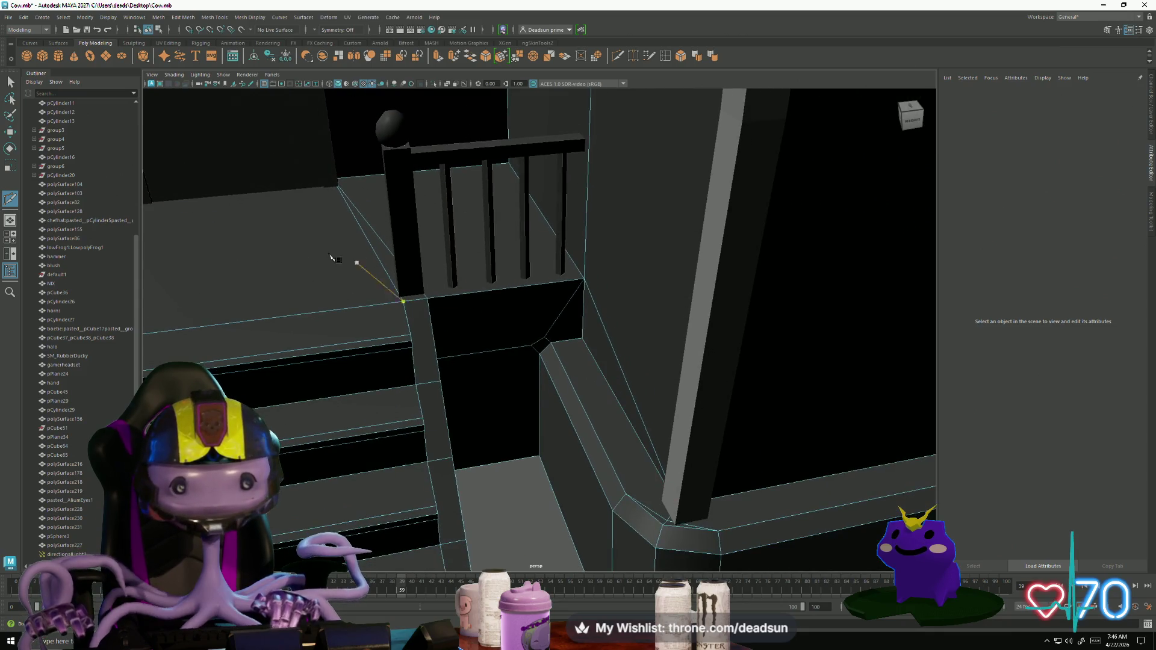
key("q")
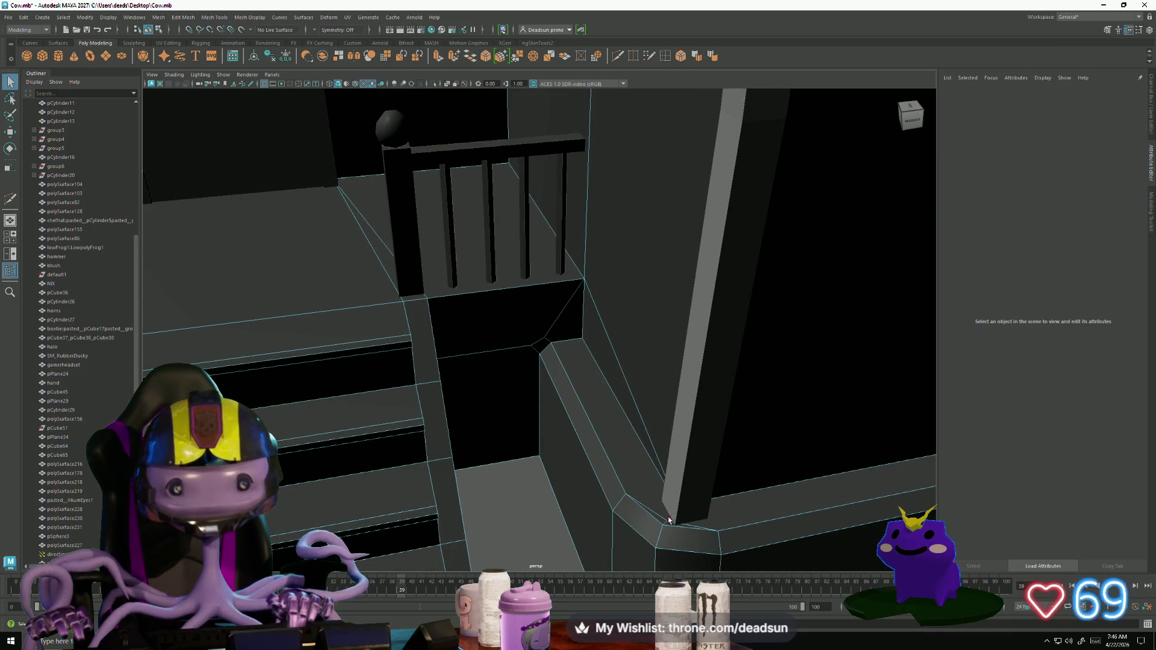
right_click_drag(642, 504, 624, 371)
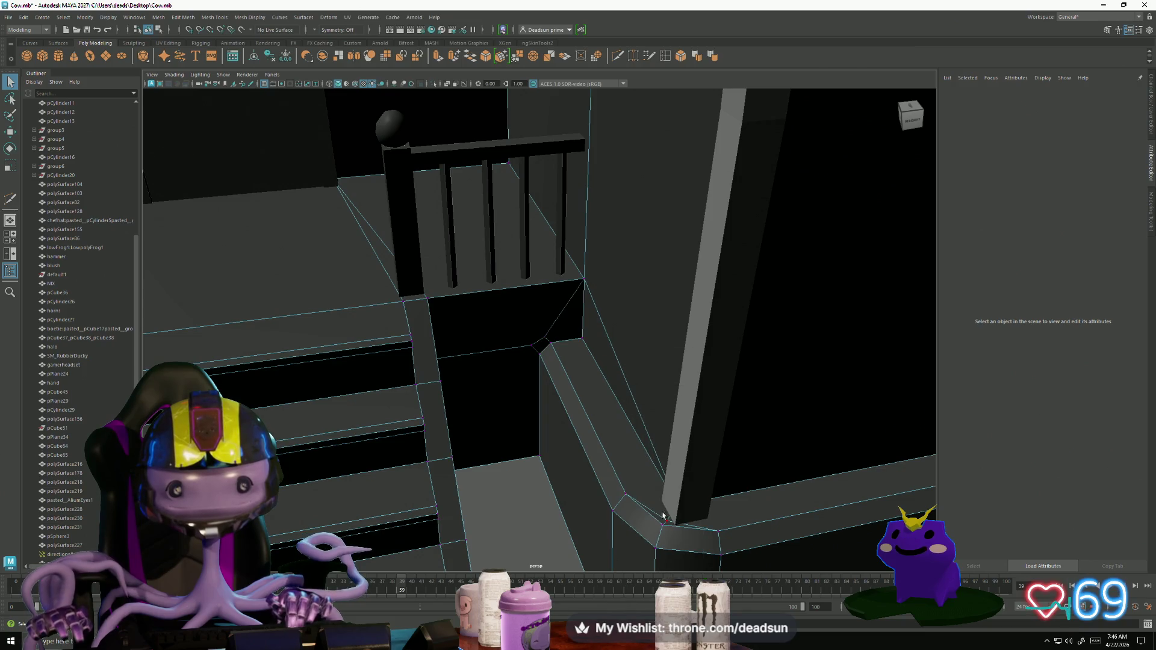
left_click(668, 519)
key("w")
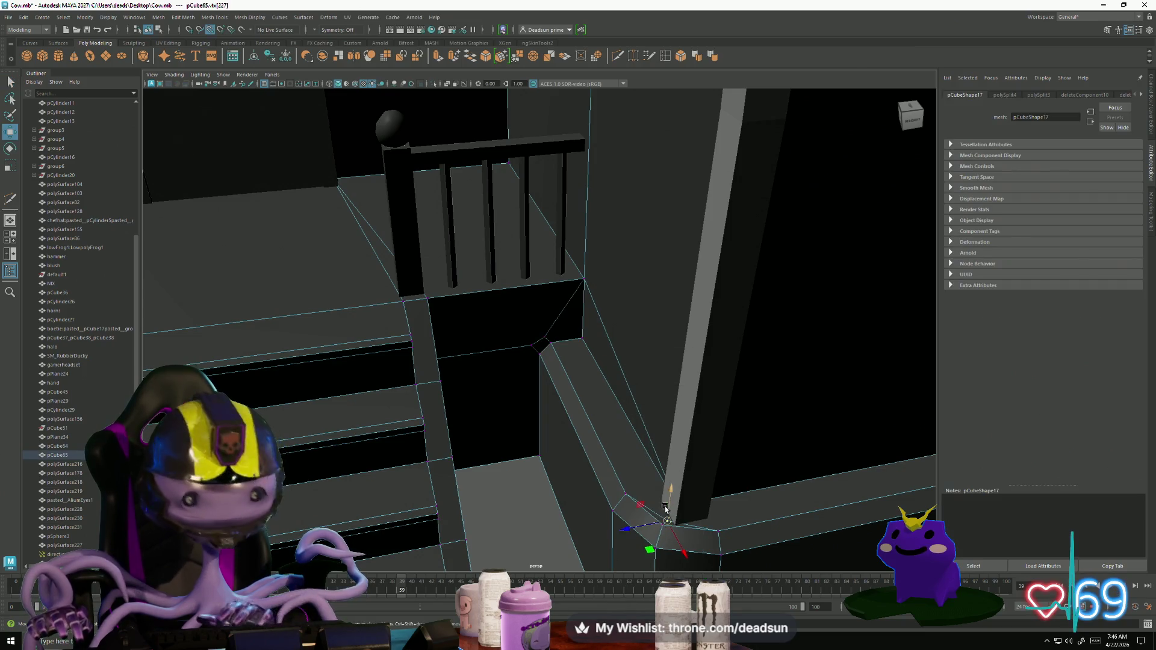
mouse_move(669, 522)
left_mouse_down()
mouse_move(678, 509)
mouse_move(513, 398)
mouse_move(487, 452)
left_mouse_up()
left_click(485, 450)
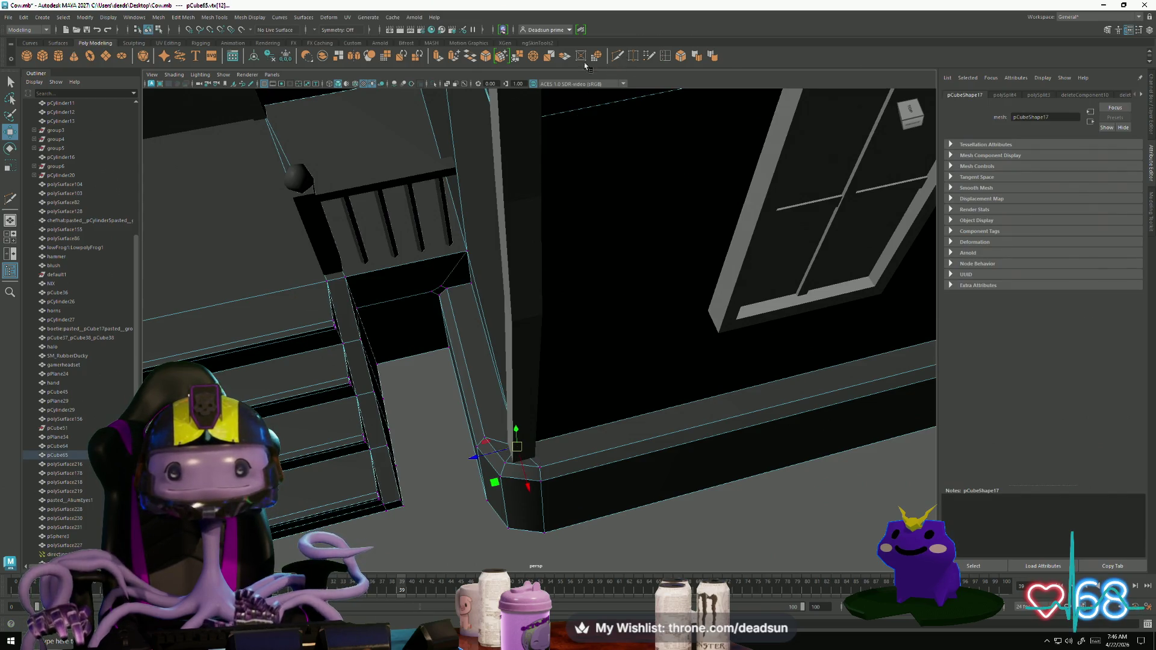
left_click(518, 57)
Step: Delete the small edges at the porch base corner
mouse_move(414, 367)
left_mouse_down("alt")
mouse_move(615, 454)
mouse_move(367, 302)
left_mouse_up("alt")
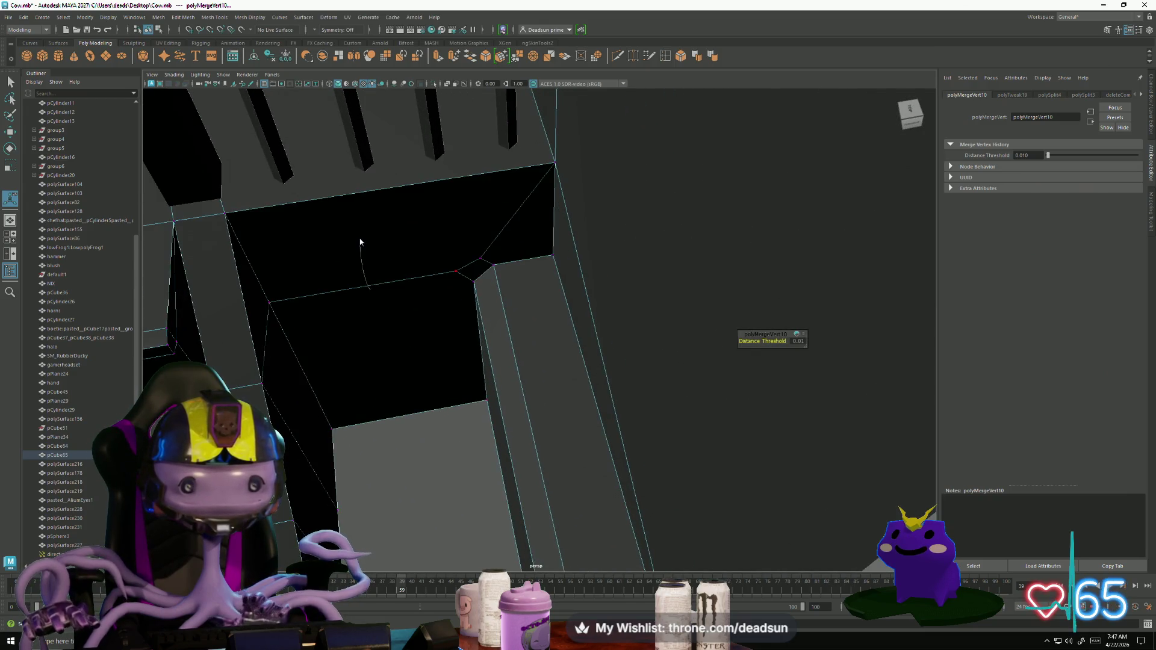
key("F10")
left_click(452, 289)
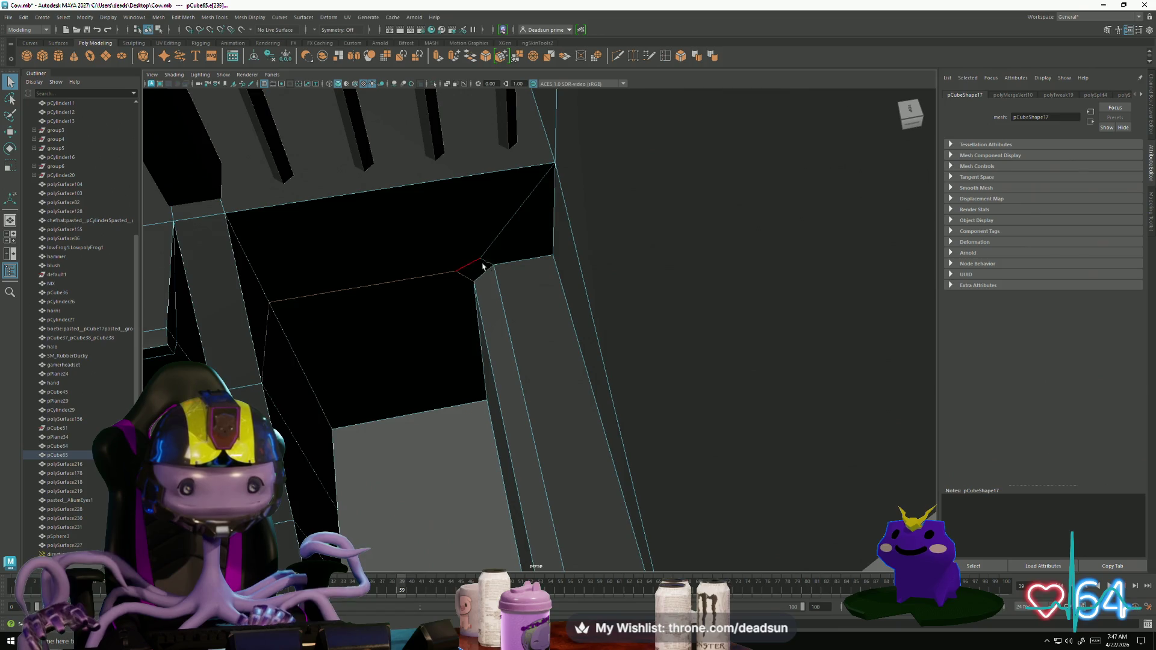
key("Delete")
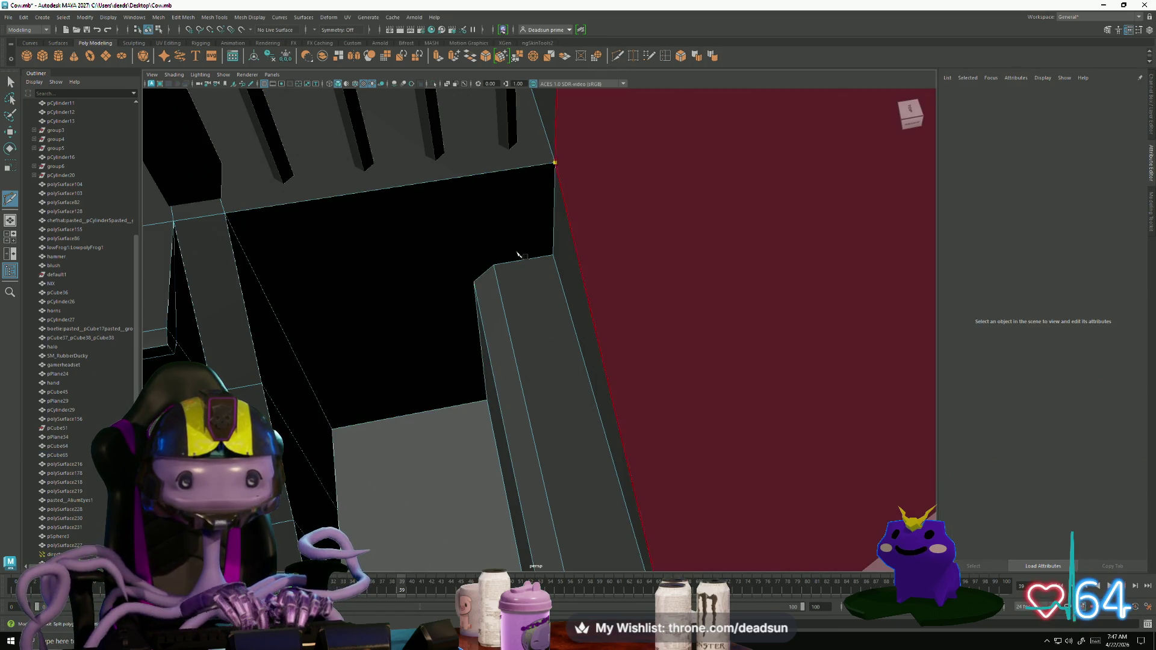
Step: Complete the diagonal cut edges across the porch base's inner face, then zoom out
key("Return")
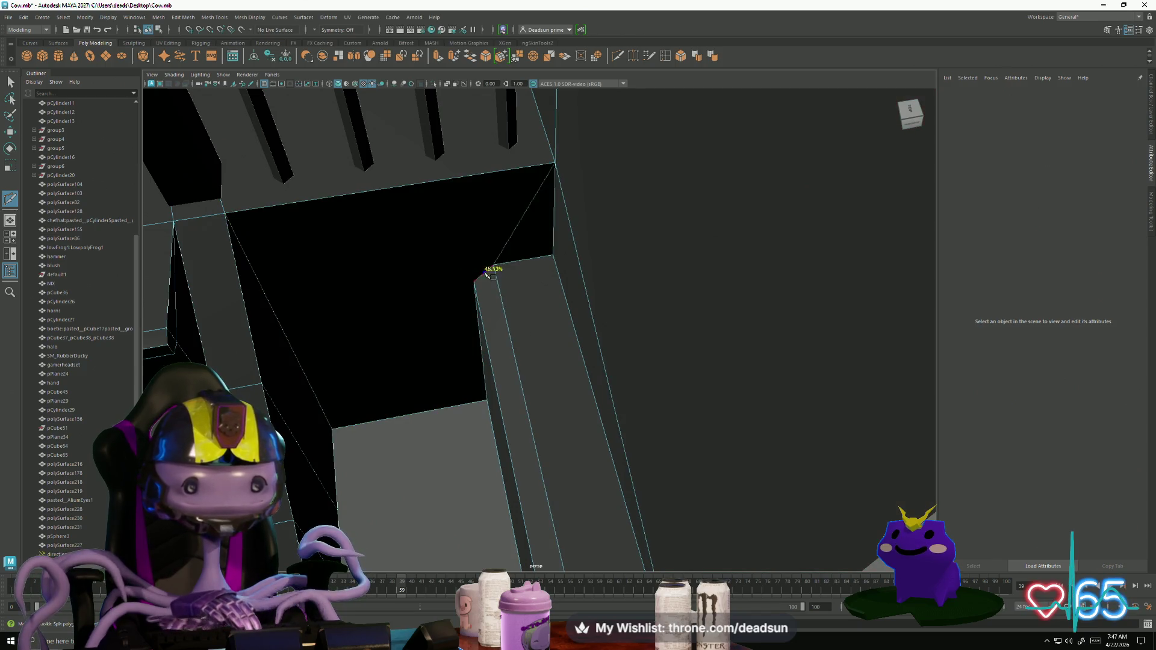
left_click(475, 281)
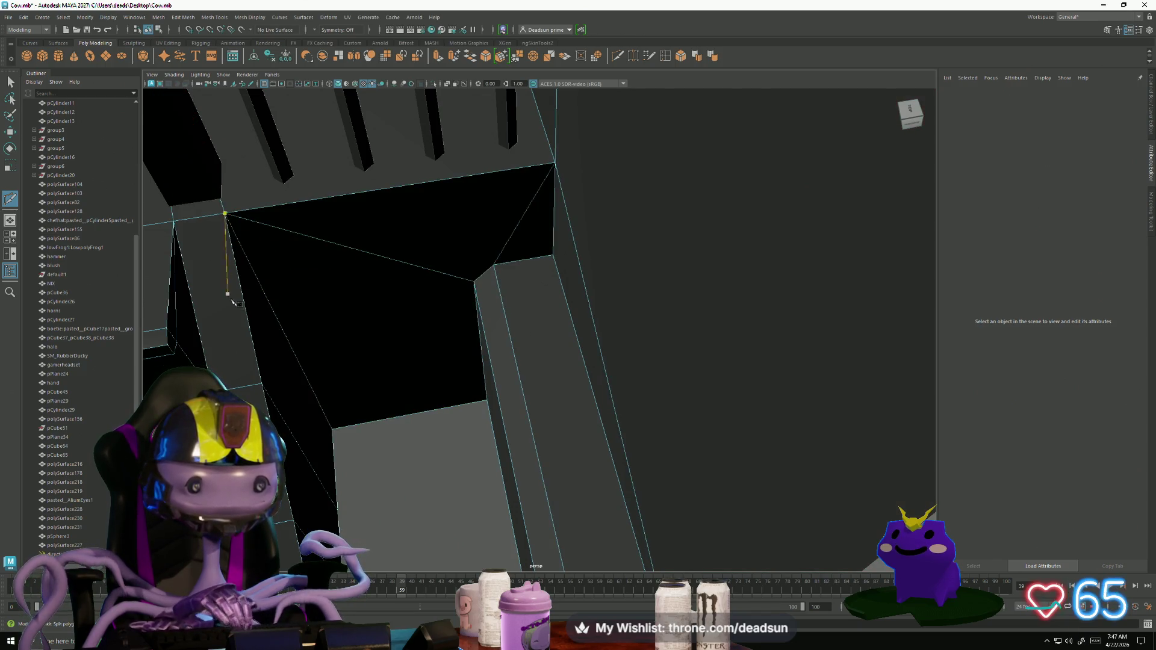
left_click(11, 83)
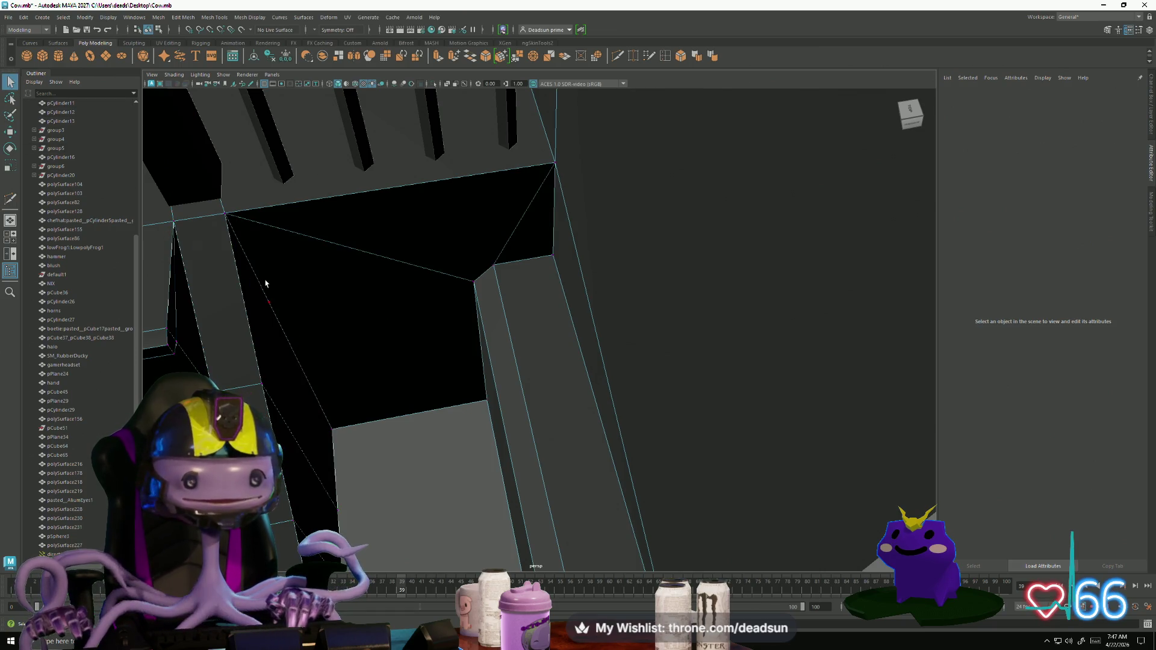
left_click(443, 354)
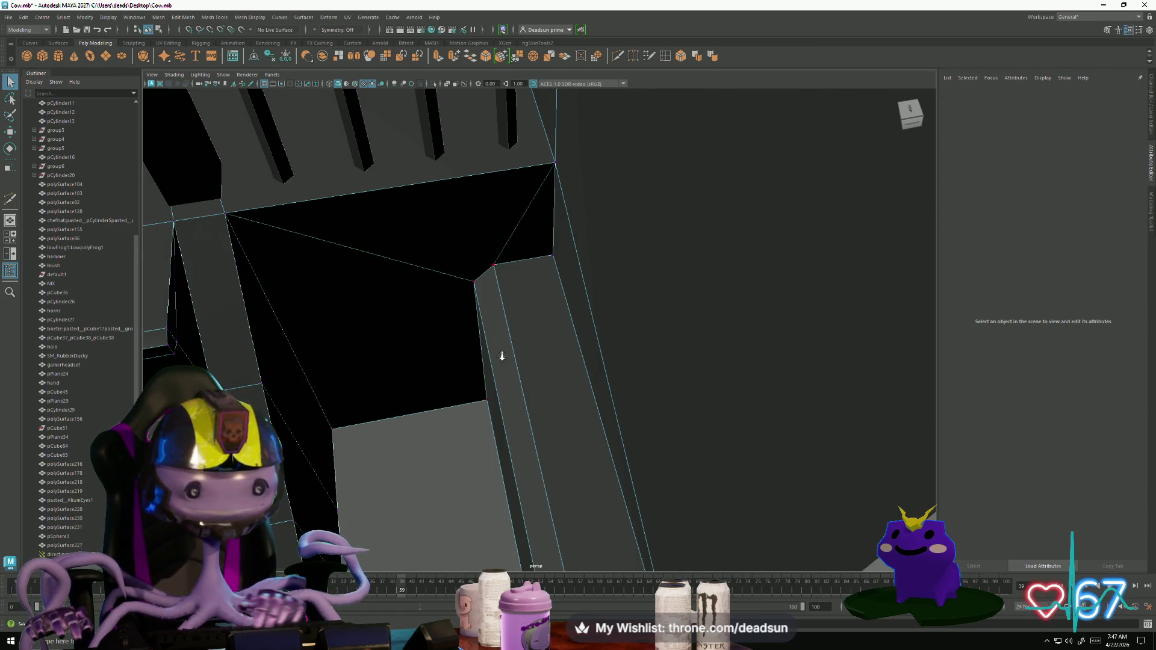
mouse_move(503, 356)
right_mouse_down("alt")
mouse_move(305, 279)
mouse_move(379, 299)
mouse_move(377, 338)
right_mouse_up("alt")
mouse_move(377, 339)
left_mouse_down("alt")
mouse_move(426, 367)
mouse_move(416, 361)
mouse_move(449, 356)
left_mouse_up("alt")
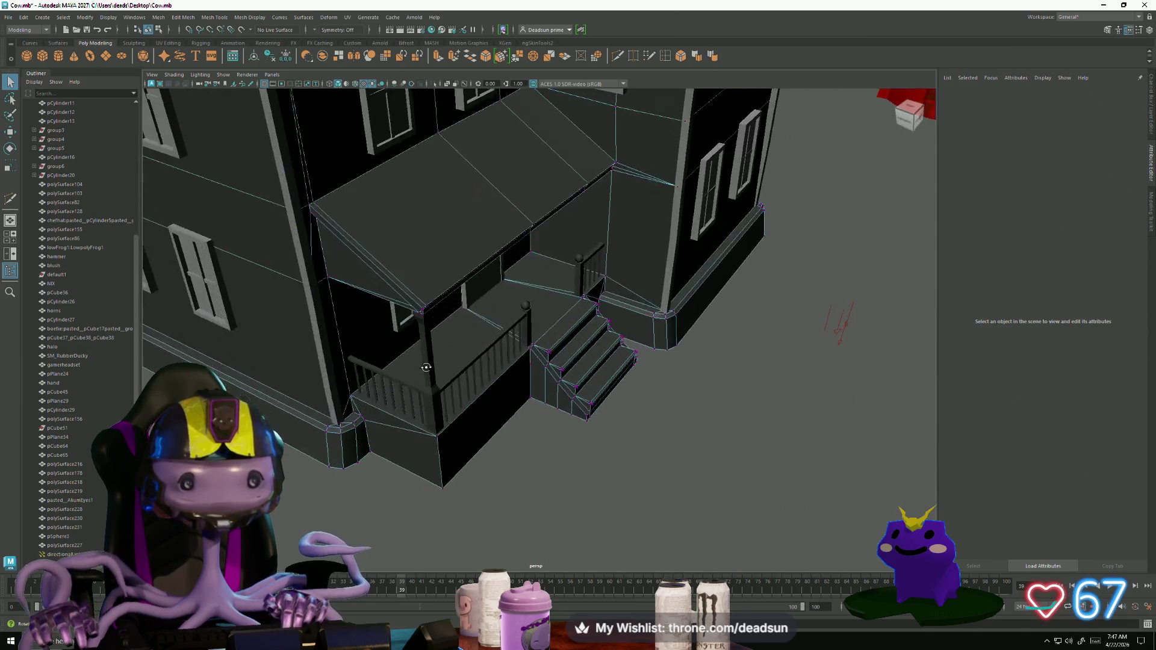
Step: Select the bottom edge of the house trim in edge mode
right_click_drag(448, 357, 470, 336)
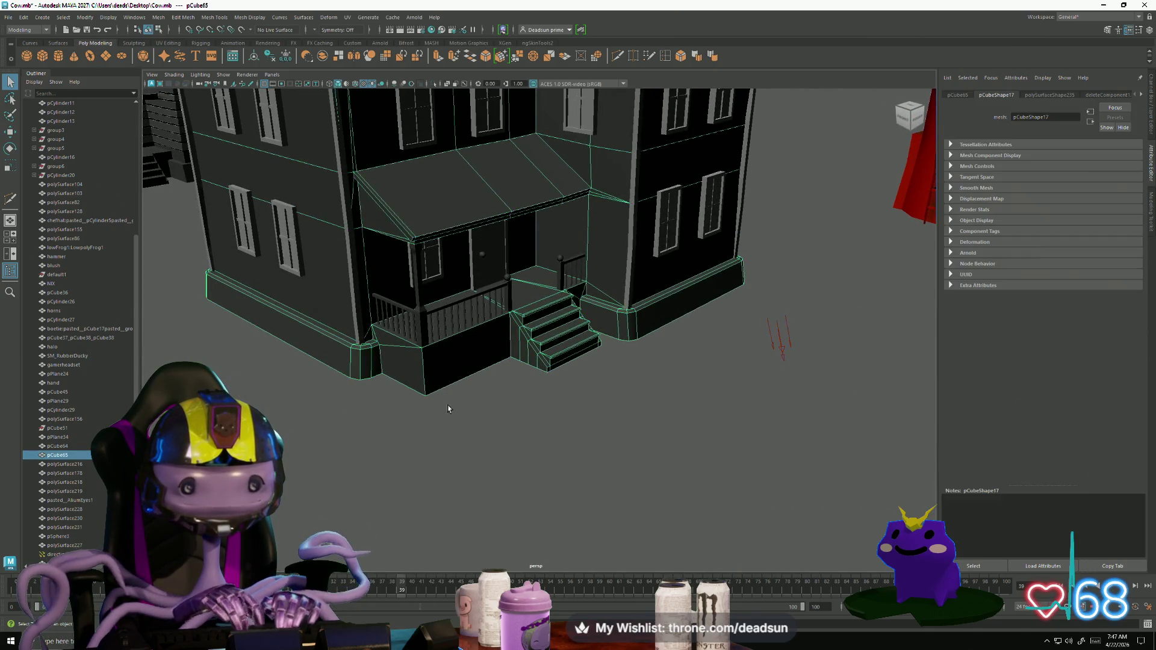
right_click_drag(377, 363, 354, 355)
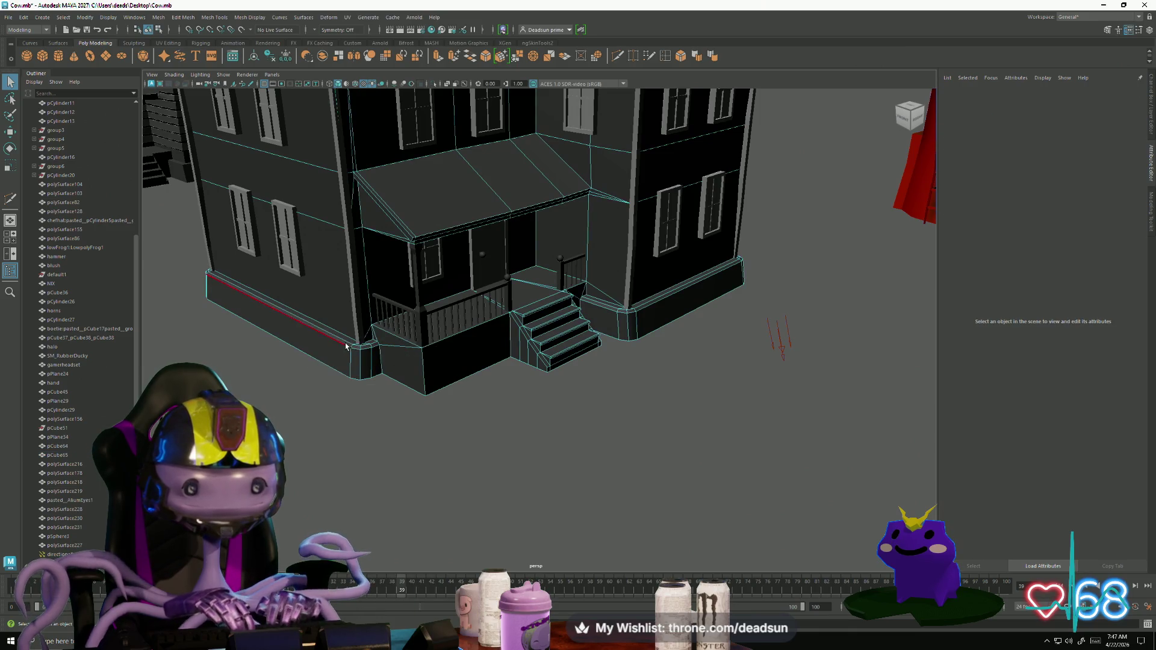
left_click(347, 346)
left_click_drag(336, 352, 499, 453, "alt")
scroll(499, 453, "up", 5)
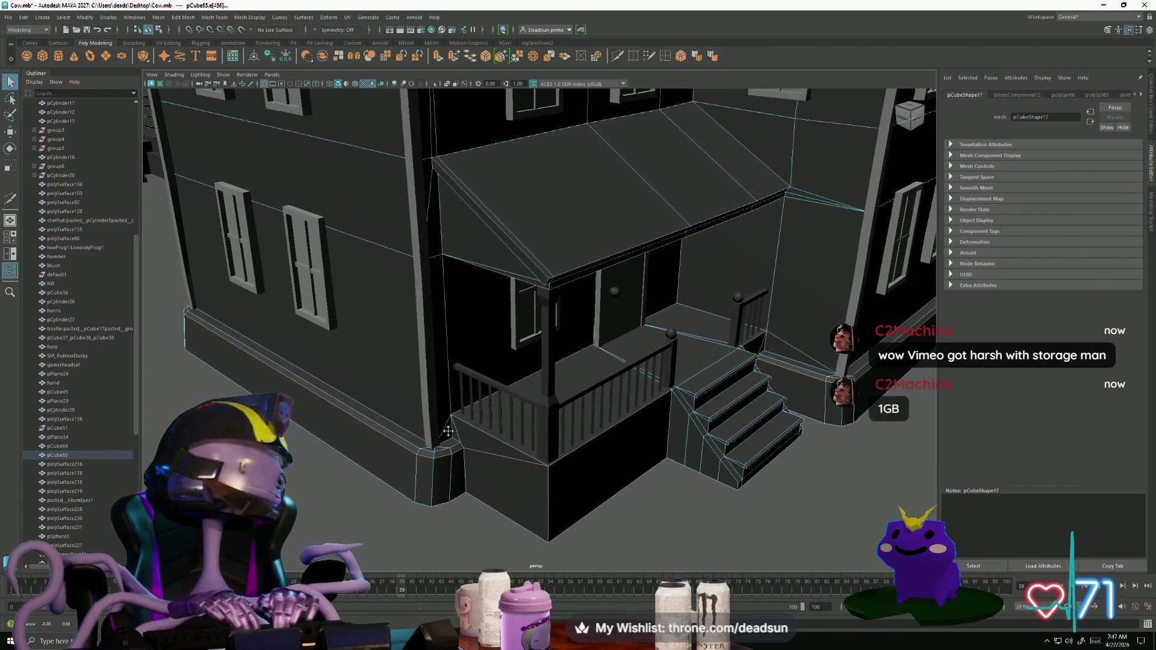
middle_click_drag(431, 438, 447, 431, "alt")
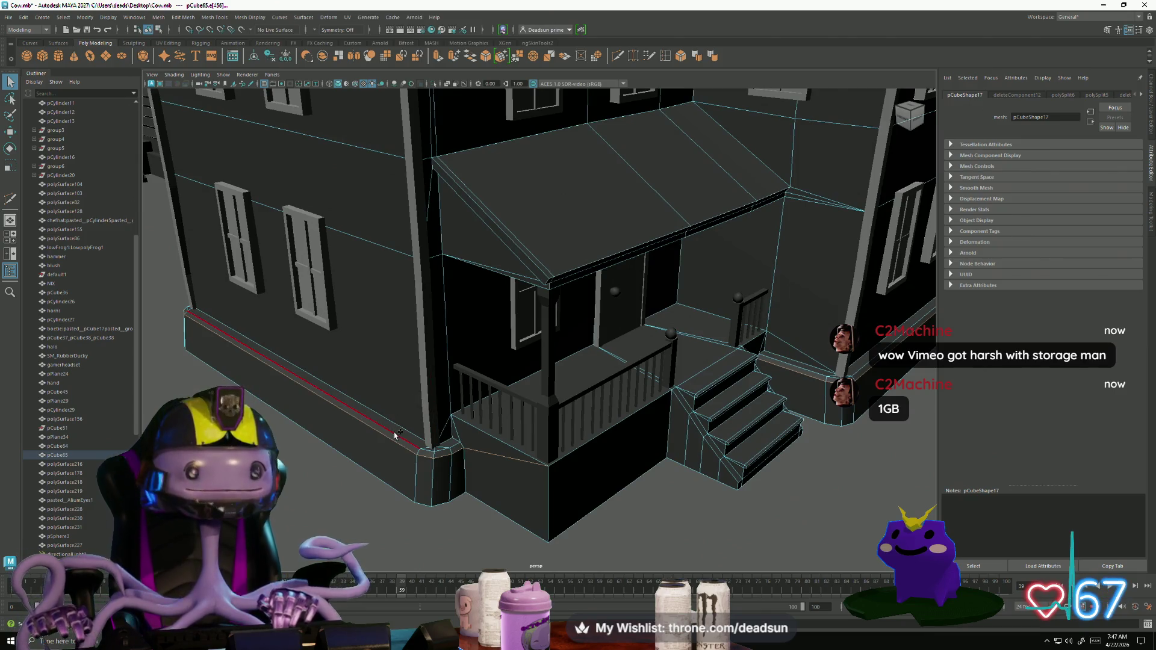
Step: Inspect the bevelled foundation trim corner from several close angles, then bring up the mesh menus
left_click_drag(617, 433, 568, 432, "alt")
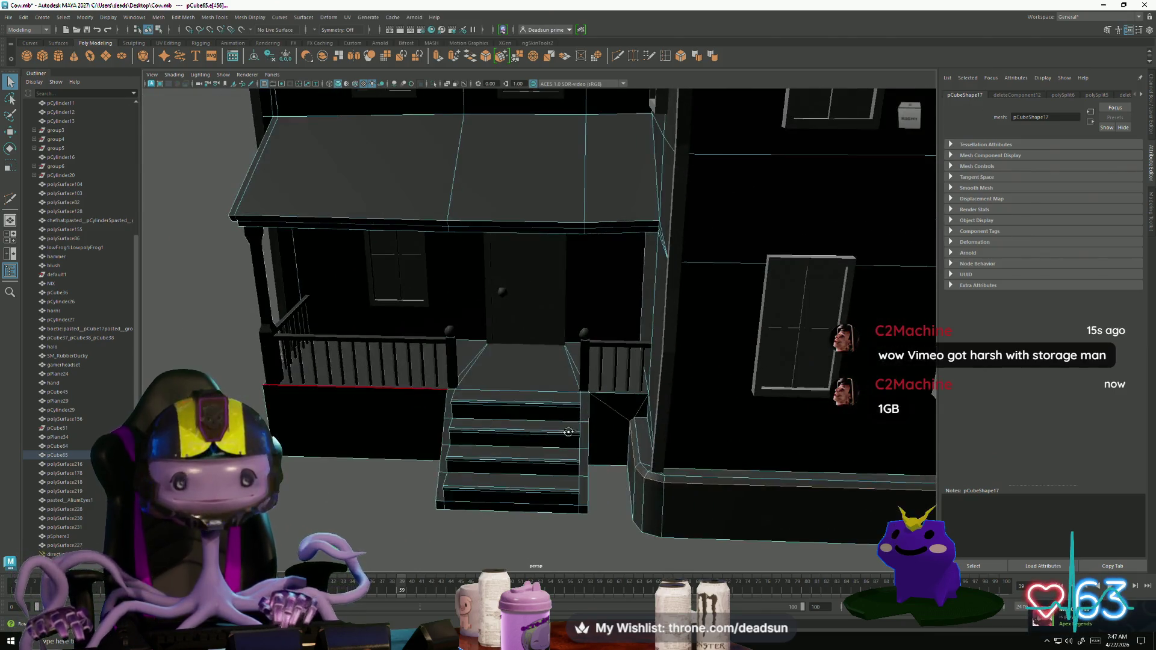
left_click_drag(681, 478, 544, 427, "alt")
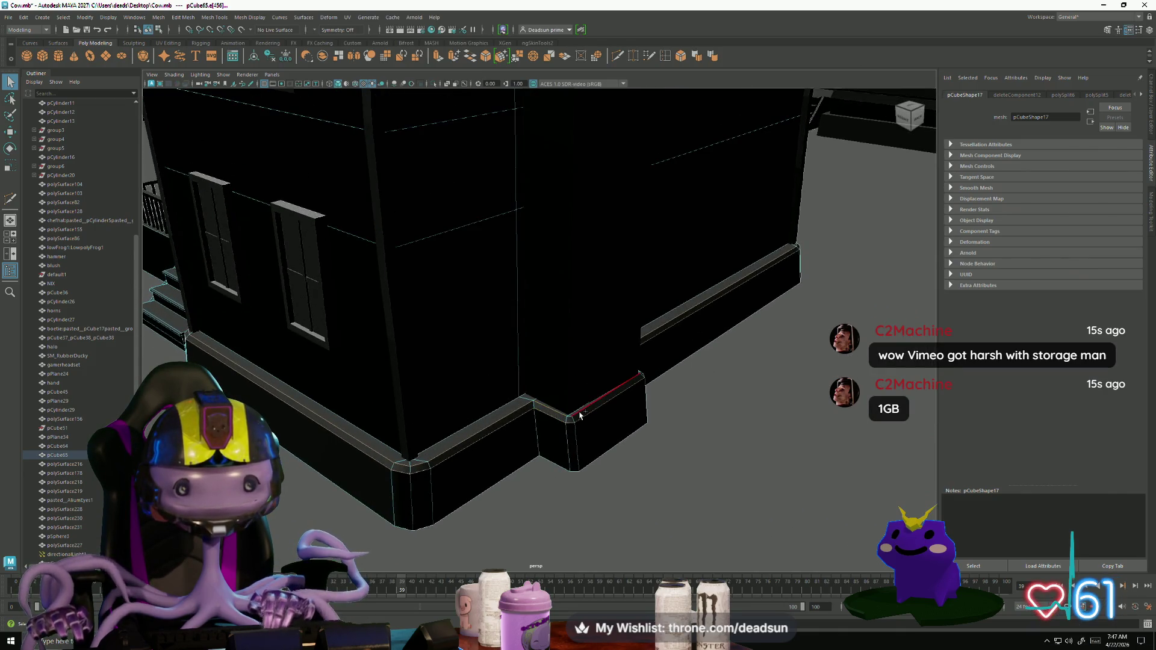
mouse_move(582, 419)
left_mouse_down("alt")
mouse_move(464, 444)
mouse_move(417, 402)
left_mouse_up("alt")
mouse_move(417, 403)
right_mouse_down("alt")
mouse_move(575, 434)
mouse_move(449, 446)
right_mouse_up("alt")
mouse_move(449, 447)
left_mouse_down("alt")
mouse_move(480, 441)
mouse_move(439, 436)
left_mouse_up("alt")
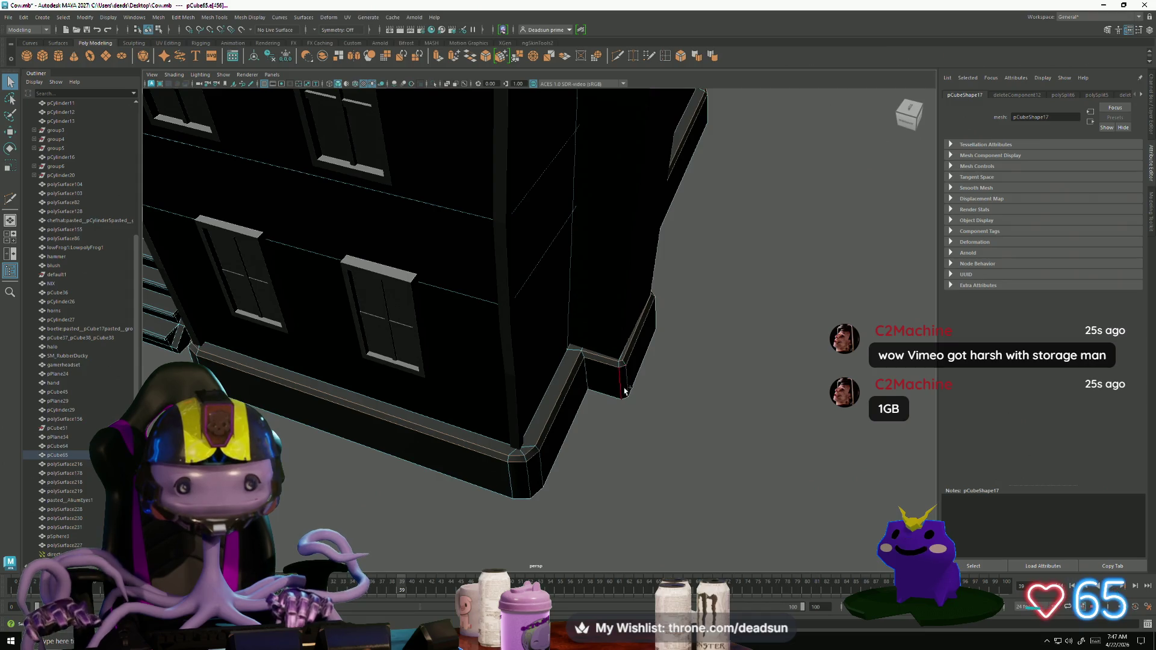
left_click_drag(629, 390, 532, 386, "alt")
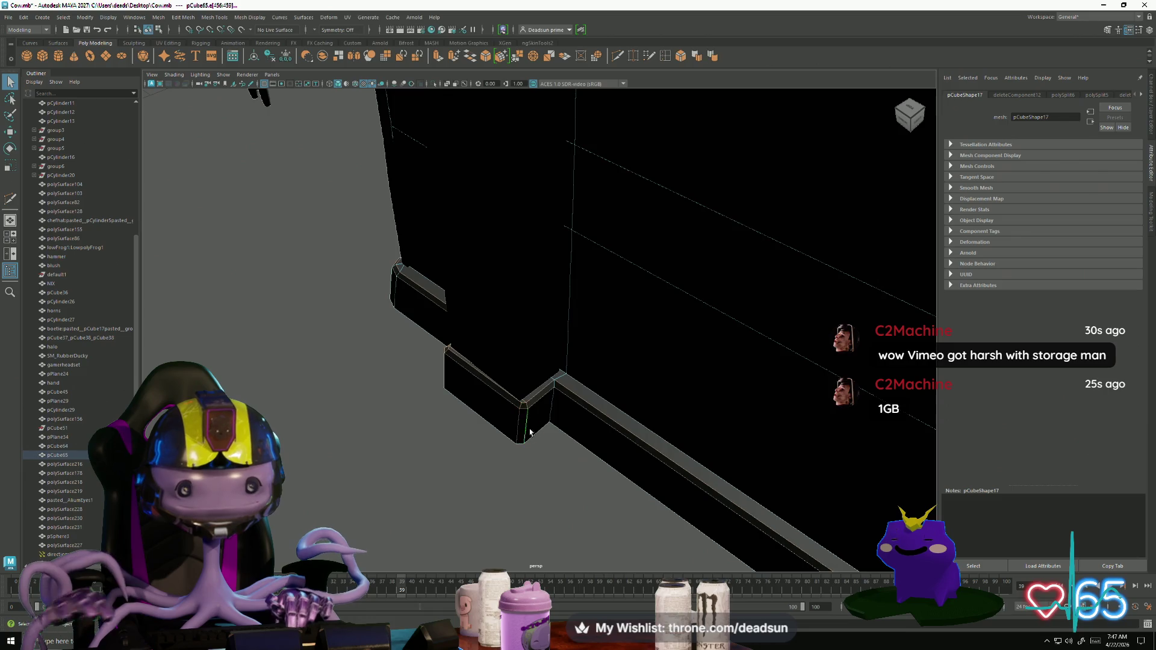
scroll(530, 431, "down", 5)
left_click_drag(530, 431, 528, 402, "alt")
left_click(181, 17)
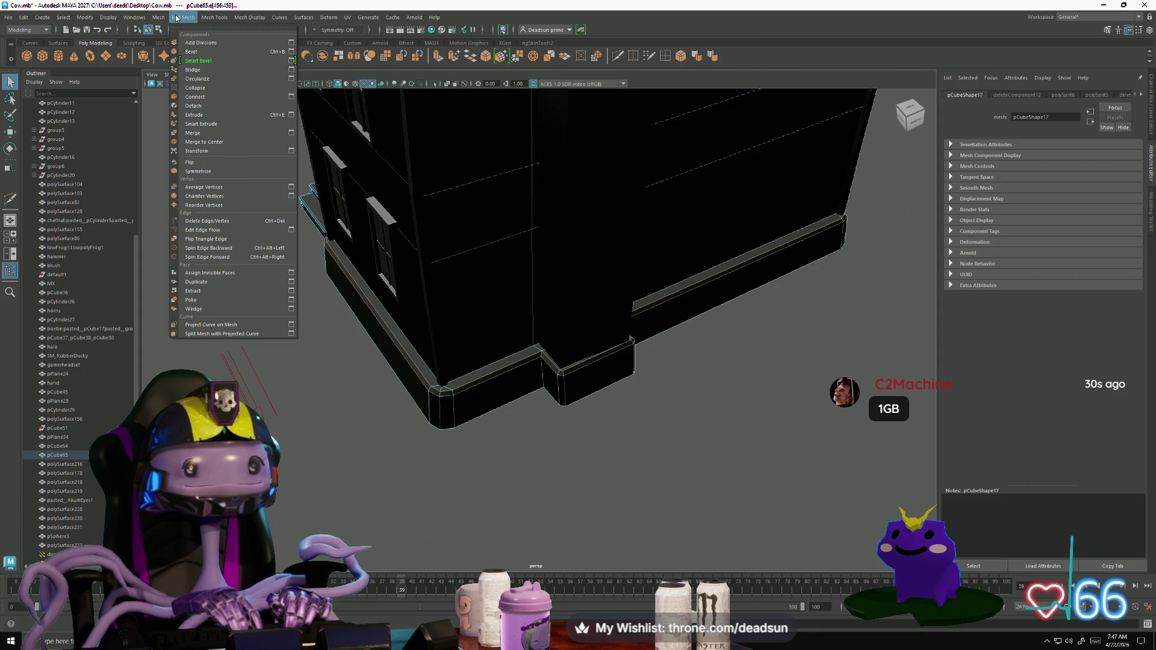
mouse_move(164, 18)
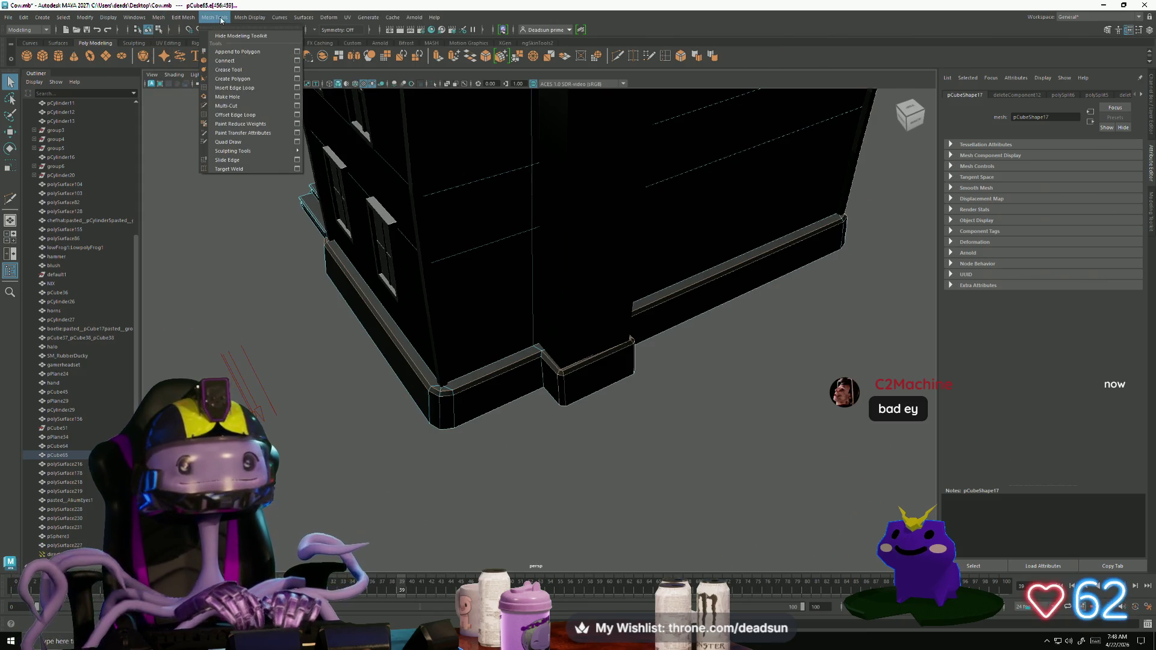
Step: Apply Mesh Display > Soften Edge to the house mesh for smooth shading
mouse_move(249, 18)
left_click(263, 100)
left_click_drag(361, 241, 447, 365, "alt")
mouse_move(447, 365)
right_mouse_down()
mouse_move(473, 409)
mouse_move(433, 438)
right_mouse_up()
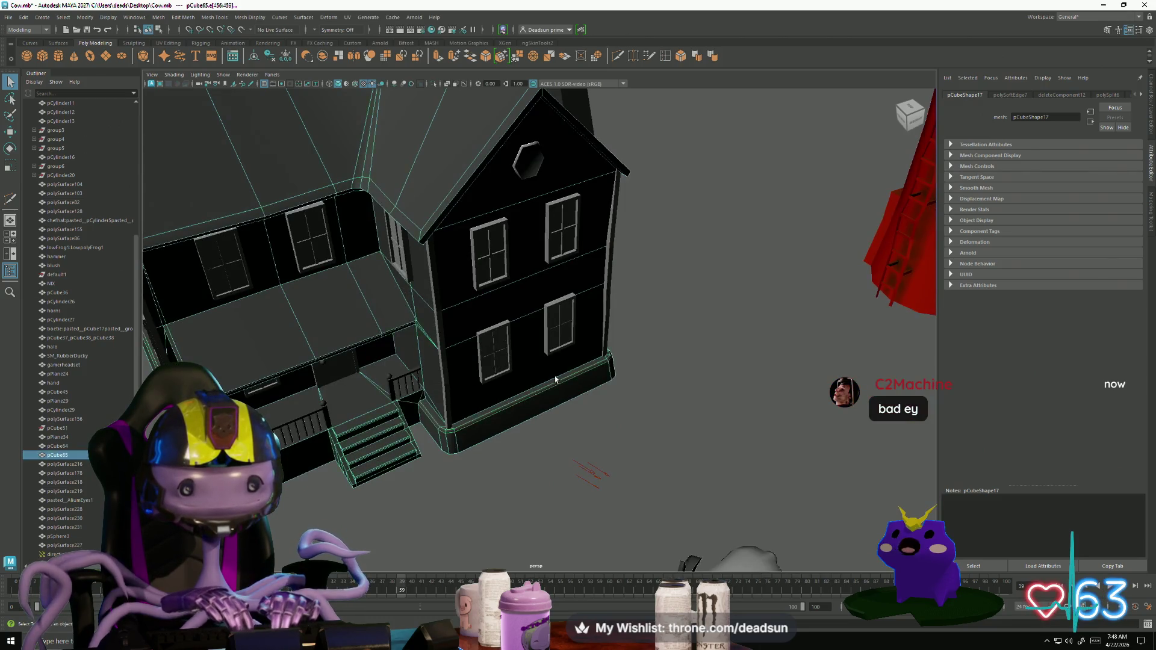
mouse_move(512, 422)
left_mouse_down("alt")
mouse_move(575, 477)
mouse_move(584, 418)
mouse_move(416, 421)
left_mouse_up("alt")
Step: Orbit around the finished farmhouse, ending close on the chimney and satellite dish
left_click(338, 392)
mouse_move(338, 392)
left_mouse_down("alt")
mouse_move(329, 342)
mouse_move(299, 399)
left_mouse_up("alt")
left_click_drag(339, 424, 385, 444, "alt")
left_click(445, 475)
scroll(446, 475, "down", 5)
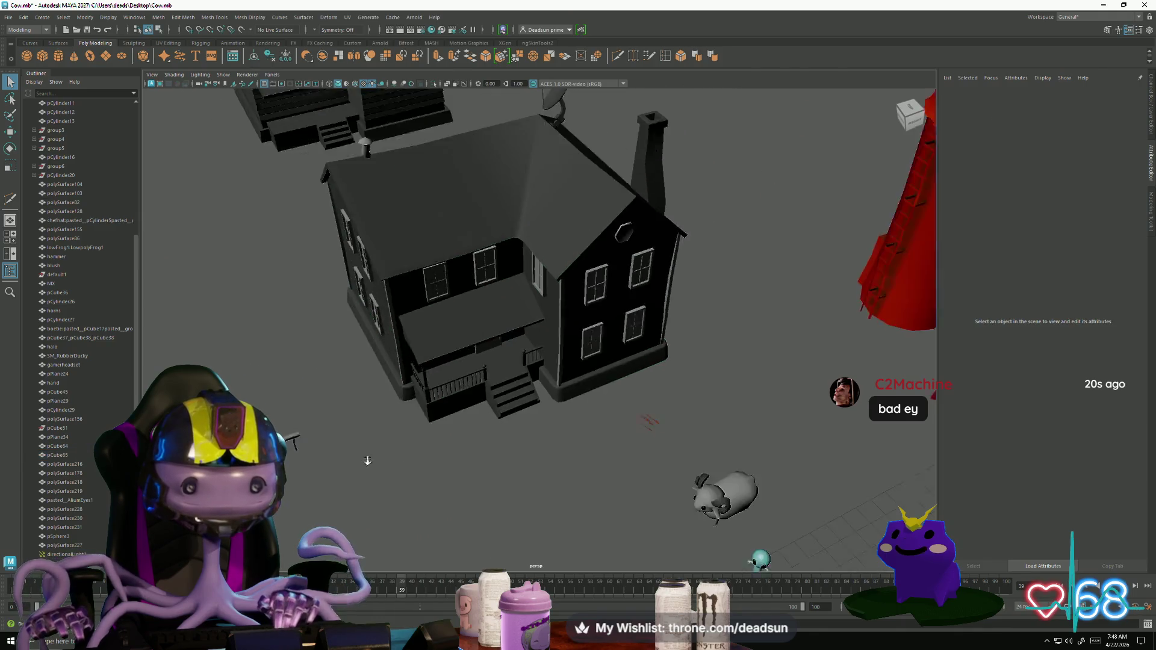
mouse_move(446, 475)
left_mouse_down("alt")
mouse_move(360, 446)
mouse_move(370, 453)
mouse_move(399, 433)
mouse_move(382, 452)
left_mouse_up("alt")
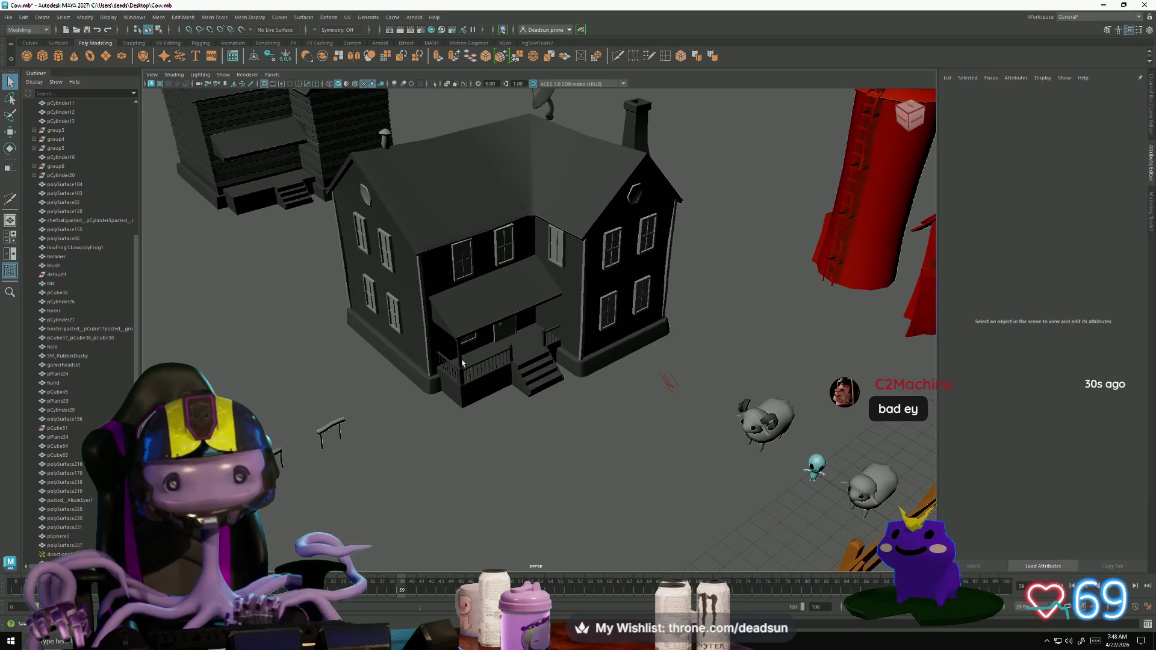
mouse_move(463, 362)
left_mouse_down("alt")
mouse_move(459, 464)
mouse_move(638, 508)
mouse_move(448, 428)
mouse_move(362, 422)
mouse_move(439, 459)
mouse_move(331, 415)
left_mouse_up("alt")
left_click(374, 416)
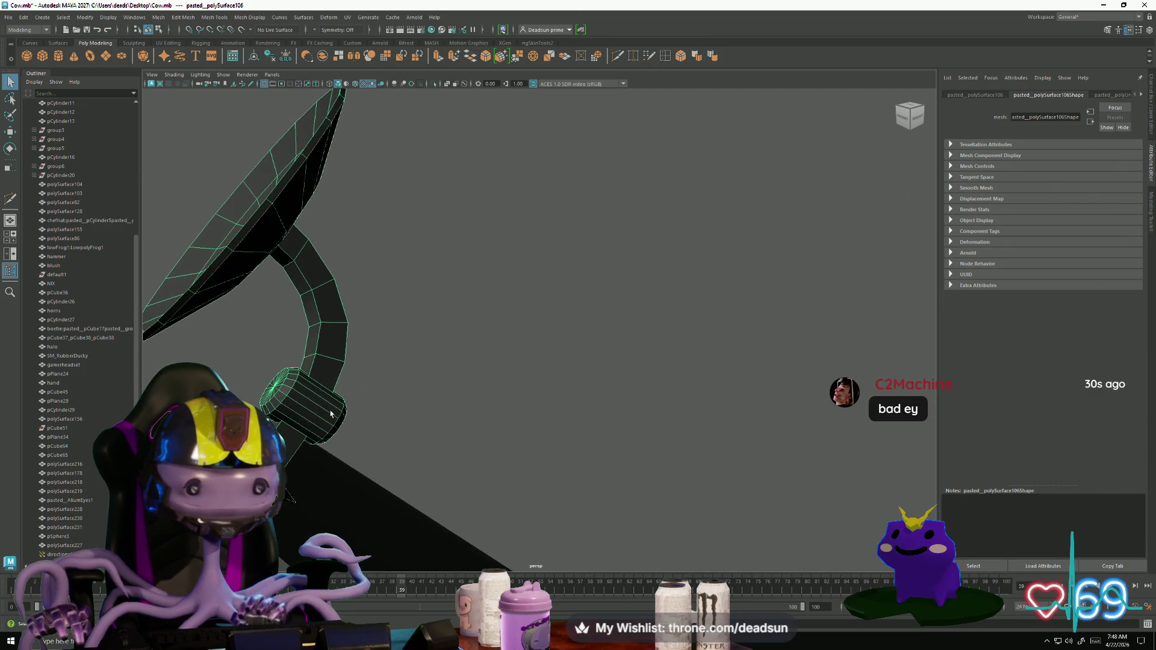
mouse_move(304, 365)
right_mouse_down()
mouse_move(297, 424)
mouse_move(297, 395)
right_mouse_up()
double_click(297, 397)
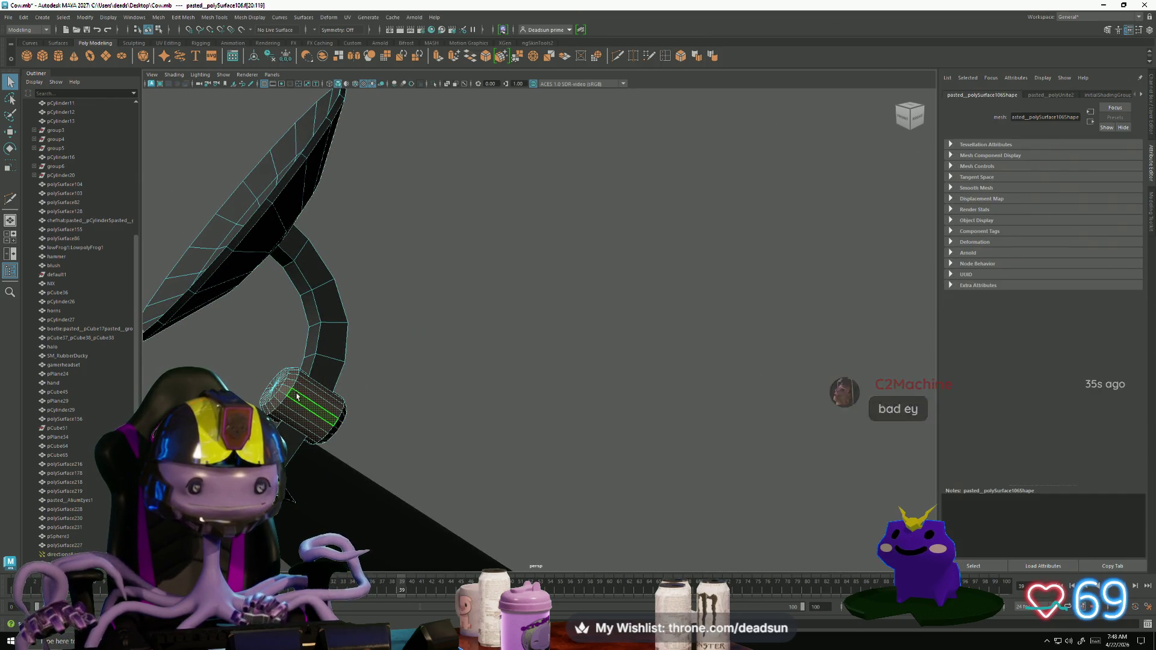
key("Delete")
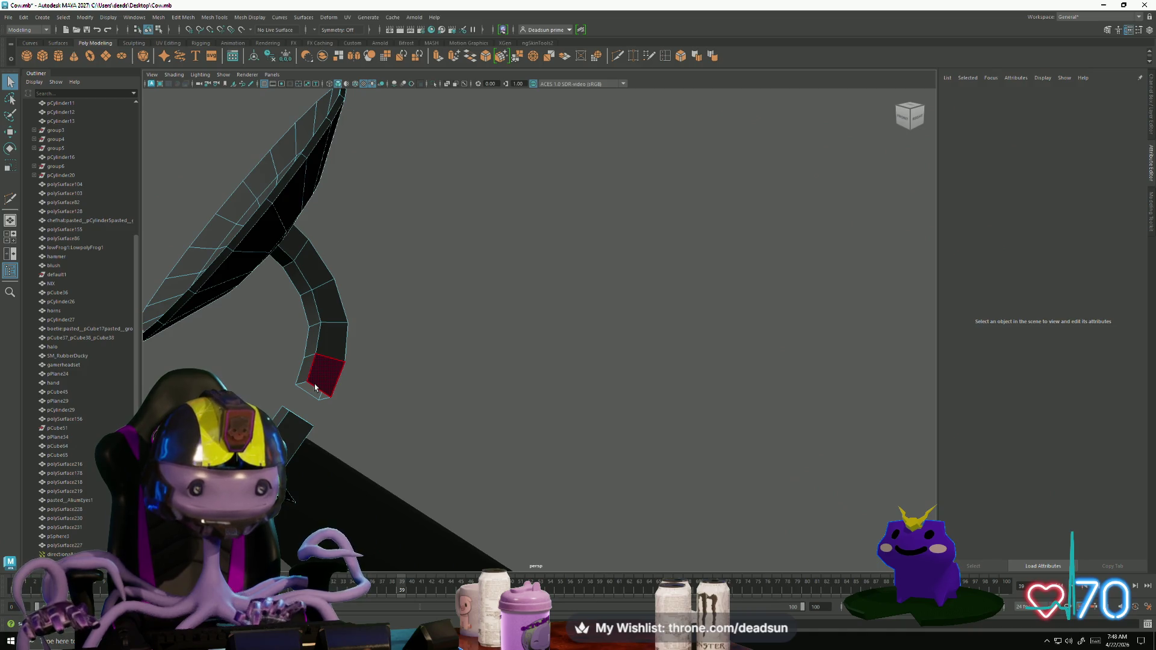
left_click(275, 422)
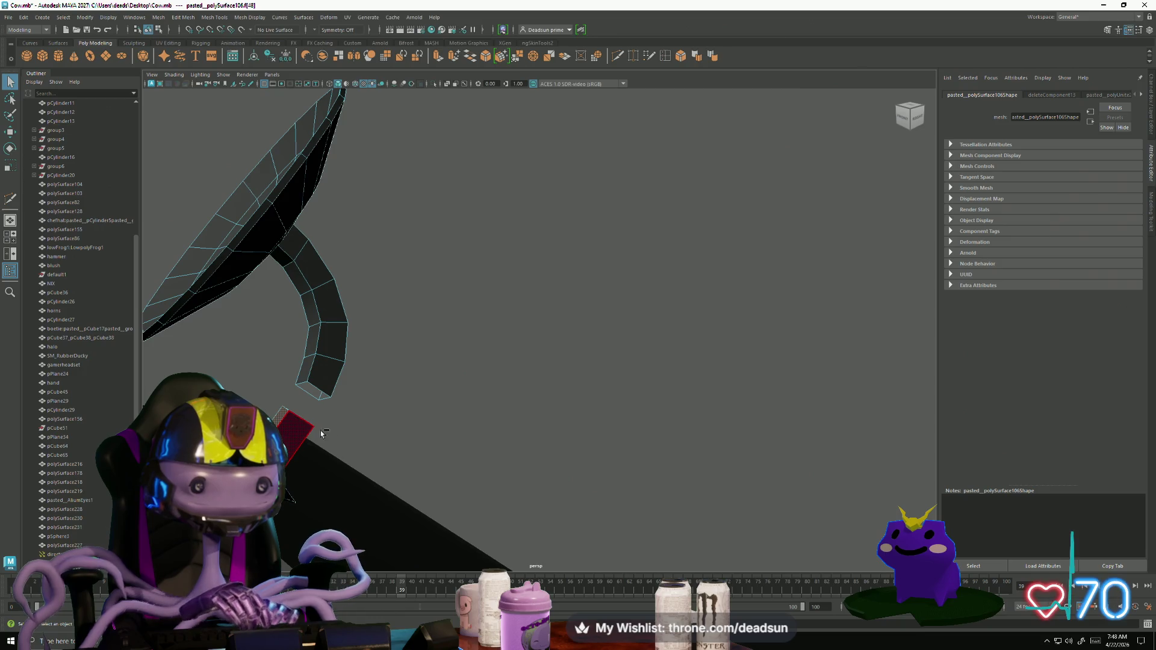
key("ctrl+z")
key("ctrl+z")
mouse_move(381, 447)
right_mouse_down("alt")
mouse_move(377, 372)
mouse_move(448, 349)
right_mouse_up("alt")
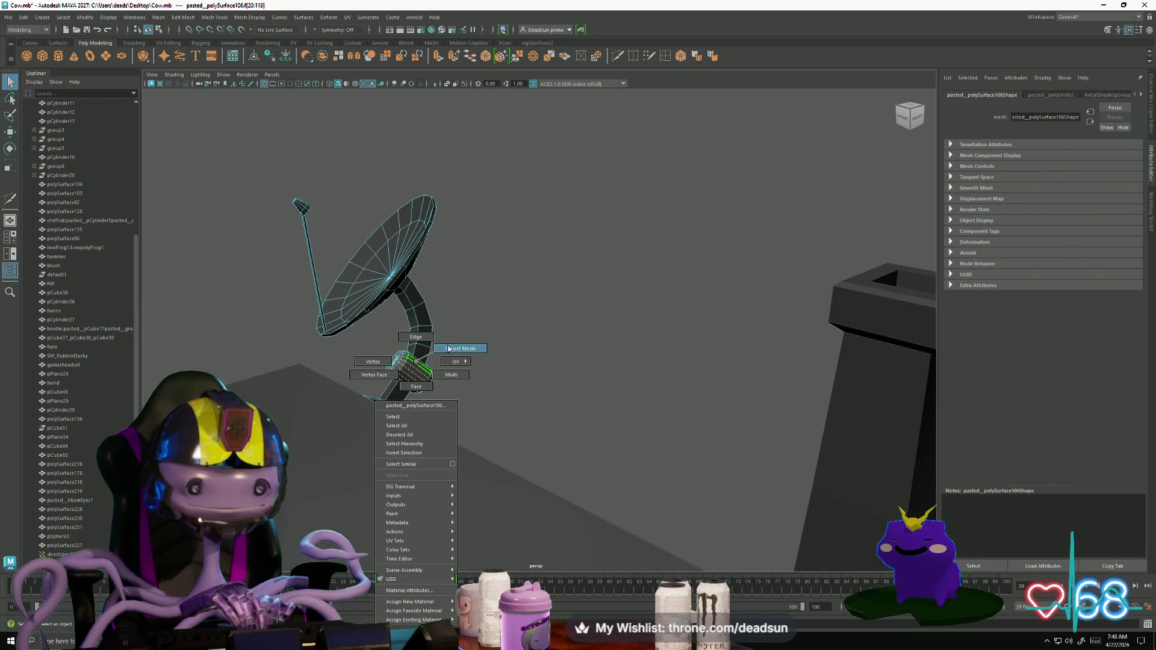
mouse_move(516, 387)
left_mouse_down("alt")
mouse_move(432, 438)
mouse_move(412, 429)
mouse_move(422, 431)
left_mouse_up("alt")
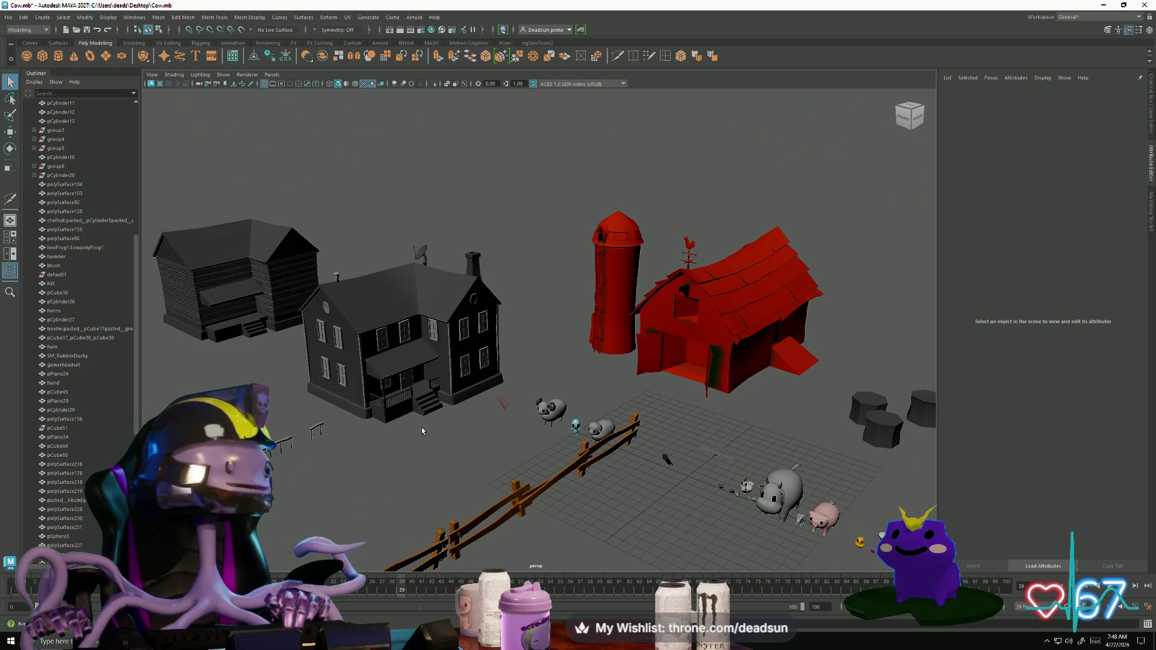
left_click_drag(421, 428, 441, 425, "alt")
mouse_move(441, 425)
right_mouse_down("alt")
mouse_move(481, 392)
mouse_move(467, 392)
right_mouse_up("alt")
mouse_move(467, 391)
left_mouse_down("alt")
mouse_move(500, 323)
mouse_move(660, 327)
mouse_move(353, 381)
mouse_move(422, 378)
left_mouse_up("alt")
mouse_move(422, 377)
right_mouse_down("alt")
mouse_move(460, 373)
mouse_move(444, 454)
right_mouse_up("alt")
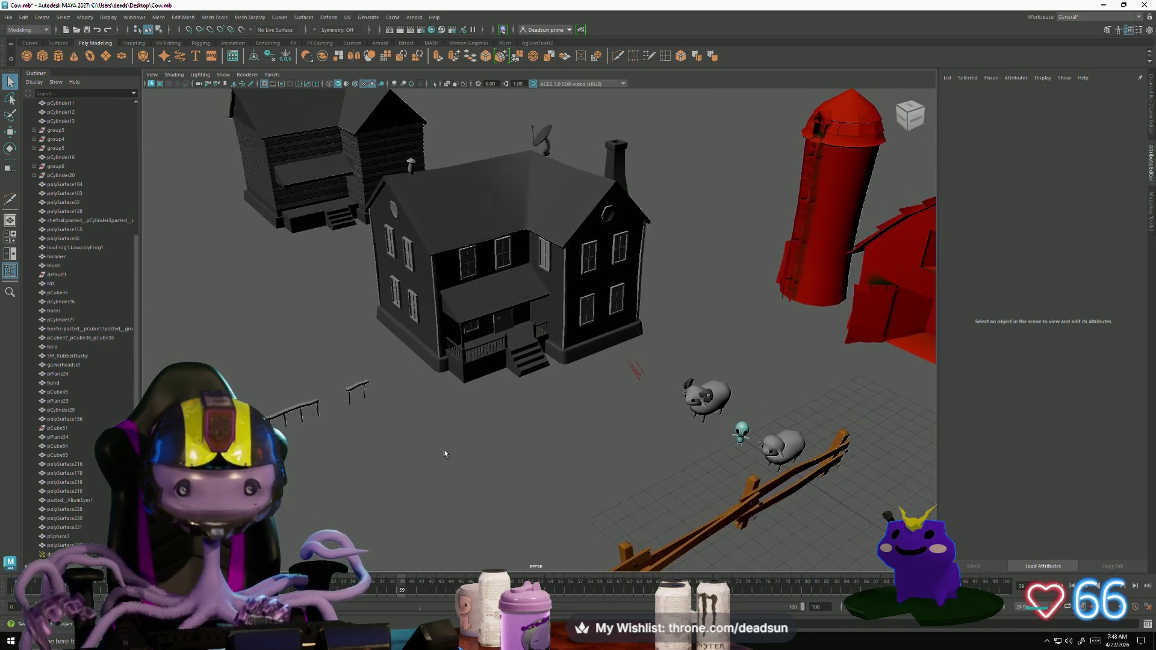
left_click_drag(445, 454, 378, 417, "alt")
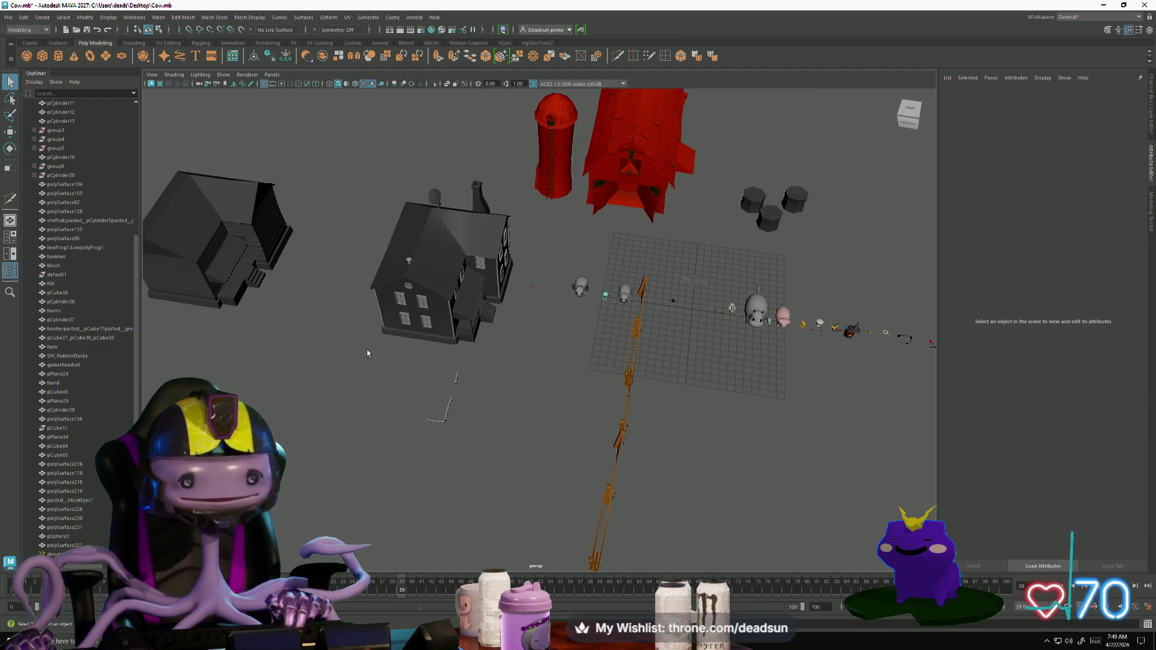
mouse_move(367, 353)
left_mouse_down("alt")
mouse_move(454, 406)
mouse_move(490, 410)
left_mouse_up("alt")
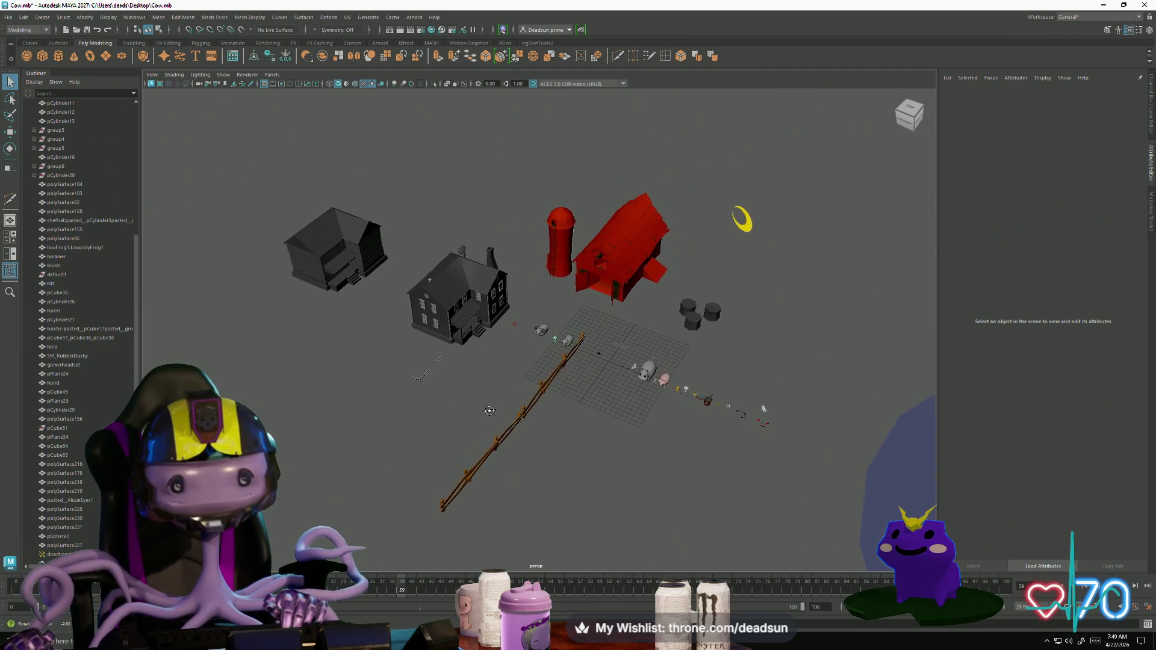
mouse_move(493, 424)
right_mouse_down("alt")
mouse_move(450, 442)
mouse_move(359, 439)
mouse_move(406, 464)
mouse_move(310, 430)
mouse_move(349, 468)
right_mouse_up("alt")
left_click_drag(349, 468, 315, 467, "alt")
right_click_drag(314, 468, 425, 470, "alt")
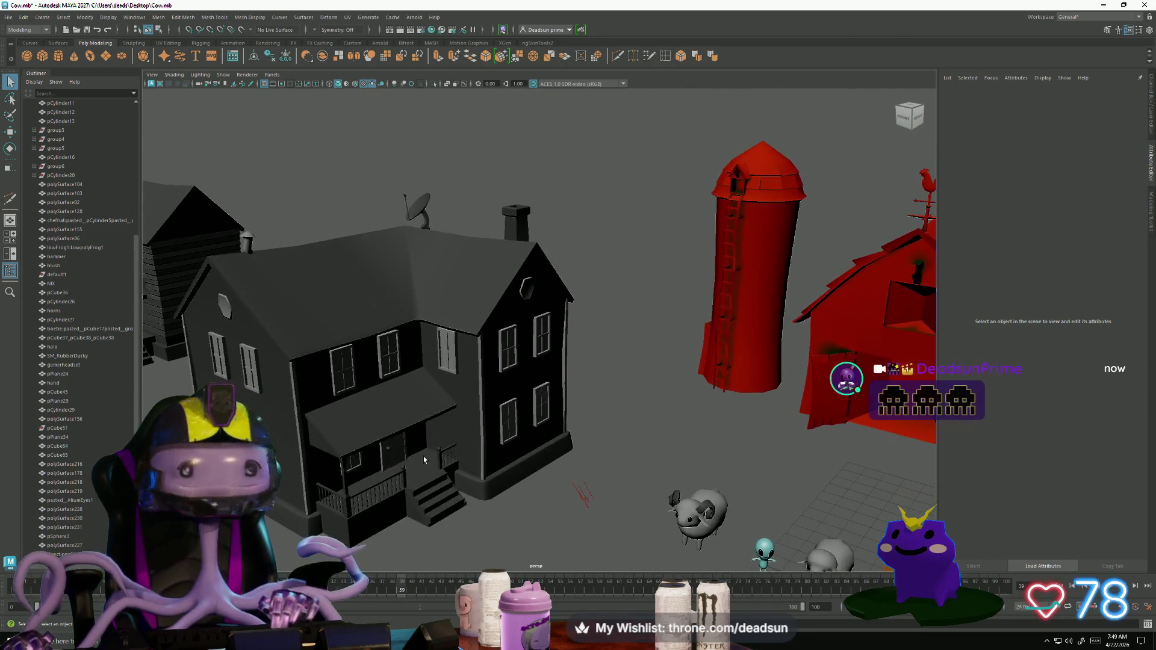
left_click(437, 444)
mouse_move(436, 444)
left_mouse_down("alt")
mouse_move(481, 512)
mouse_move(726, 468)
mouse_move(676, 464)
mouse_move(586, 511)
left_mouse_up("alt")
left_click(482, 512)
right_click_drag(585, 510, 542, 512, "alt")
left_click_drag(542, 512, 460, 516, "alt")
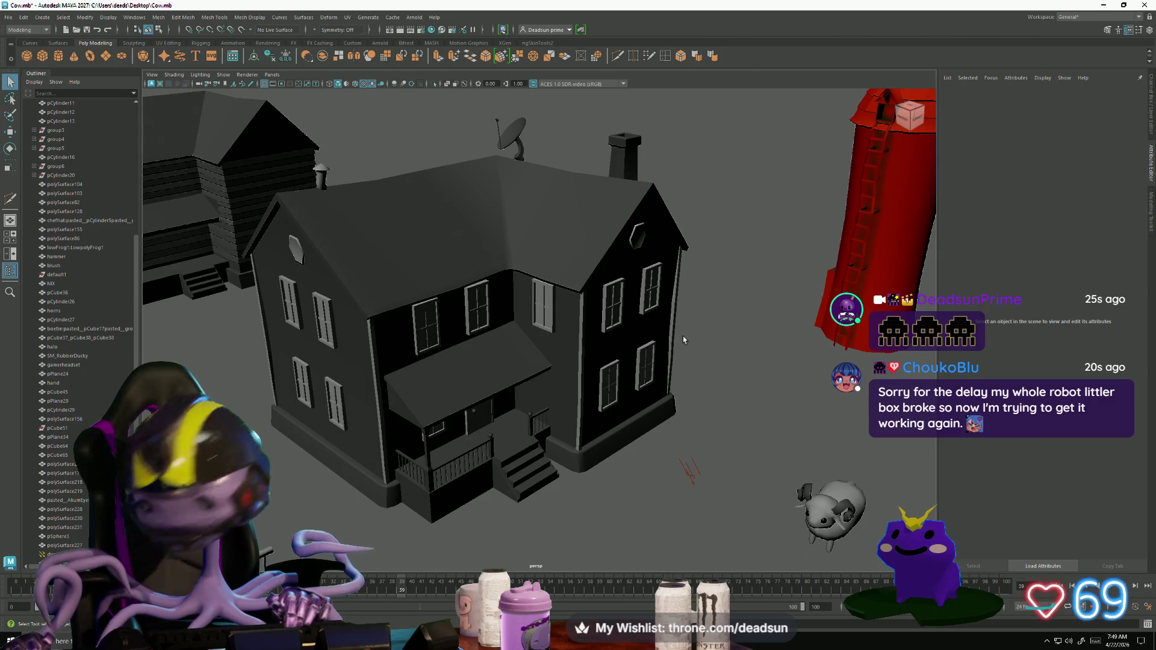
mouse_move(588, 456)
left_mouse_down("alt")
mouse_move(523, 382)
mouse_move(447, 398)
mouse_move(397, 434)
mouse_move(519, 466)
left_mouse_up("alt")
left_click(512, 367)
left_click(472, 381)
left_click(520, 465)
mouse_move(615, 457)
left_mouse_down("alt")
mouse_move(445, 477)
mouse_move(533, 469)
mouse_move(458, 476)
mouse_move(437, 466)
left_mouse_up("alt")
left_click(378, 238)
mouse_move(350, 233)
right_mouse_down()
mouse_move(371, 213)
mouse_move(404, 241)
right_mouse_up()
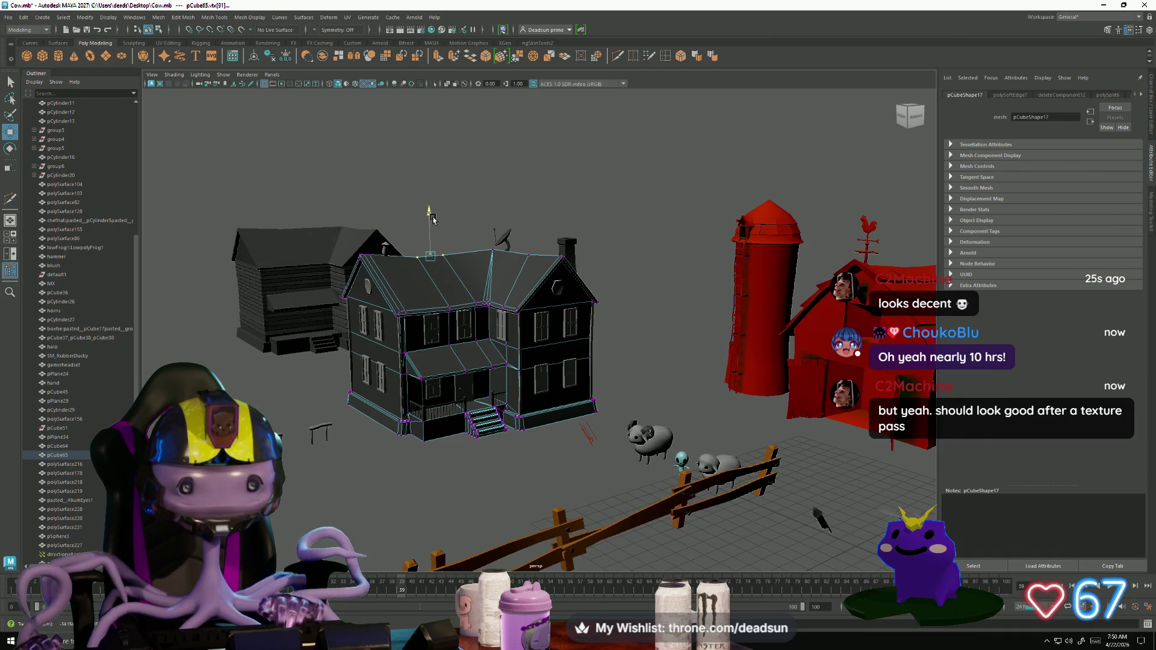
right_click(468, 266)
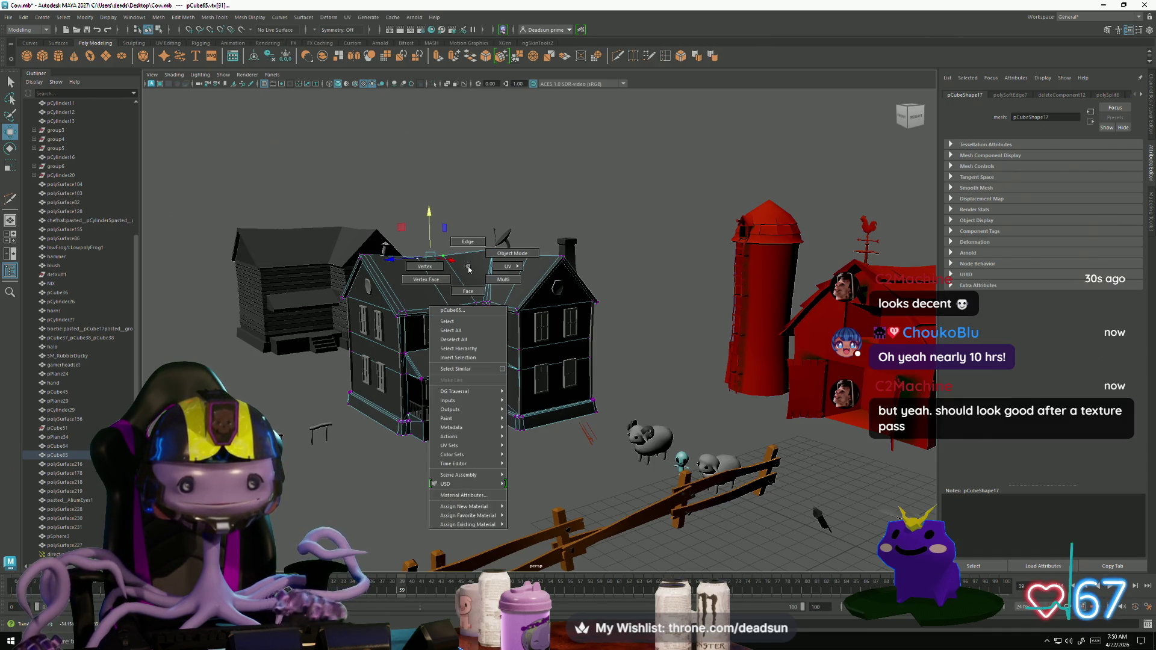
mouse_move(433, 265)
left_mouse_down("alt")
mouse_move(421, 283)
mouse_move(439, 337)
mouse_move(408, 386)
mouse_move(421, 410)
mouse_move(407, 443)
mouse_move(423, 456)
mouse_move(420, 436)
left_mouse_up("alt")
right_click(437, 308)
left_click(458, 301)
mouse_move(419, 436)
right_mouse_down("alt")
mouse_move(491, 458)
mouse_move(523, 294)
right_mouse_up("alt")
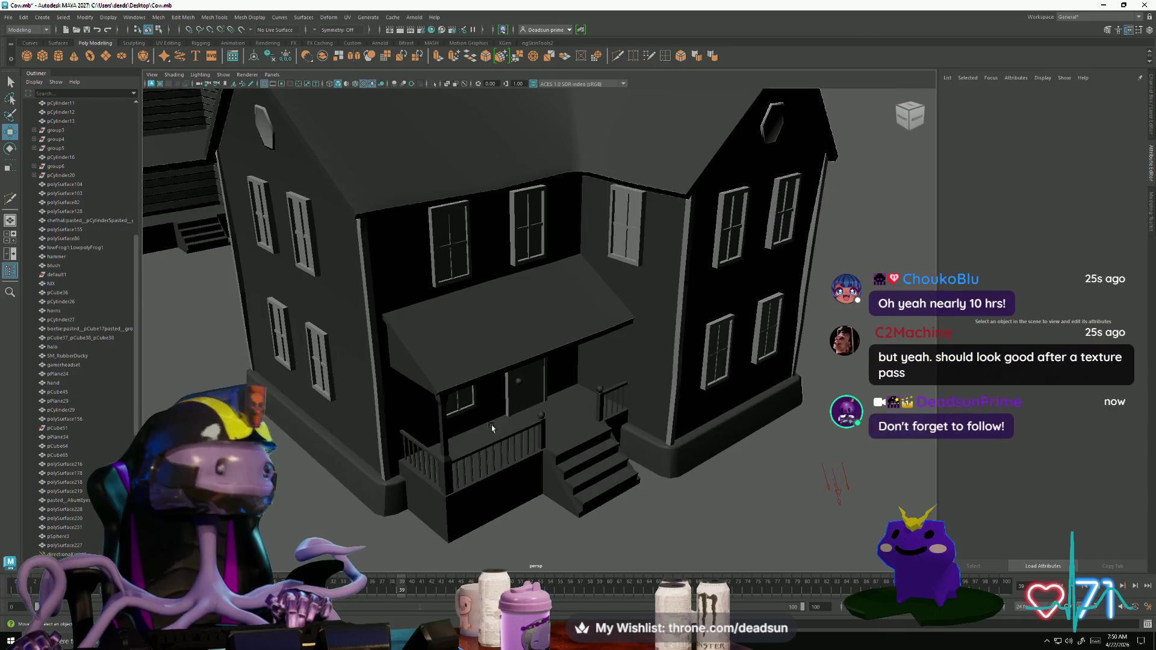
left_click(523, 294)
scroll(523, 294, "up", 3)
key("F9")
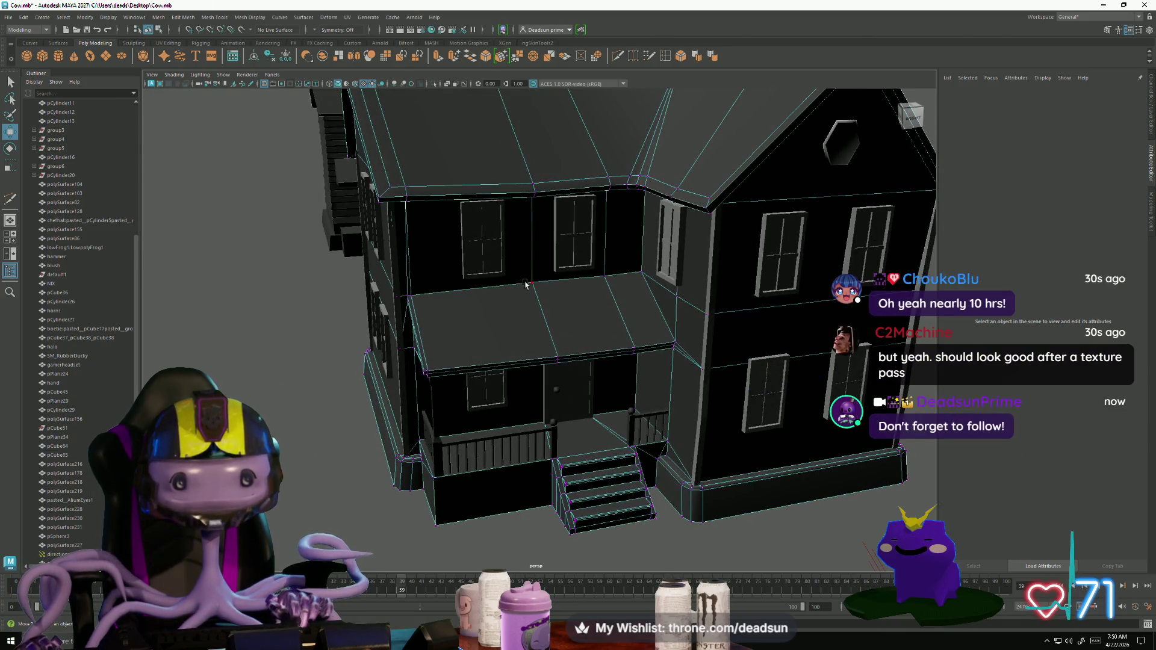
left_click(533, 282)
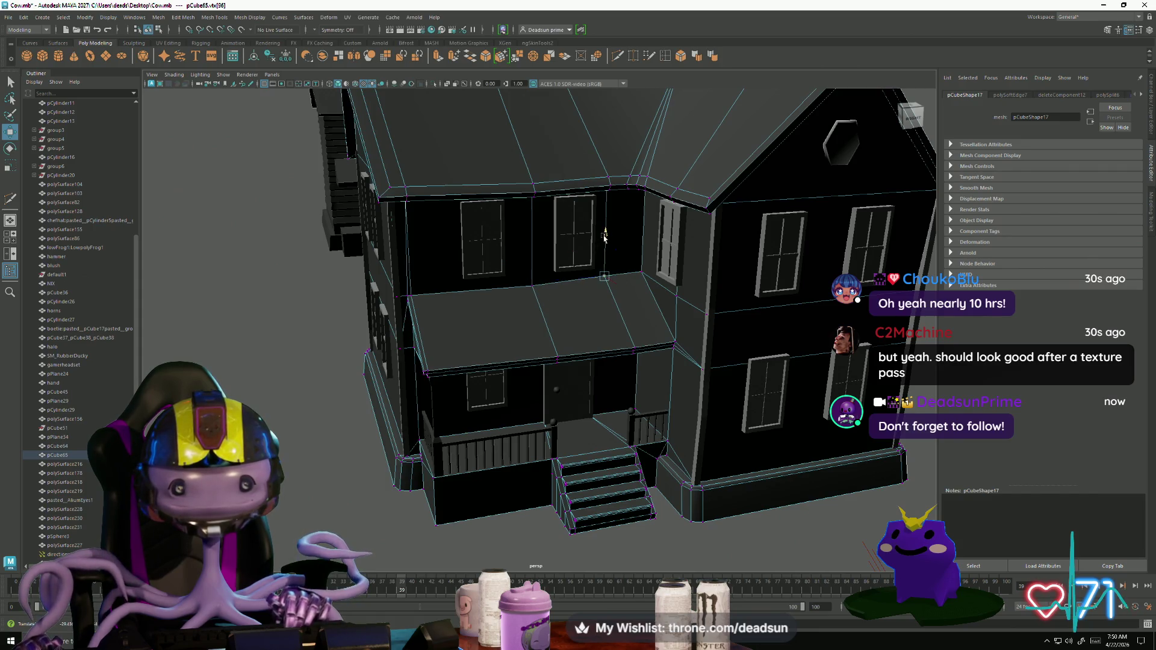
scroll(615, 255, "down", 5)
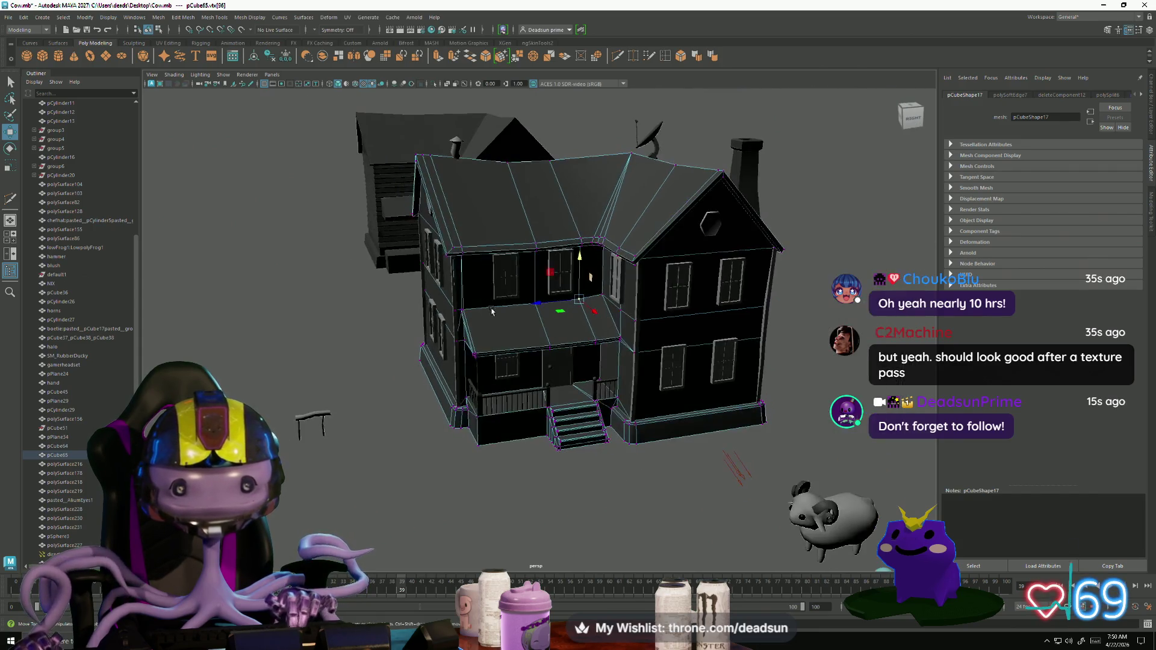
right_click_drag(503, 322, 518, 301)
left_click(337, 370)
mouse_move(337, 370)
right_mouse_down("alt")
mouse_move(429, 438)
mouse_move(418, 439)
mouse_move(450, 447)
mouse_move(434, 436)
right_mouse_up("alt")
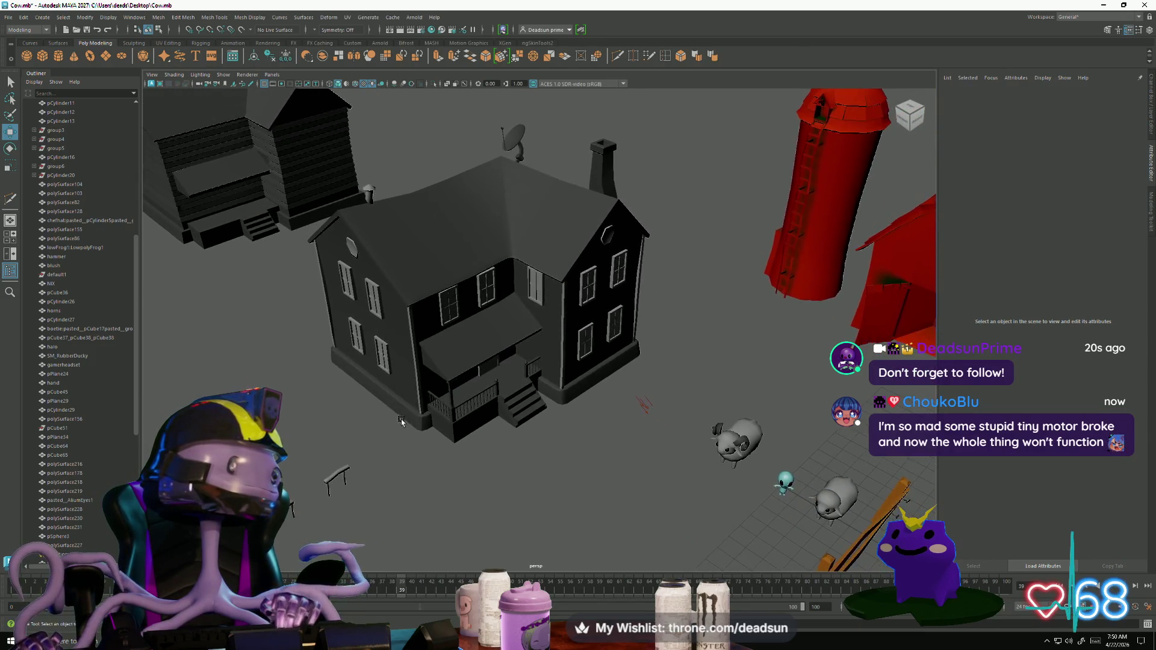
mouse_move(434, 436)
left_mouse_down("alt")
mouse_move(336, 398)
mouse_move(363, 419)
mouse_move(351, 399)
mouse_move(326, 424)
mouse_move(375, 443)
left_mouse_up("alt")
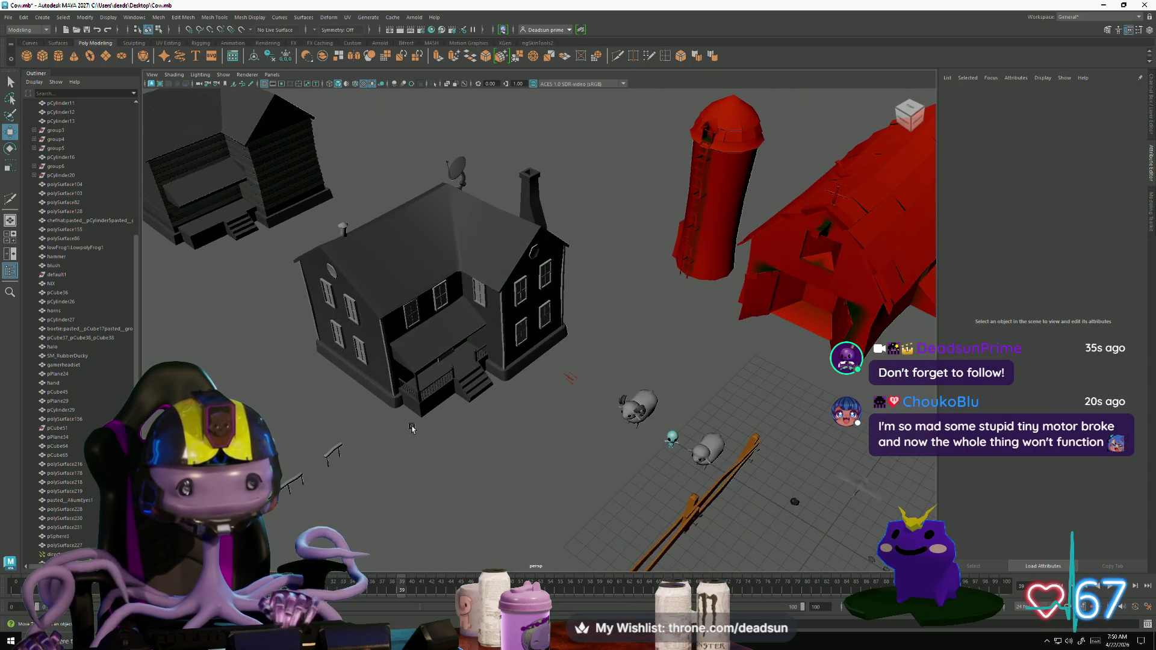